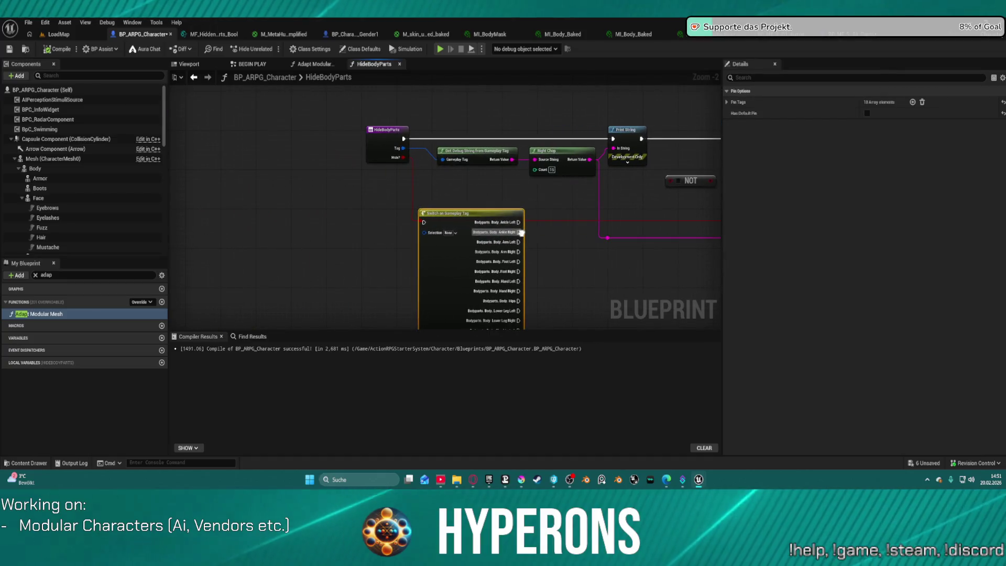
Wire the Break S Equipment Refs Armor pin into Make Array in Adapt Modular Mesh and compile.
{"action": "left_click", "coordinate": [311, 66]}
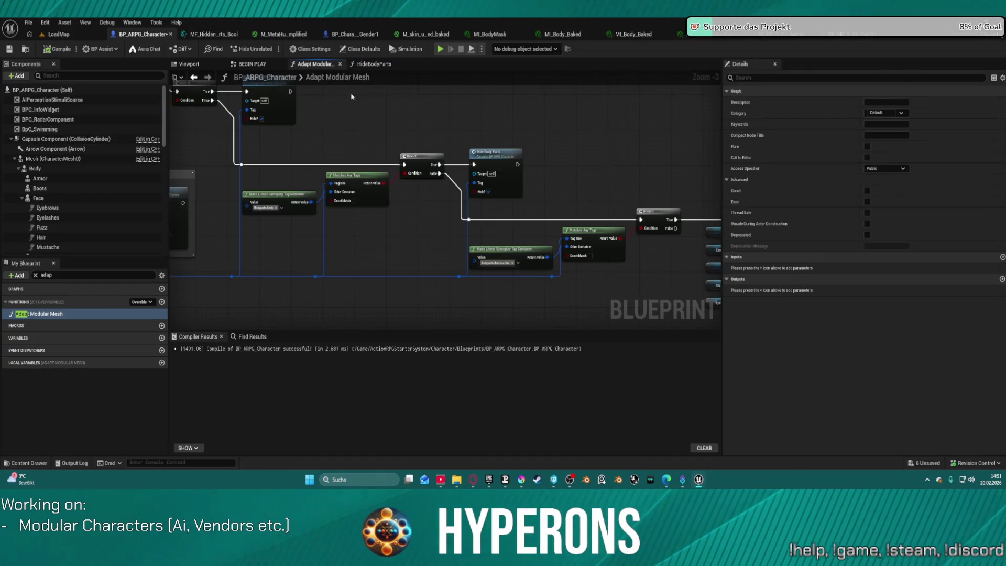
{"action": "mouse_move", "coordinate": [394, 240]}
{"action": "left_mouse_down"}
{"action": "mouse_move", "coordinate": [398, 271]}
{"action": "mouse_move", "coordinate": [644, 295]}
{"action": "left_mouse_up"}
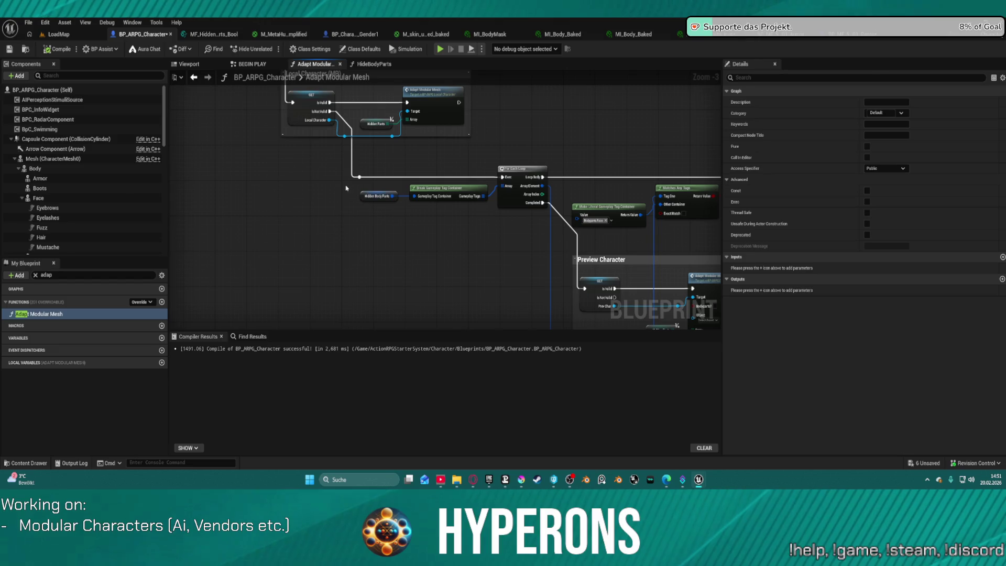
{"action": "mouse_move", "coordinate": [438, 219]}
{"action": "left_mouse_down"}
{"action": "mouse_move", "coordinate": [503, 241]}
{"action": "mouse_move", "coordinate": [573, 313]}
{"action": "mouse_move", "coordinate": [601, 324]}
{"action": "mouse_move", "coordinate": [602, 264]}
{"action": "left_mouse_up"}
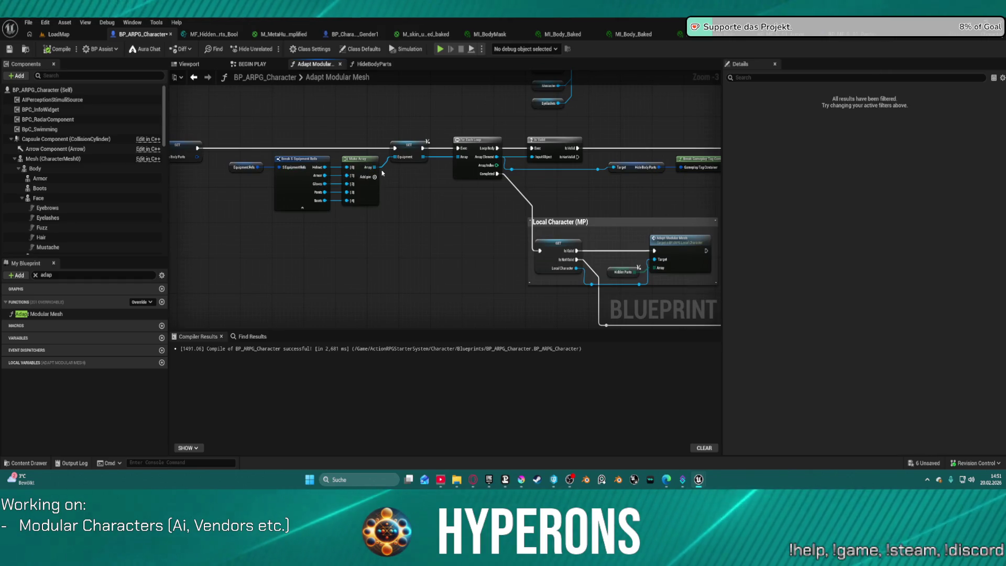
{"action": "left_click", "coordinate": [324, 192]}
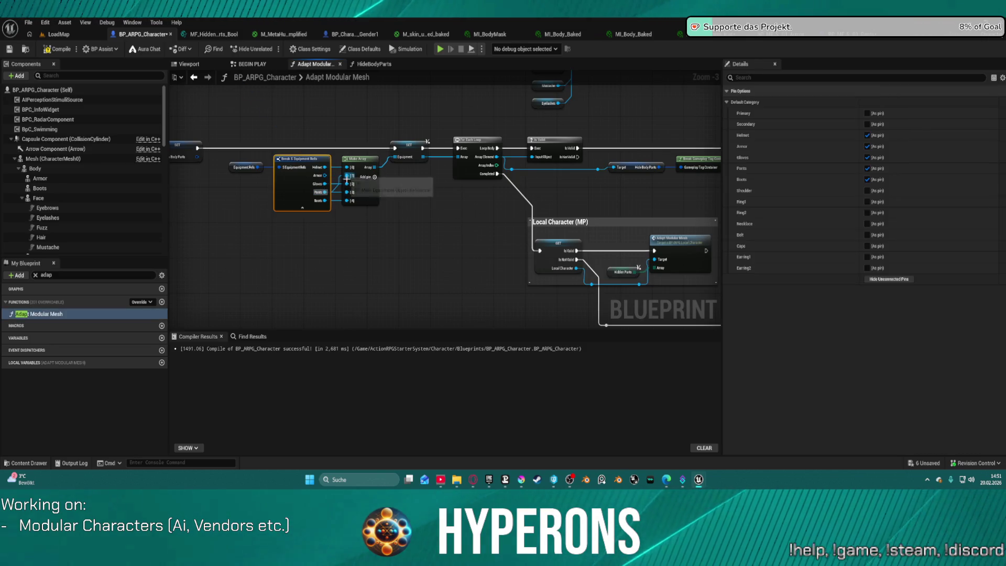
{"action": "left_click_drag", "start_coordinate": [350, 197], "coordinate": [323, 175]}
{"action": "left_click", "coordinate": [411, 185]}
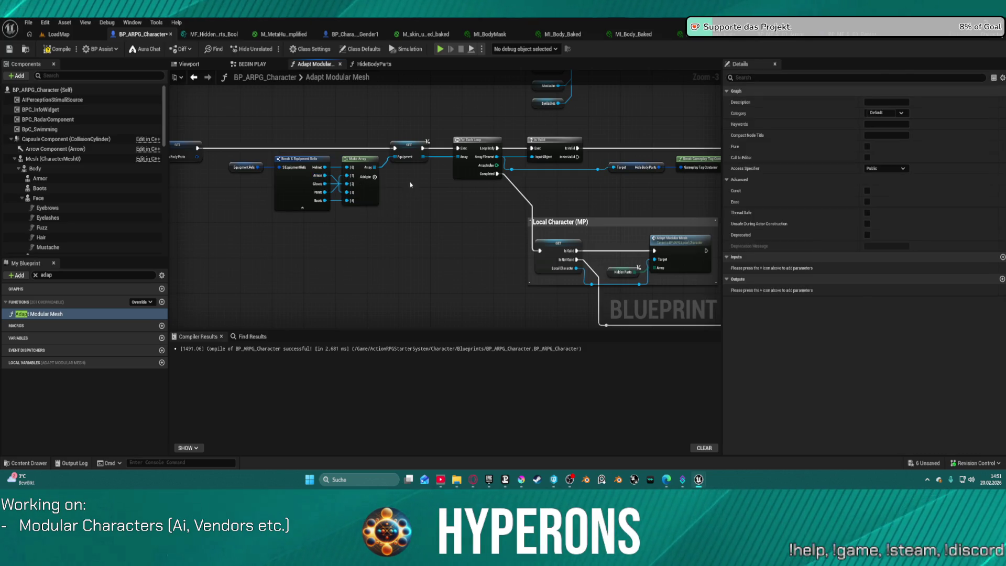
{"action": "left_click", "coordinate": [62, 50]}
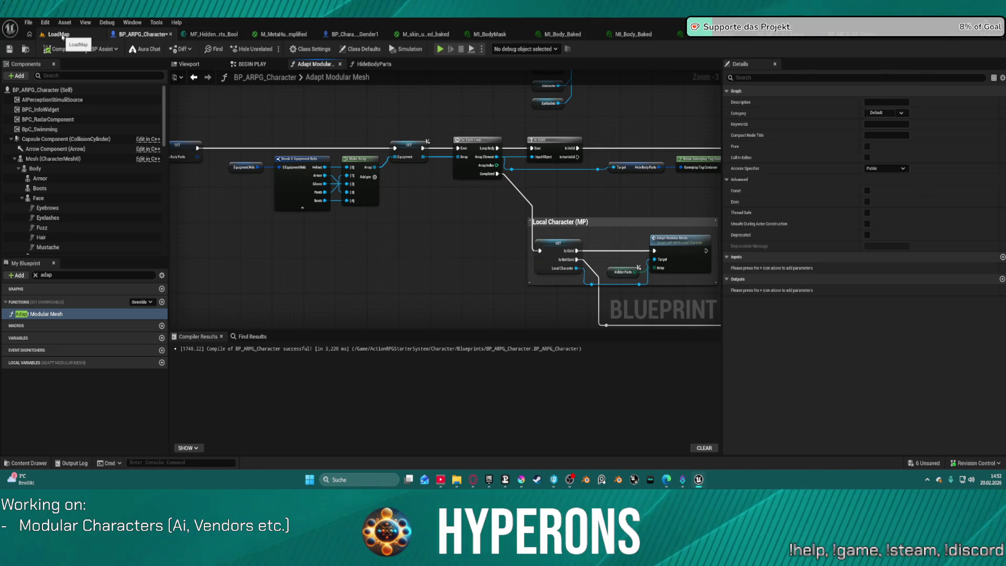
{"action": "left_click", "coordinate": [59, 34]}
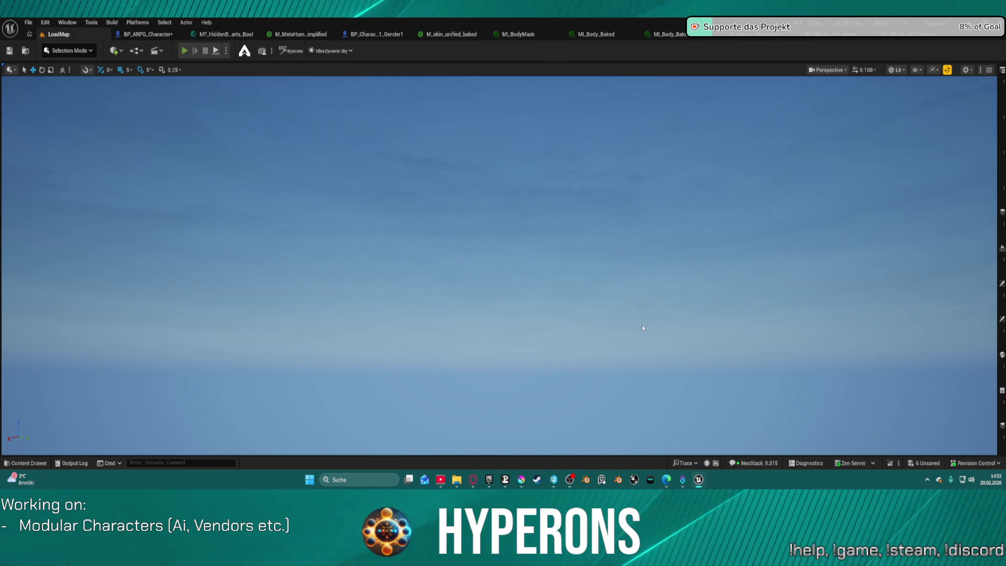
{"action": "key", "text": "alt+p"}
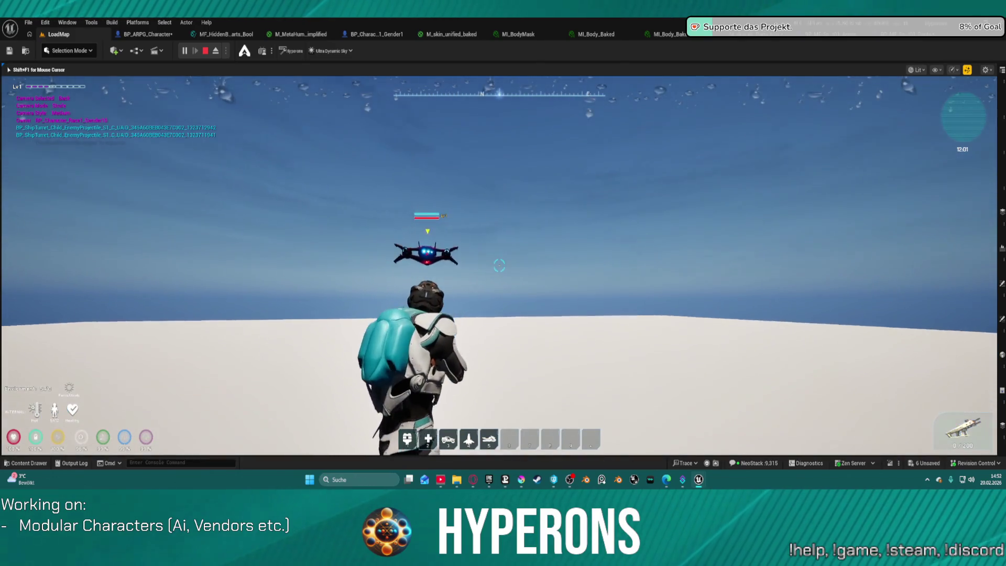
{"action": "key", "text": "Escape"}
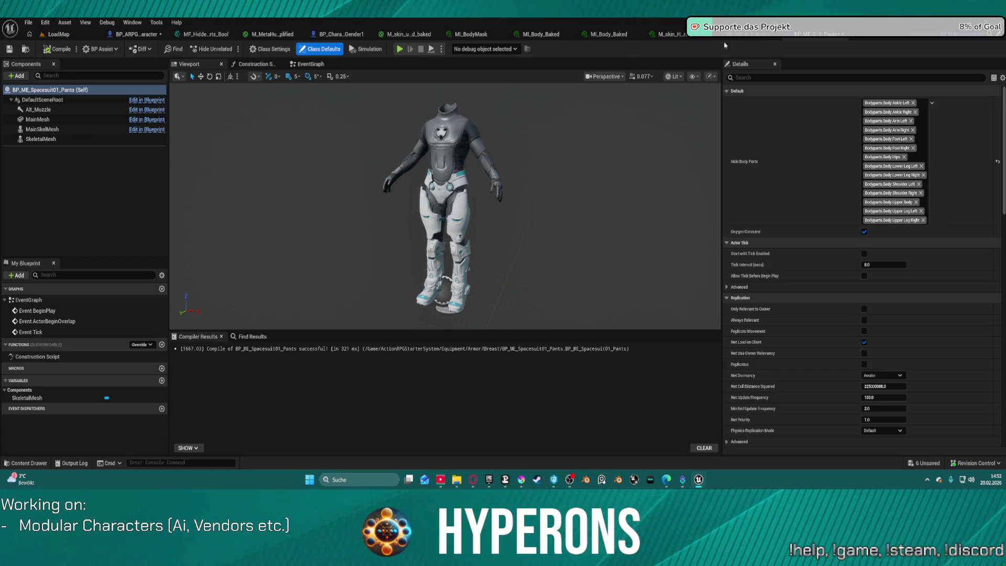
{"action": "left_click", "coordinate": [736, 39]}
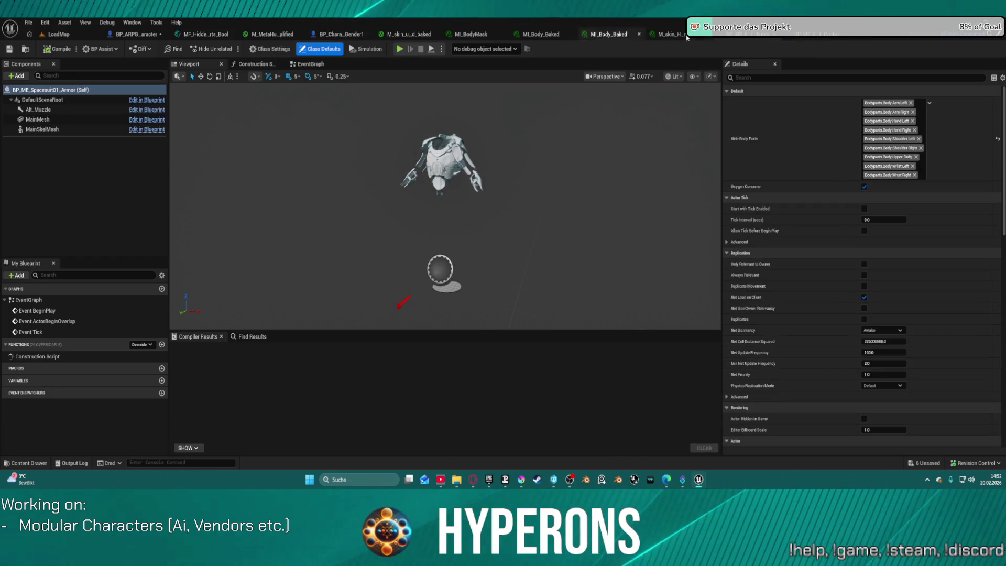
{"action": "left_click", "coordinate": [329, 38]}
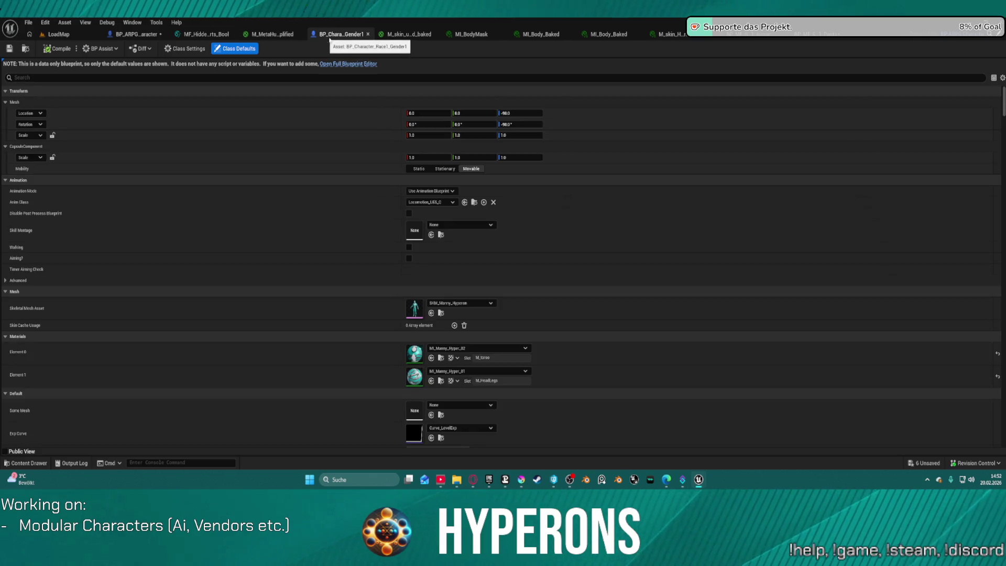
{"action": "left_click", "coordinate": [736, 39]}
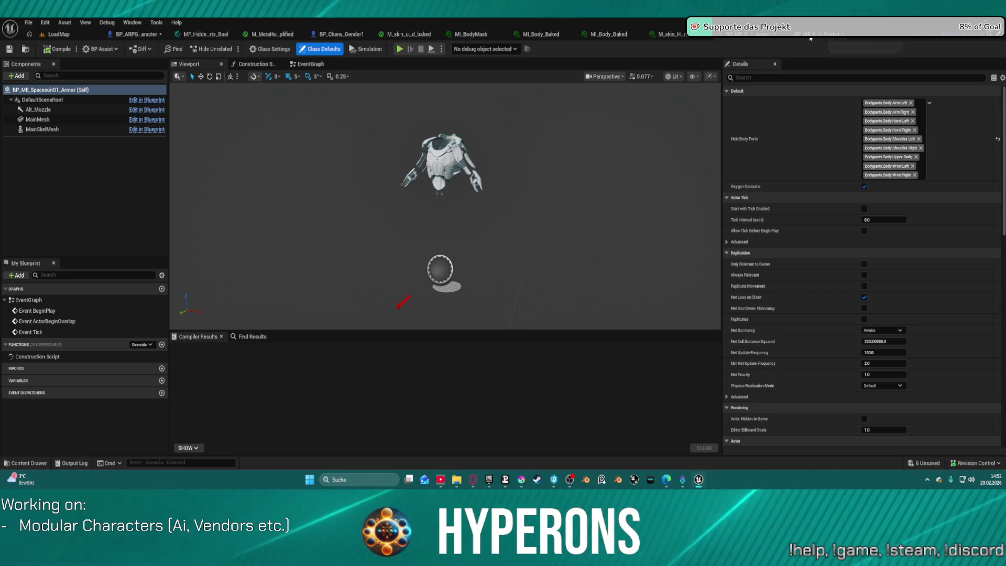
{"action": "left_click", "coordinate": [127, 37]}
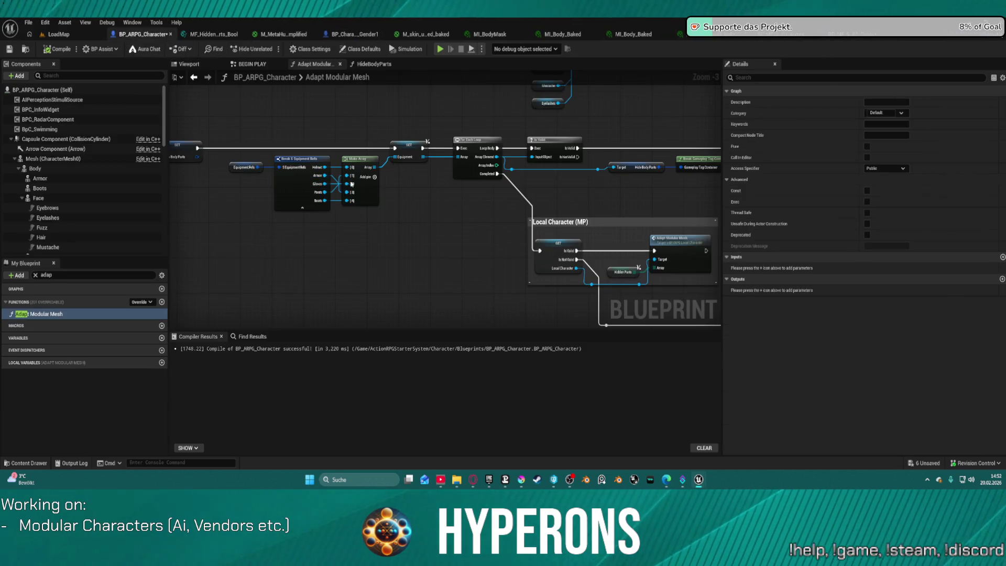
Inspect the Branch, Has Tag, Make Array and Break Equipment Refs nodes, checking the Armor pin.
{"action": "scroll", "coordinate": [351, 184], "scroll_direction": "up", "scroll_amount": 2}
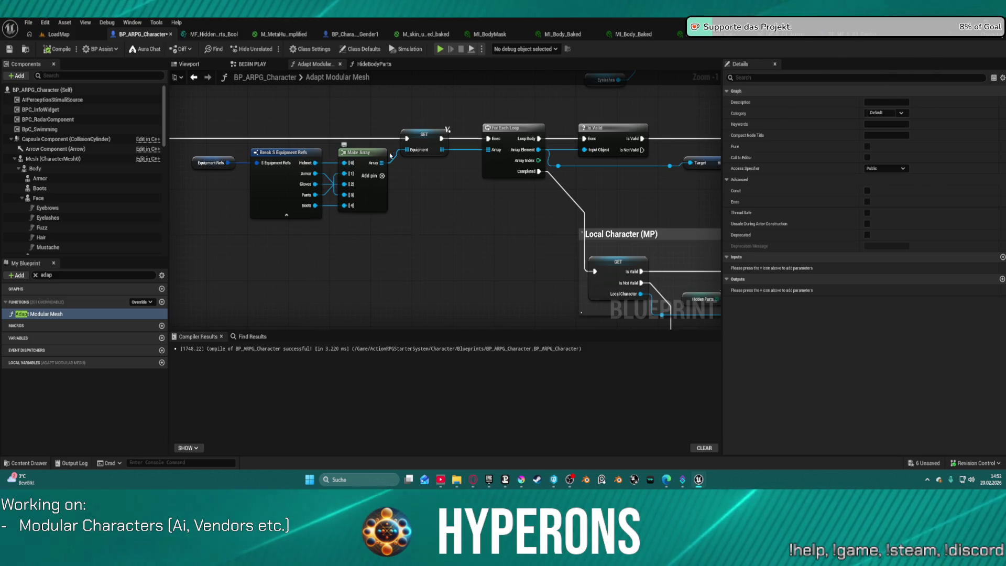
{"action": "scroll", "coordinate": [335, 163], "scroll_direction": "down", "scroll_amount": 2}
{"action": "left_click_drag", "start_coordinate": [243, 173], "coordinate": [169, 167]}
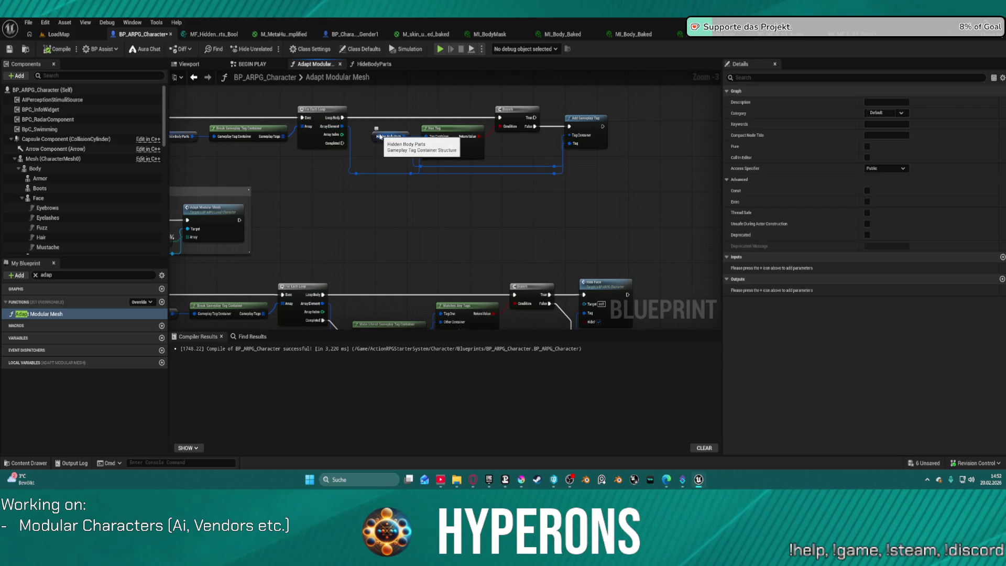
{"action": "mouse_move", "coordinate": [428, 210]}
{"action": "left_mouse_down"}
{"action": "mouse_move", "coordinate": [525, 151]}
{"action": "mouse_move", "coordinate": [720, 271]}
{"action": "left_mouse_up"}
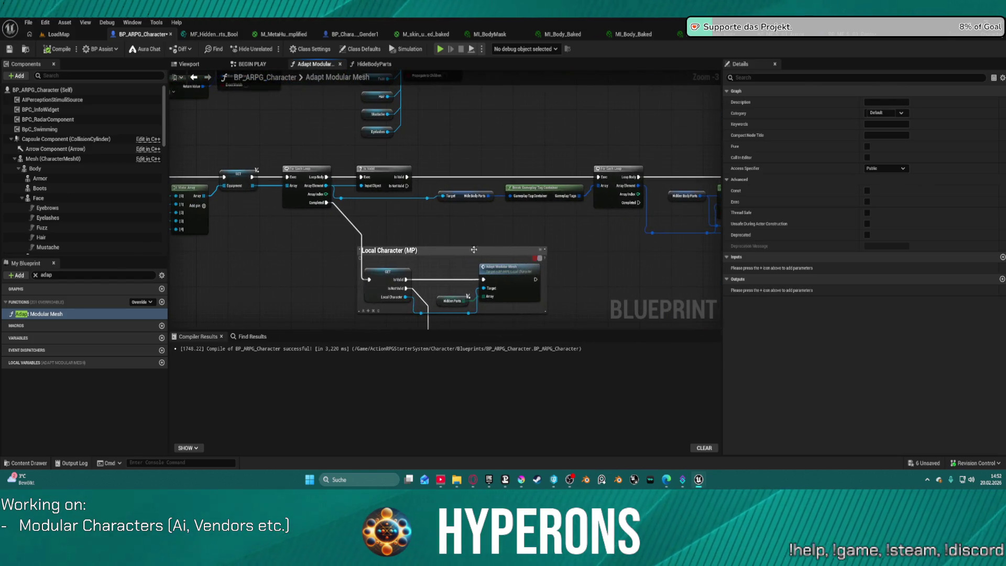
{"action": "left_click_drag", "start_coordinate": [473, 249], "coordinate": [531, 228]}
{"action": "left_click_drag", "start_coordinate": [313, 184], "coordinate": [334, 185]}
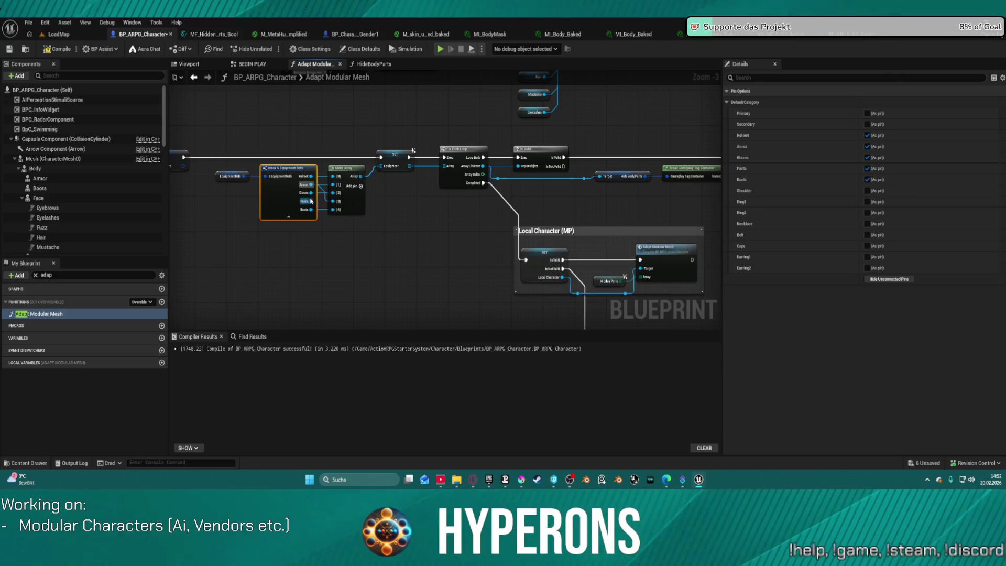
{"action": "left_click", "coordinate": [641, 194]}
{"action": "mouse_move", "coordinate": [641, 194]}
{"action": "left_mouse_down"}
{"action": "mouse_move", "coordinate": [434, 125]}
{"action": "mouse_move", "coordinate": [340, 129]}
{"action": "mouse_move", "coordinate": [202, 181]}
{"action": "left_mouse_up"}
Move the Make Literal Gameplay Tag Container node up-left beside the tag-matching branch.
{"action": "mouse_move", "coordinate": [473, 249]}
{"action": "left_mouse_down"}
{"action": "mouse_move", "coordinate": [438, 72]}
{"action": "mouse_move", "coordinate": [425, 46]}
{"action": "mouse_move", "coordinate": [405, 40]}
{"action": "left_mouse_up"}
{"action": "mouse_move", "coordinate": [391, 257]}
{"action": "left_mouse_down"}
{"action": "mouse_move", "coordinate": [362, 240]}
{"action": "mouse_move", "coordinate": [346, 264]}
{"action": "left_mouse_up"}
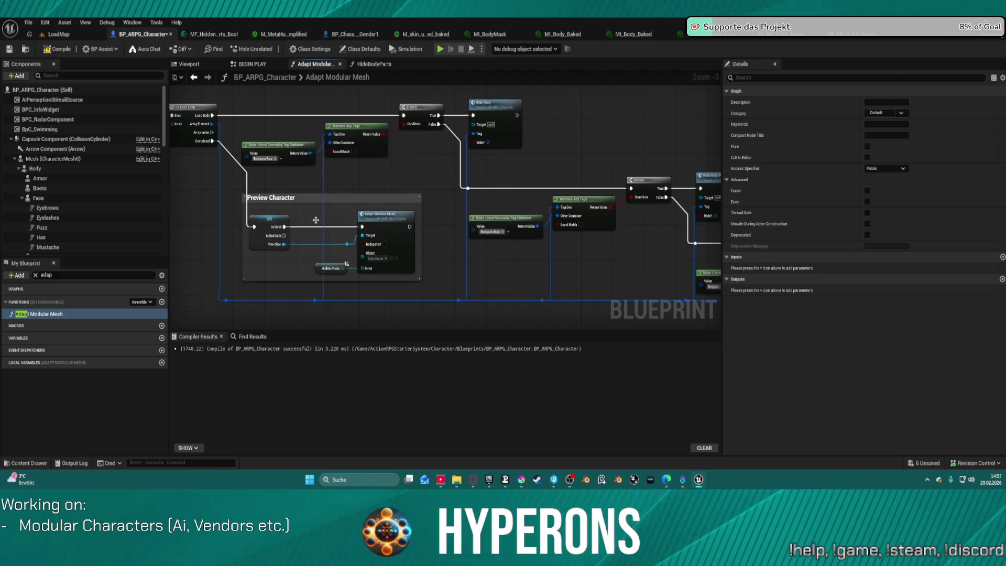
{"action": "mouse_move", "coordinate": [647, 270]}
{"action": "left_mouse_down"}
{"action": "mouse_move", "coordinate": [424, 235]}
{"action": "mouse_move", "coordinate": [362, 239]}
{"action": "left_mouse_up"}
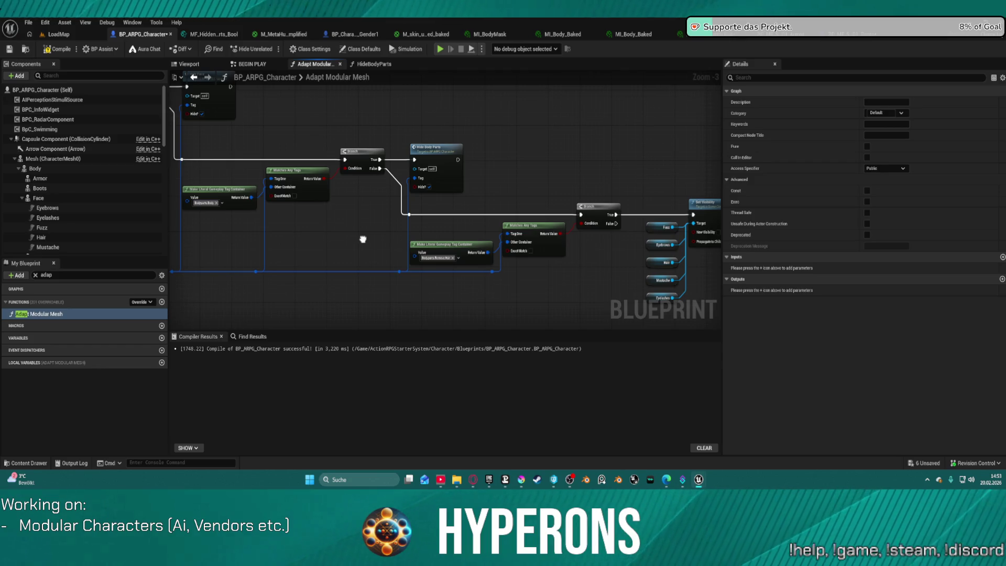
{"action": "mouse_move", "coordinate": [362, 239]}
{"action": "left_mouse_down"}
{"action": "mouse_move", "coordinate": [339, 204]}
{"action": "mouse_move", "coordinate": [476, 213]}
{"action": "mouse_move", "coordinate": [563, 262]}
{"action": "mouse_move", "coordinate": [662, 270]}
{"action": "left_mouse_up"}
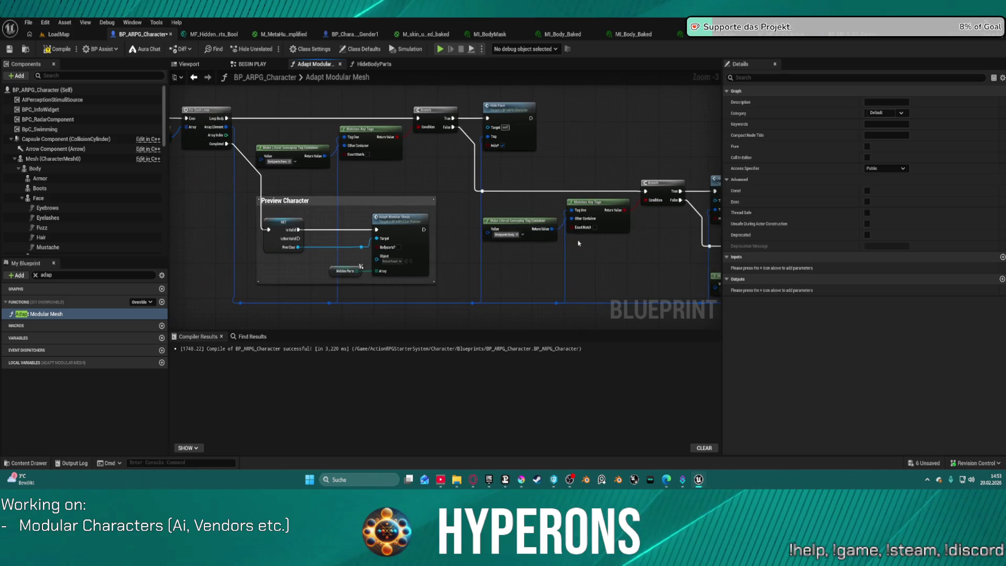
{"action": "mouse_move", "coordinate": [518, 222]}
{"action": "left_mouse_down"}
{"action": "mouse_move", "coordinate": [500, 208]}
{"action": "mouse_move", "coordinate": [595, 206]}
{"action": "mouse_move", "coordinate": [517, 164]}
{"action": "left_mouse_up"}
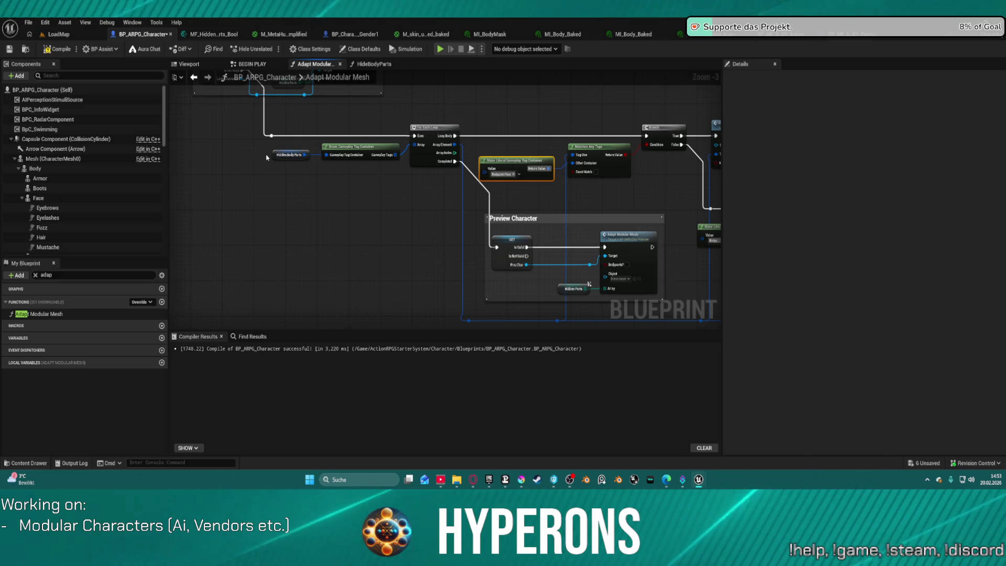
Review the Matches Any Tag, Branch, Set Visibility and For Each Loop nodes around the change.
{"action": "left_click_drag", "start_coordinate": [651, 200], "coordinate": [269, 172]}
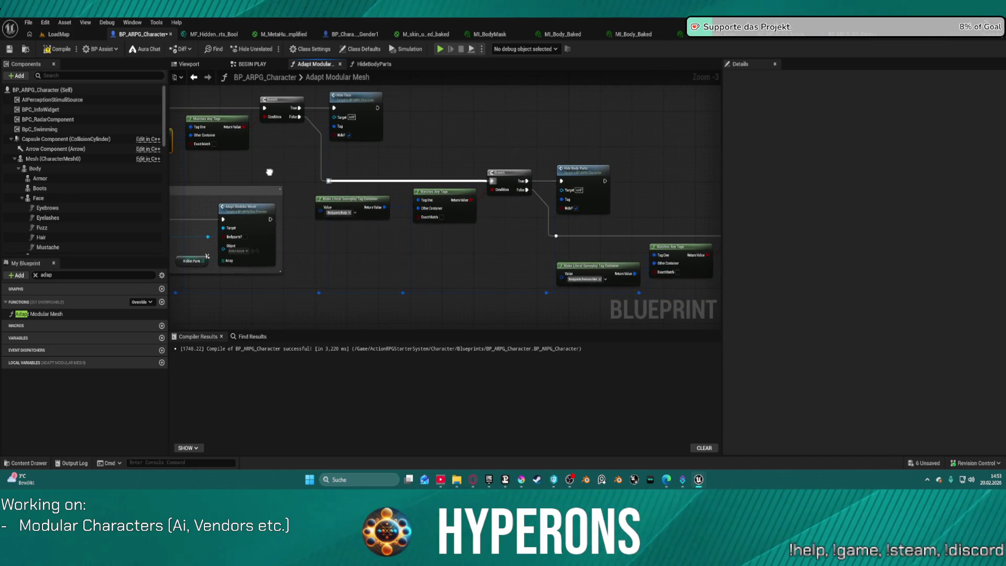
{"action": "left_click_drag", "start_coordinate": [706, 221], "coordinate": [467, 193]}
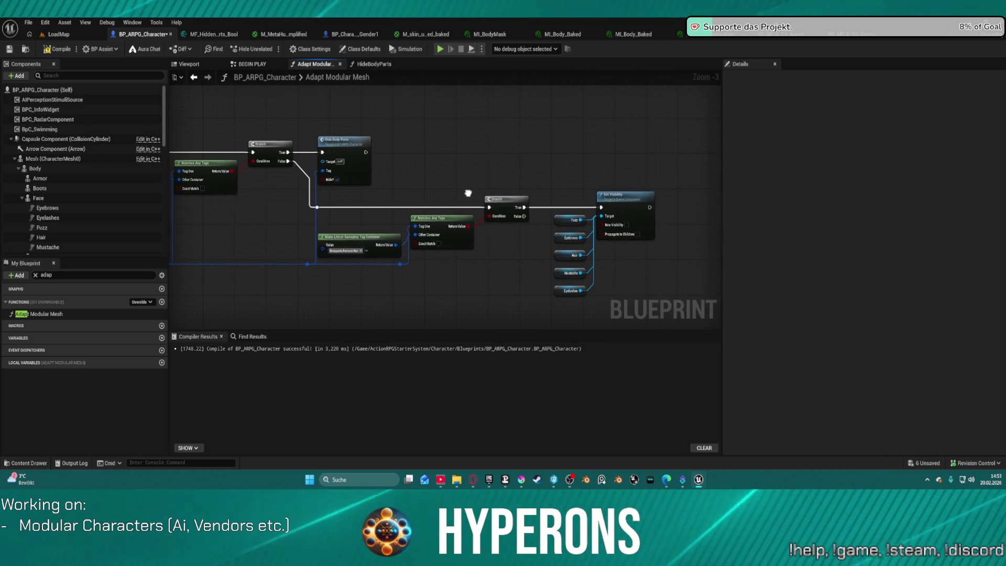
{"action": "mouse_move", "coordinate": [468, 193]}
{"action": "left_mouse_down"}
{"action": "mouse_move", "coordinate": [608, 197]}
{"action": "mouse_move", "coordinate": [483, 187]}
{"action": "mouse_move", "coordinate": [676, 220]}
{"action": "mouse_move", "coordinate": [384, 175]}
{"action": "mouse_move", "coordinate": [363, 239]}
{"action": "mouse_move", "coordinate": [210, 246]}
{"action": "mouse_move", "coordinate": [225, 293]}
{"action": "mouse_move", "coordinate": [550, 157]}
{"action": "mouse_move", "coordinate": [567, 169]}
{"action": "mouse_move", "coordinate": [586, 121]}
{"action": "mouse_move", "coordinate": [451, 124]}
{"action": "left_mouse_up"}
{"action": "mouse_move", "coordinate": [286, 211]}
{"action": "left_mouse_down"}
{"action": "mouse_move", "coordinate": [660, 225]}
{"action": "mouse_move", "coordinate": [620, 224]}
{"action": "left_mouse_up"}
{"action": "mouse_move", "coordinate": [791, 228]}
{"action": "left_mouse_down"}
{"action": "mouse_move", "coordinate": [580, 210]}
{"action": "mouse_move", "coordinate": [512, 223]}
{"action": "mouse_move", "coordinate": [346, 214]}
{"action": "mouse_move", "coordinate": [225, 173]}
{"action": "mouse_move", "coordinate": [312, 92]}
{"action": "mouse_move", "coordinate": [332, 106]}
{"action": "mouse_move", "coordinate": [221, 152]}
{"action": "mouse_move", "coordinate": [391, 184]}
{"action": "mouse_move", "coordinate": [332, 130]}
{"action": "mouse_move", "coordinate": [279, 114]}
{"action": "mouse_move", "coordinate": [281, 99]}
{"action": "mouse_move", "coordinate": [543, 103]}
{"action": "left_mouse_up"}
{"action": "scroll", "coordinate": [519, 190], "scroll_direction": "down", "scroll_amount": 2}
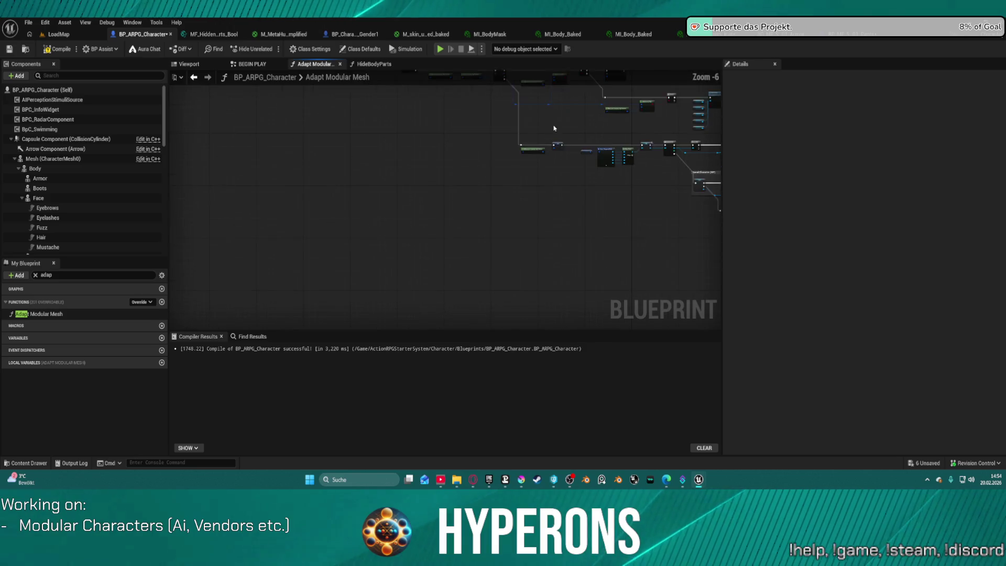
{"action": "scroll", "coordinate": [591, 222], "scroll_direction": "up", "scroll_amount": 1}
{"action": "mouse_move", "coordinate": [591, 222]}
{"action": "left_mouse_down"}
{"action": "mouse_move", "coordinate": [570, 243]}
{"action": "mouse_move", "coordinate": [522, 257]}
{"action": "left_mouse_up"}
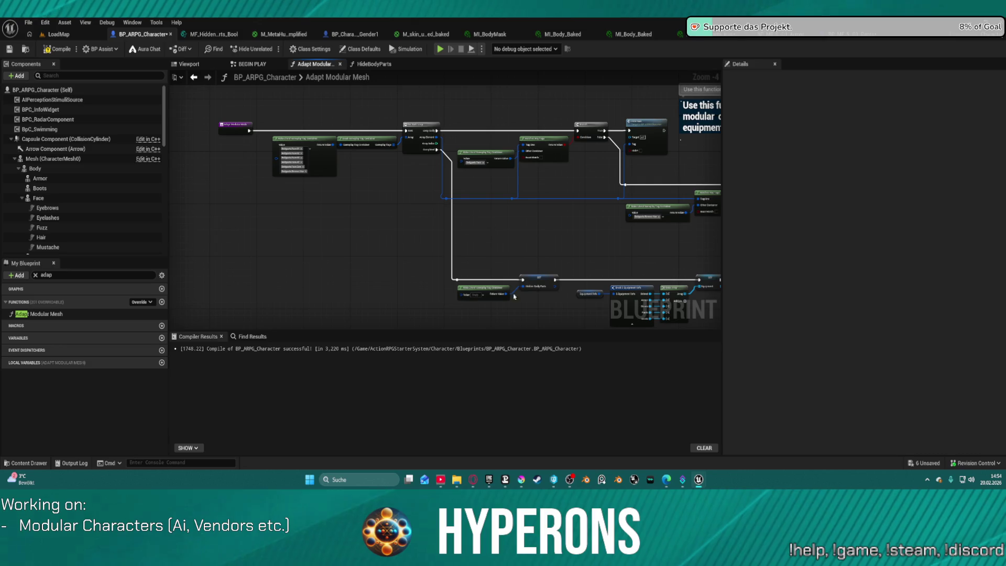
{"action": "left_click_drag", "start_coordinate": [585, 224], "coordinate": [427, 184]}
{"action": "mouse_move", "coordinate": [539, 218]}
{"action": "left_mouse_down"}
{"action": "mouse_move", "coordinate": [382, 118]}
{"action": "mouse_move", "coordinate": [122, 105]}
{"action": "mouse_move", "coordinate": [324, 97]}
{"action": "left_mouse_up"}
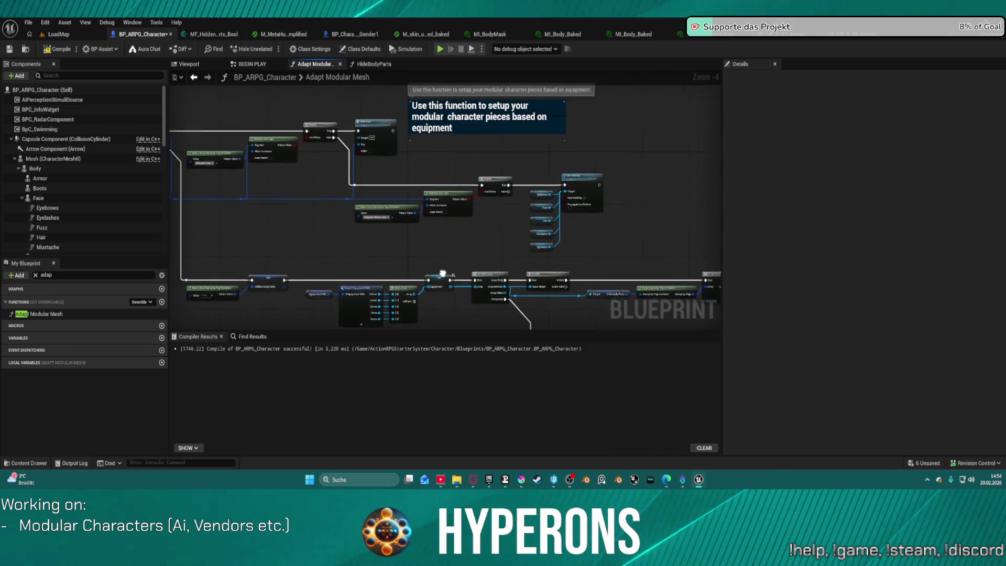
{"action": "scroll", "coordinate": [575, 211], "scroll_direction": "up", "scroll_amount": 5}
{"action": "mouse_move", "coordinate": [348, 276]}
{"action": "left_mouse_down"}
{"action": "mouse_move", "coordinate": [423, 310]}
{"action": "mouse_move", "coordinate": [504, 322]}
{"action": "mouse_move", "coordinate": [539, 339]}
{"action": "left_mouse_up"}
{"action": "left_click_drag", "start_coordinate": [445, 143], "coordinate": [750, 129]}
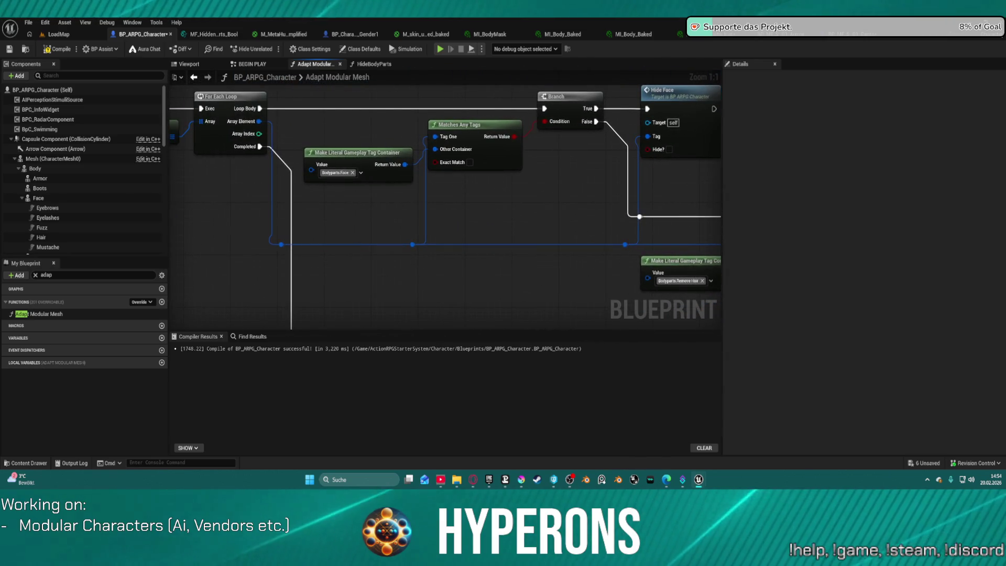
{"action": "left_click_drag", "start_coordinate": [445, 210], "coordinate": [712, 184]}
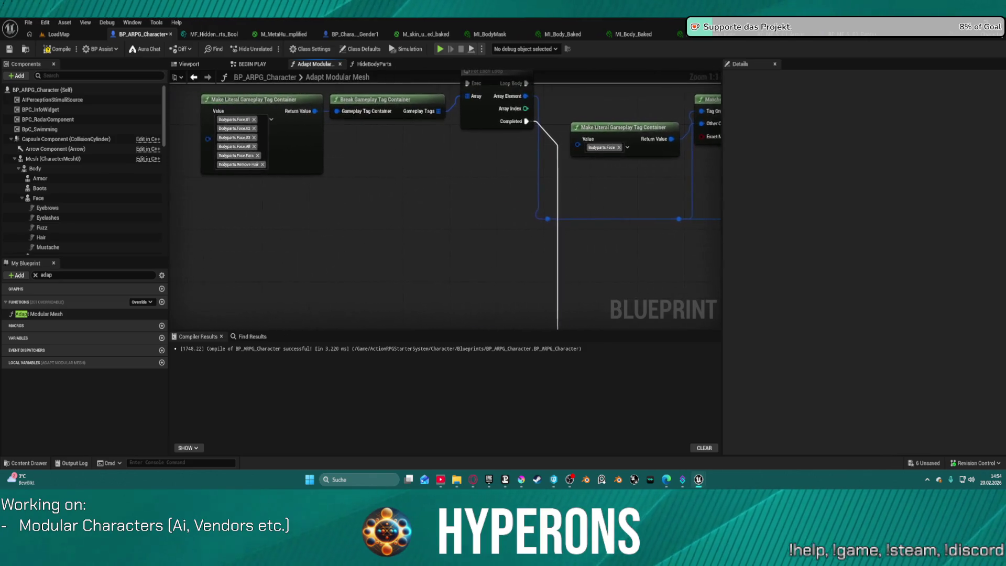
{"action": "mouse_move", "coordinate": [445, 209]}
{"action": "left_mouse_down"}
{"action": "mouse_move", "coordinate": [341, 223]}
{"action": "mouse_move", "coordinate": [662, 88]}
{"action": "left_mouse_up"}
{"action": "scroll", "coordinate": [341, 222], "scroll_direction": "down", "scroll_amount": 1}
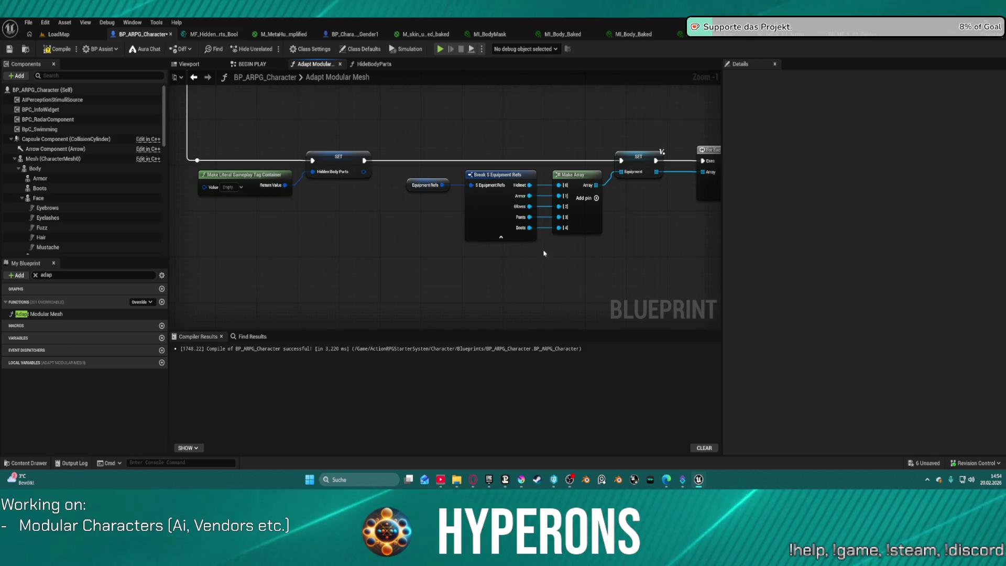
{"action": "left_click_drag", "start_coordinate": [543, 251], "coordinate": [449, 253]}
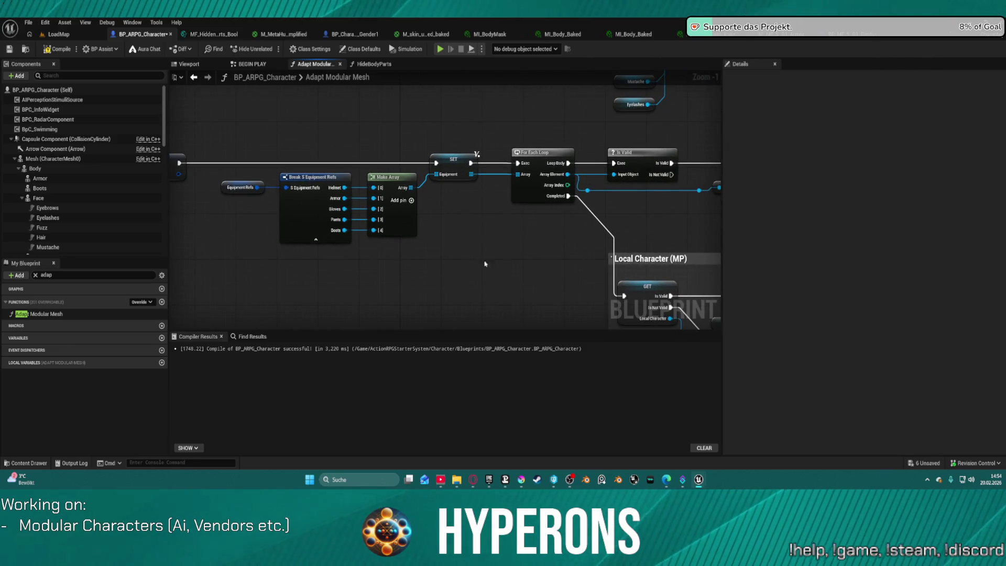
{"action": "left_click_drag", "start_coordinate": [557, 236], "coordinate": [505, 215]}
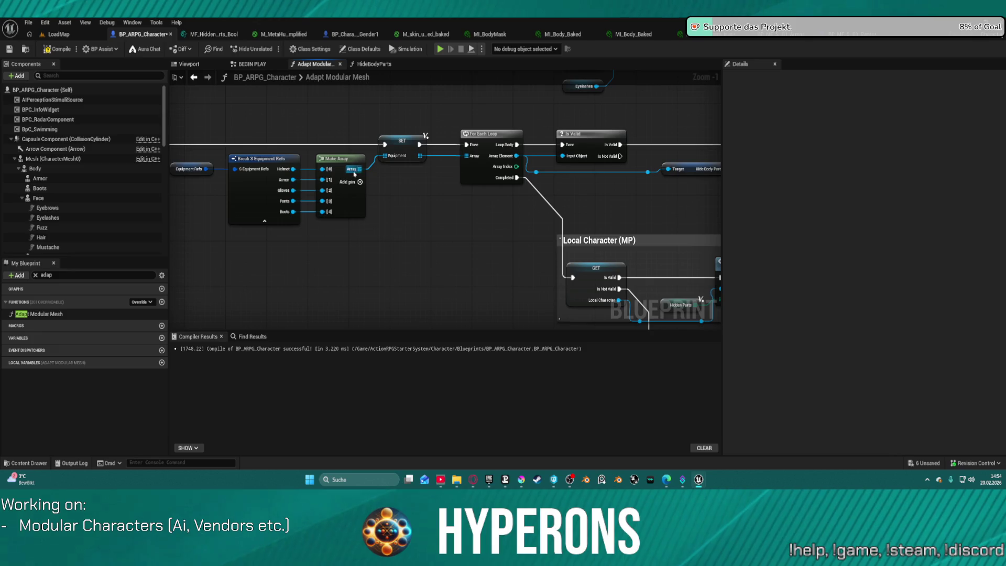
{"action": "mouse_move", "coordinate": [520, 178]}
{"action": "left_mouse_down"}
{"action": "mouse_move", "coordinate": [321, 213]}
{"action": "mouse_move", "coordinate": [42, 224]}
{"action": "mouse_move", "coordinate": [39, 205]}
{"action": "left_mouse_up"}
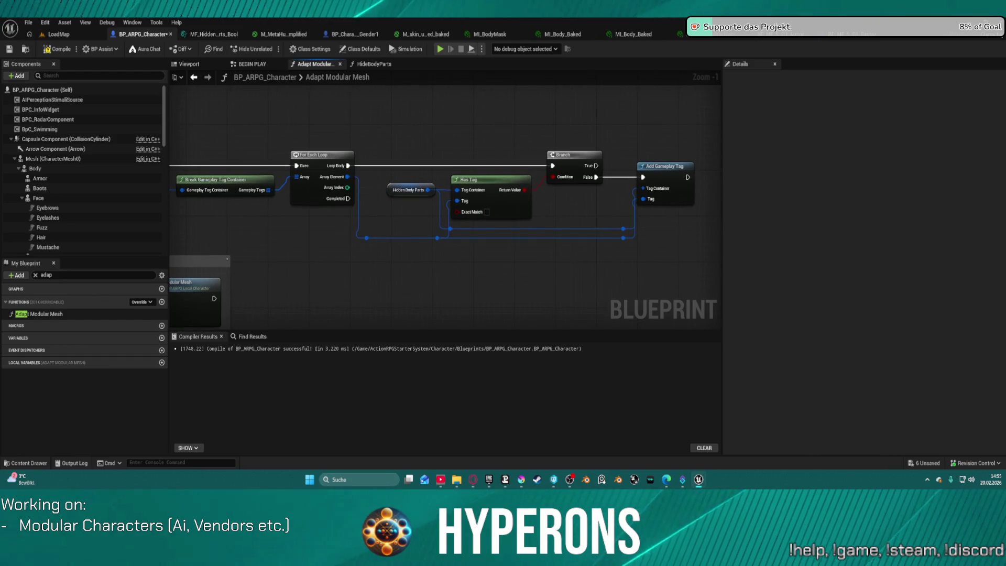
{"action": "left_click_drag", "start_coordinate": [416, 253], "coordinate": [710, 112]}
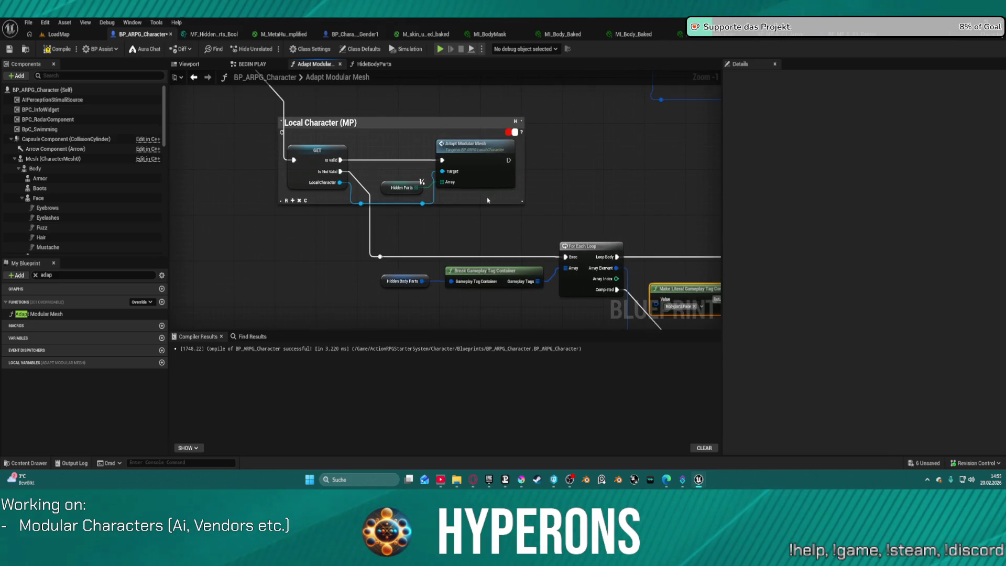
{"action": "mouse_move", "coordinate": [309, 134]}
{"action": "left_mouse_down"}
{"action": "mouse_move", "coordinate": [532, 214]}
{"action": "mouse_move", "coordinate": [352, 208]}
{"action": "left_mouse_up"}
{"action": "mouse_move", "coordinate": [623, 206]}
{"action": "left_mouse_down"}
{"action": "mouse_move", "coordinate": [393, 157]}
{"action": "mouse_move", "coordinate": [498, 113]}
{"action": "left_mouse_up"}
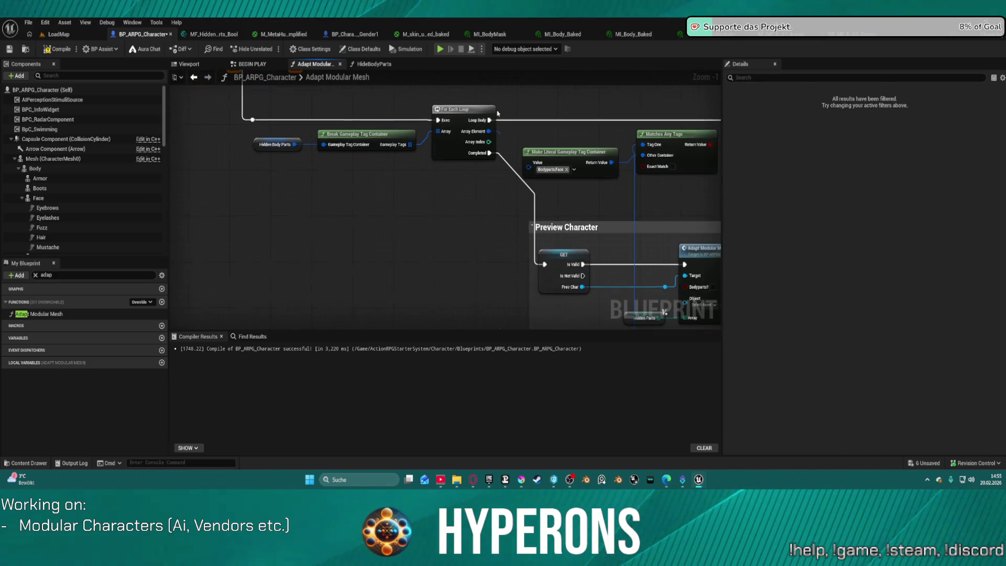
{"action": "right_click", "coordinate": [420, 183]}
{"action": "scroll", "coordinate": [408, 179], "scroll_direction": "up", "scroll_amount": 1}
{"action": "mouse_move", "coordinate": [652, 212]}
{"action": "left_mouse_down"}
{"action": "mouse_move", "coordinate": [424, 200]}
{"action": "mouse_move", "coordinate": [615, 203]}
{"action": "mouse_move", "coordinate": [588, 252]}
{"action": "left_mouse_up"}
Toggle a breakpoint on the For Each Loop, compile with F7, and start simulating with Alt+S.
{"action": "right_click", "coordinate": [403, 144]}
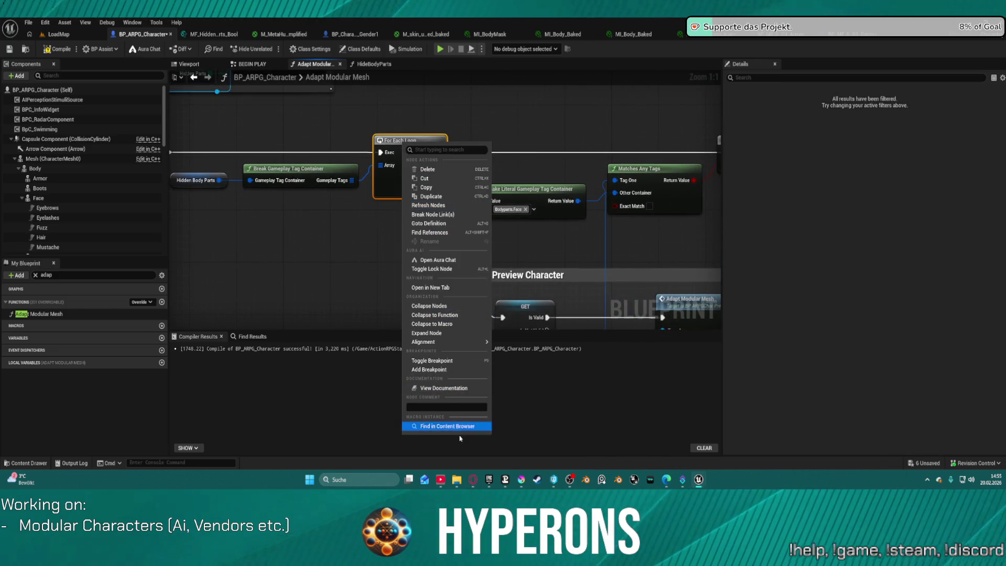
{"action": "left_click", "coordinate": [455, 372]}
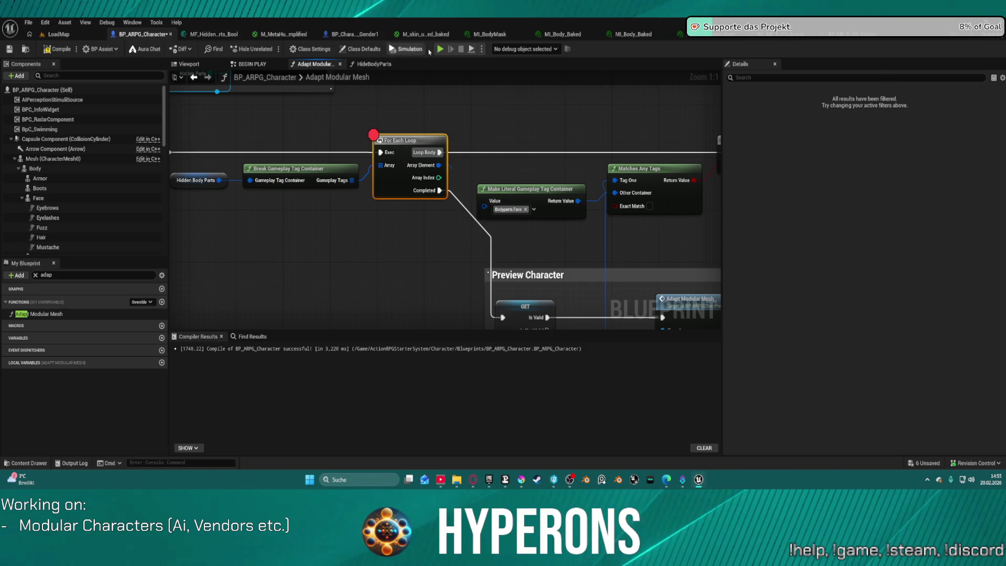
{"action": "key", "text": "F7"}
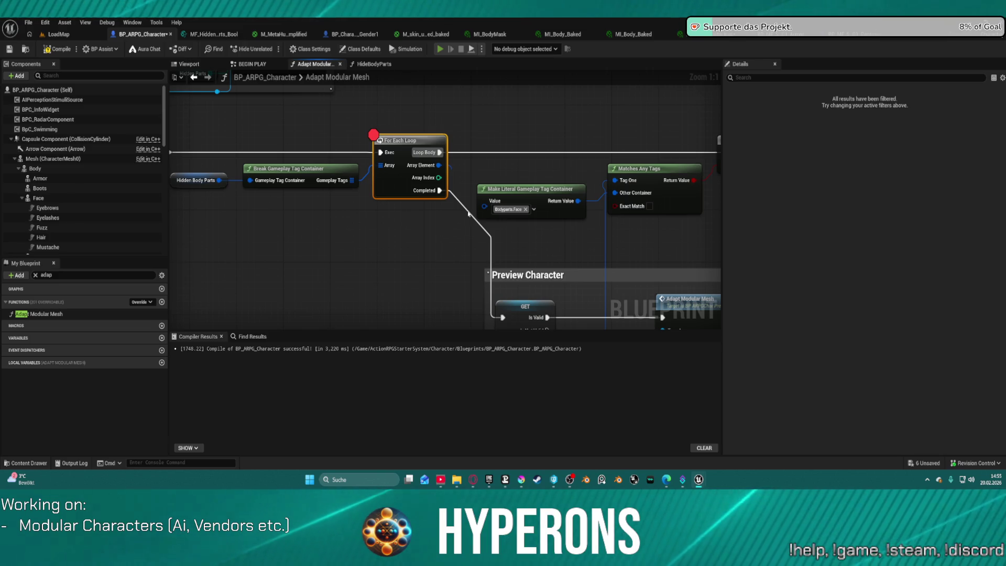
{"action": "key", "text": "alt+s"}
Expand the Hidden Body Parts debug value to list its nine tags and their parent tags.
{"action": "mouse_move", "coordinate": [254, 220]}
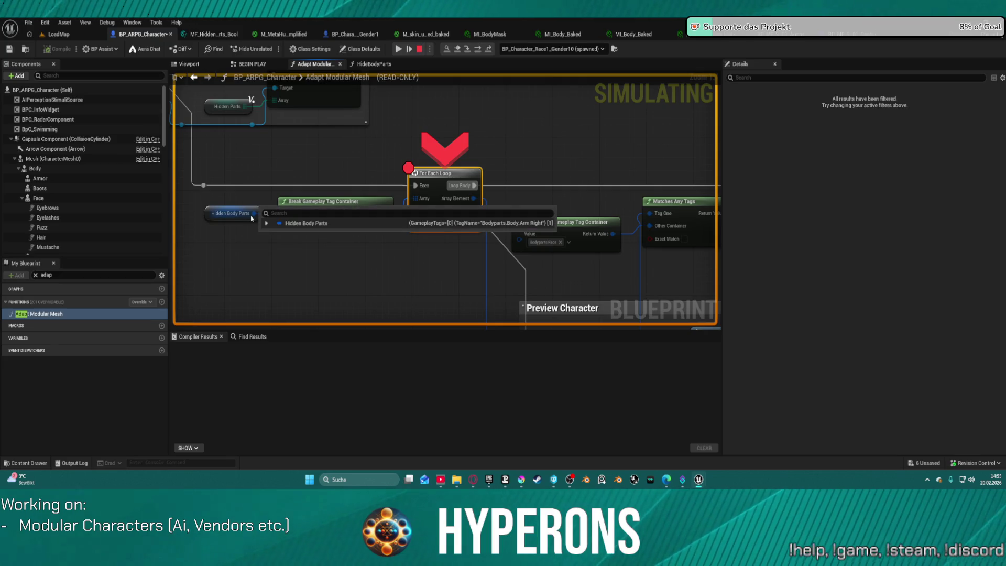
{"action": "left_click", "coordinate": [267, 224]}
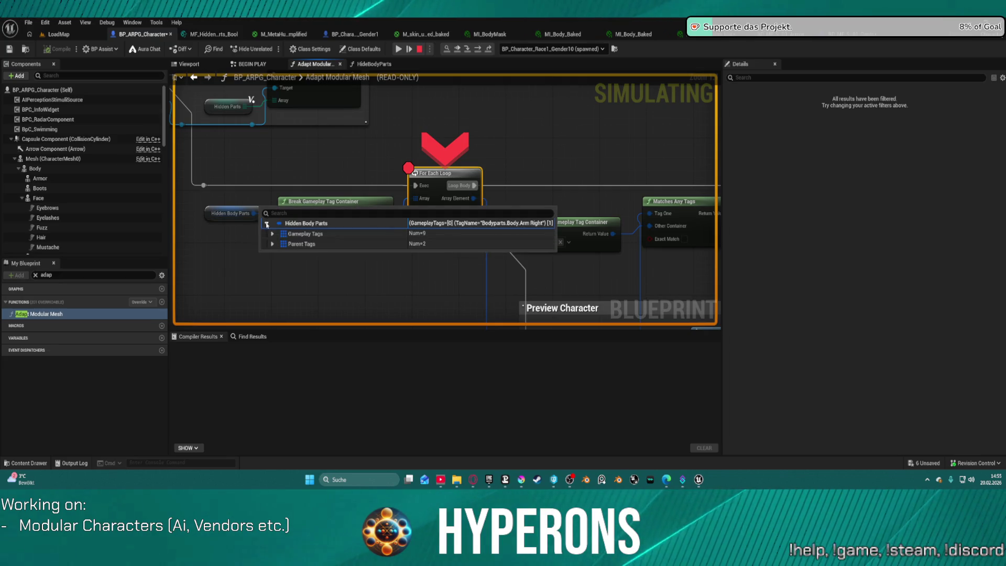
{"action": "left_click", "coordinate": [273, 233]}
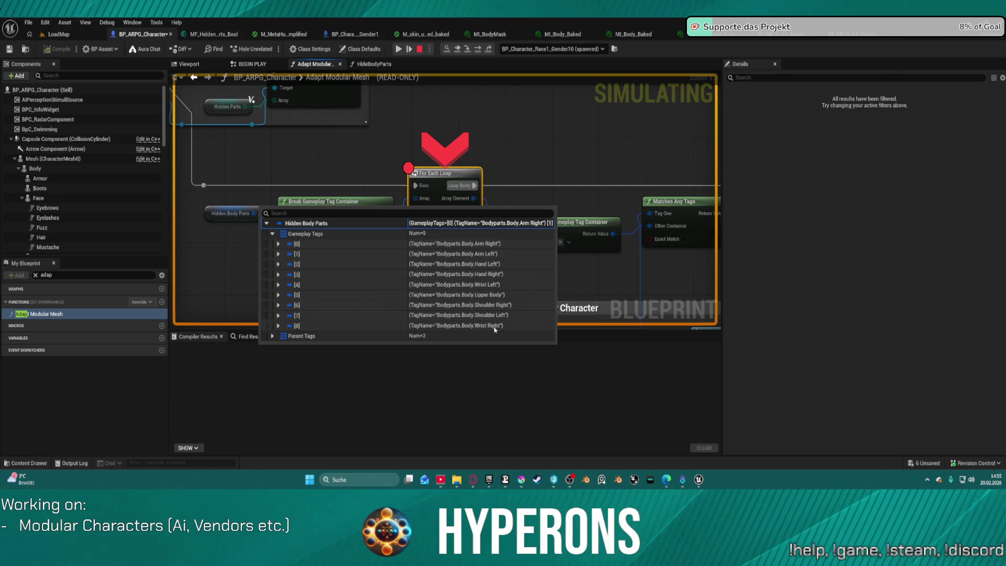
{"action": "left_click", "coordinate": [273, 336]}
{"action": "scroll", "coordinate": [367, 314], "scroll_direction": "down", "scroll_amount": 1}
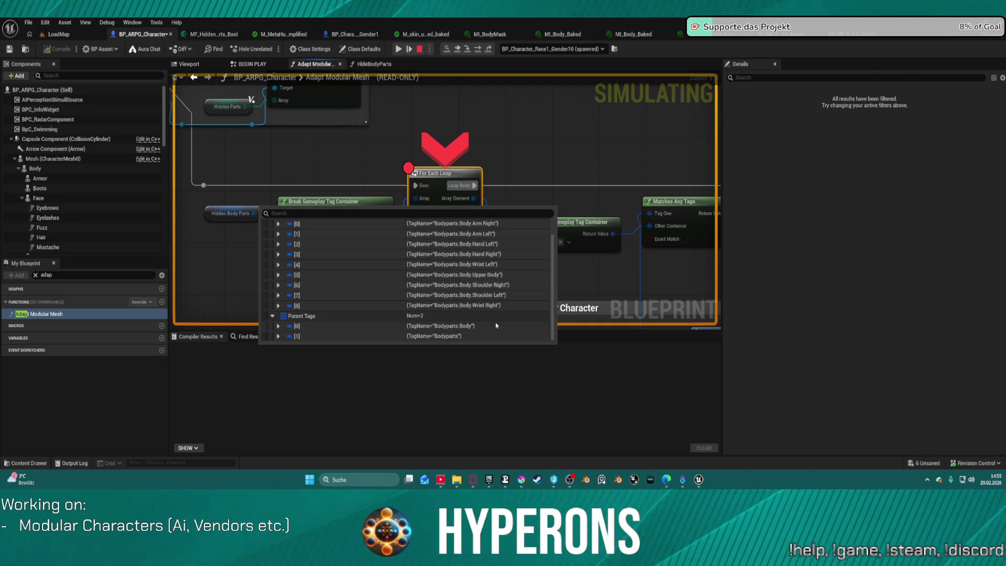
Step execution past the Branch and into the HideBodyParts function.
{"action": "mouse_move", "coordinate": [617, 168]}
{"action": "left_mouse_down"}
{"action": "mouse_move", "coordinate": [379, 162]}
{"action": "mouse_move", "coordinate": [343, 137]}
{"action": "mouse_move", "coordinate": [336, 26]}
{"action": "left_mouse_up"}
{"action": "mouse_move", "coordinate": [393, 264]}
{"action": "left_mouse_down"}
{"action": "mouse_move", "coordinate": [301, 298]}
{"action": "mouse_move", "coordinate": [216, 306]}
{"action": "mouse_move", "coordinate": [320, 391]}
{"action": "left_mouse_up"}
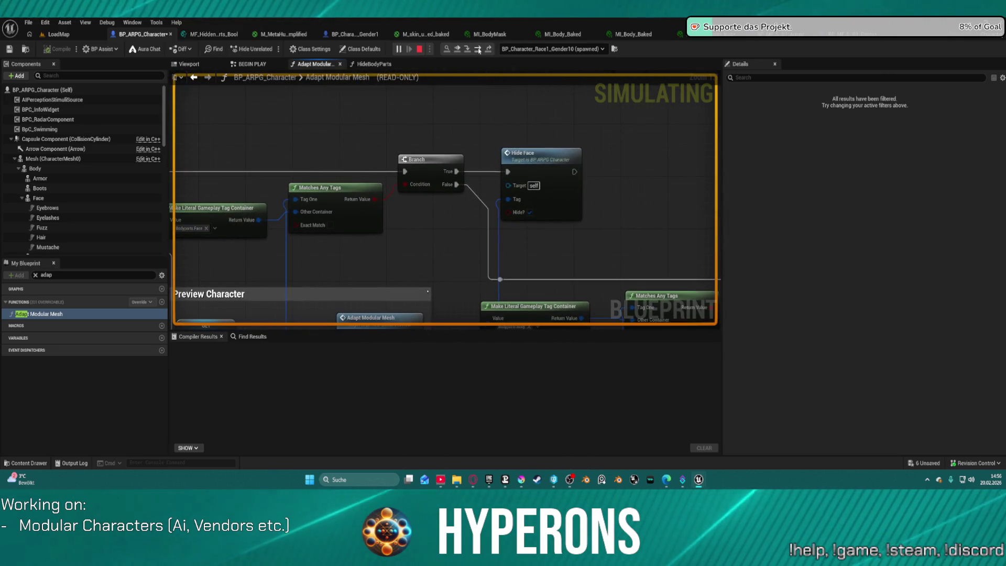
{"action": "left_click", "coordinate": [476, 50]}
{"action": "mouse_move", "coordinate": [371, 121]}
{"action": "left_mouse_down"}
{"action": "mouse_move", "coordinate": [440, 153]}
{"action": "mouse_move", "coordinate": [496, 161]}
{"action": "mouse_move", "coordinate": [681, 151]}
{"action": "mouse_move", "coordinate": [485, 139]}
{"action": "mouse_move", "coordinate": [473, 123]}
{"action": "left_mouse_up"}
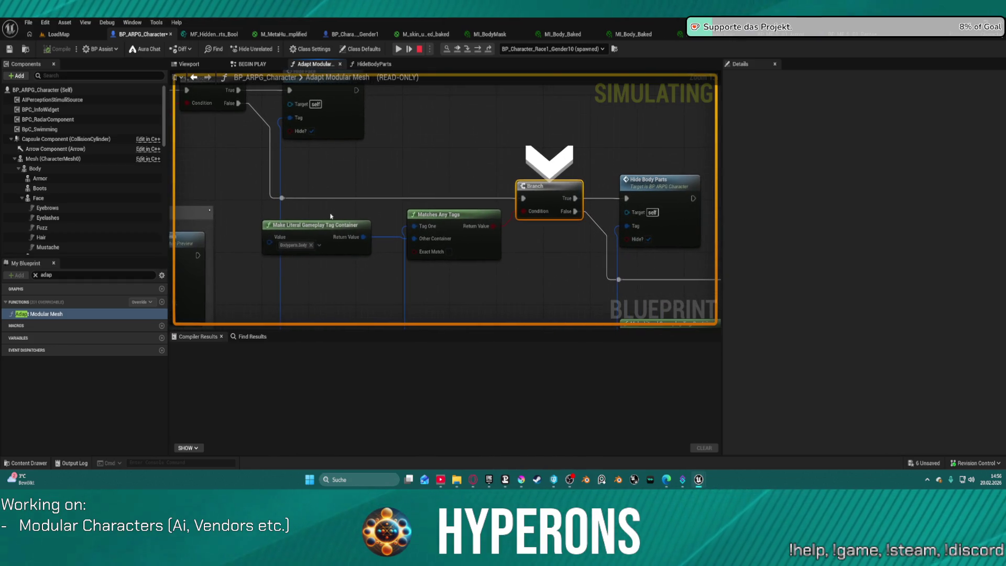
{"action": "left_click", "coordinate": [477, 49]}
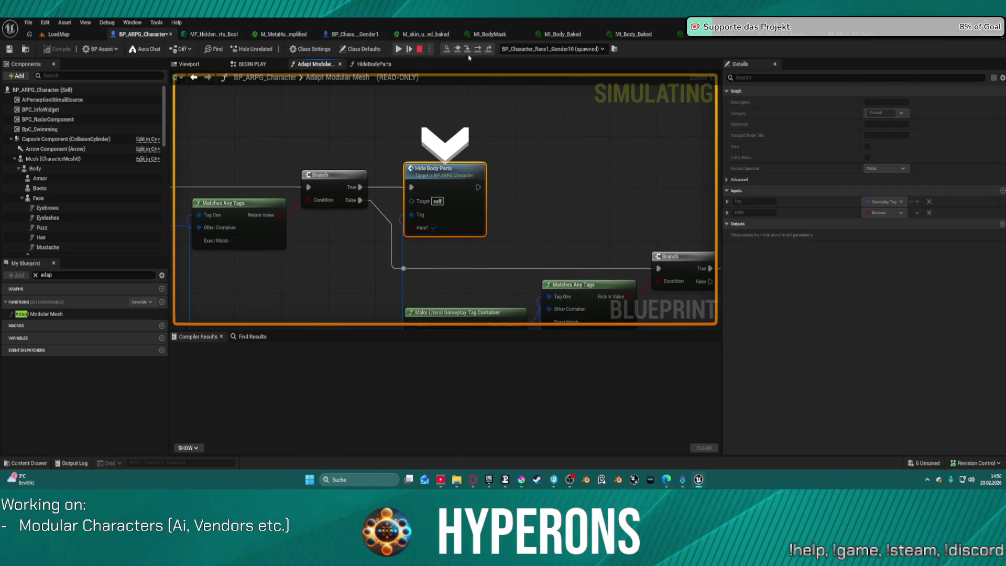
{"action": "left_click", "coordinate": [469, 49]}
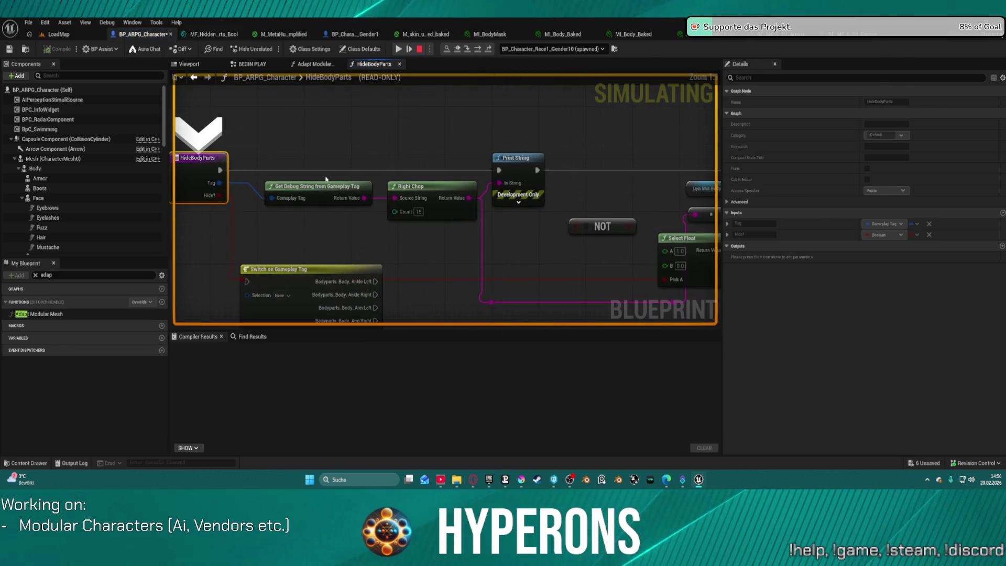
Step through Print String to Set Scalar Parameter Value, with Right Chop returning 'Arm Right'.
{"action": "left_click_drag", "start_coordinate": [436, 242], "coordinate": [430, 253]}
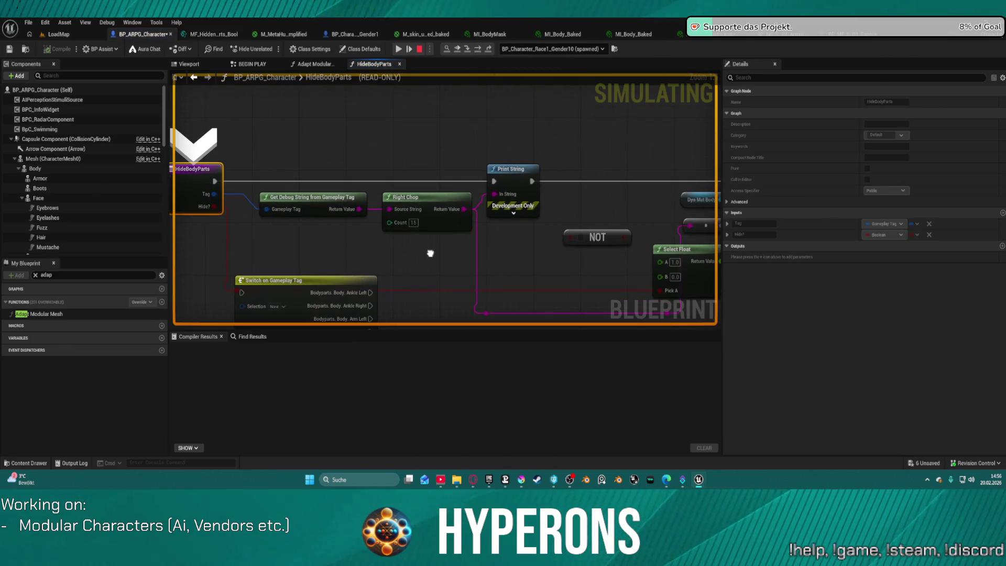
{"action": "left_click", "coordinate": [472, 48]}
{"action": "mouse_move", "coordinate": [428, 209]}
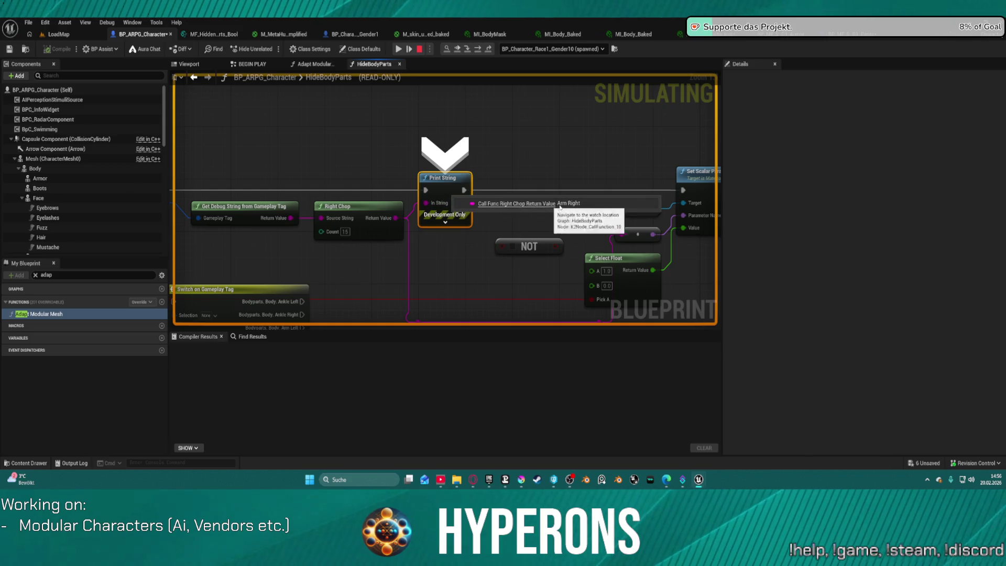
{"action": "left_click", "coordinate": [481, 51]}
{"action": "mouse_move", "coordinate": [373, 208]}
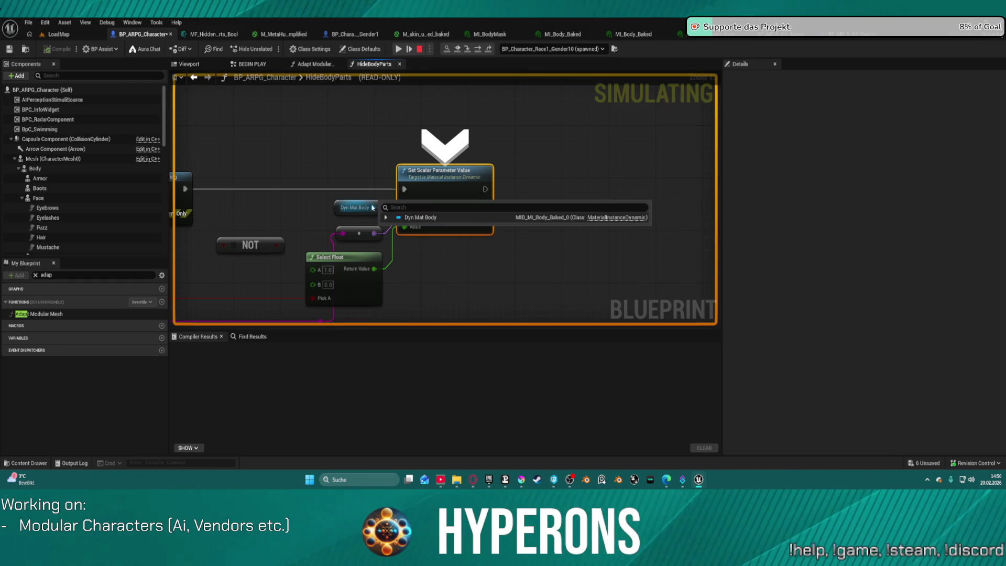
{"action": "left_click", "coordinate": [386, 218]}
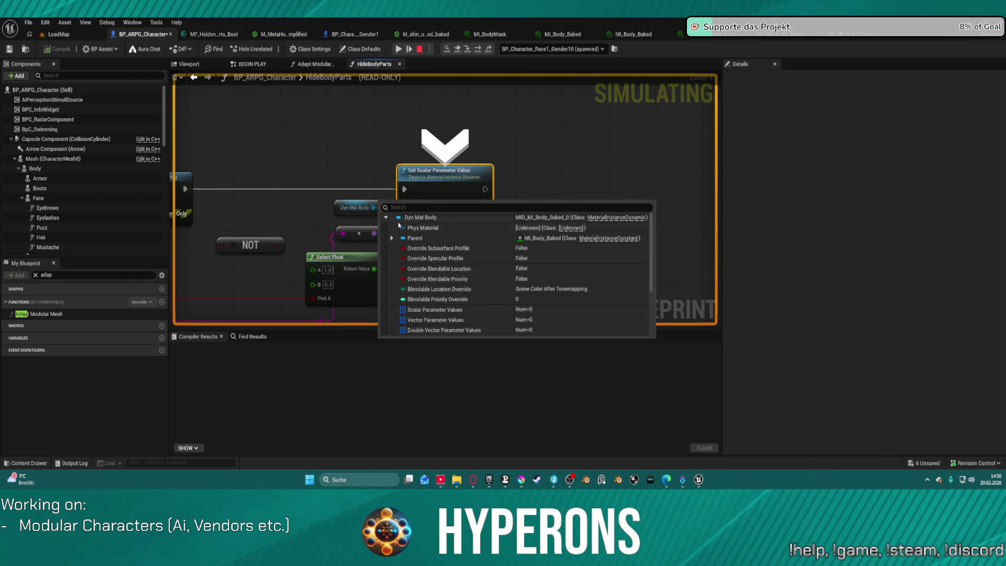
{"action": "double_click", "coordinate": [540, 239]}
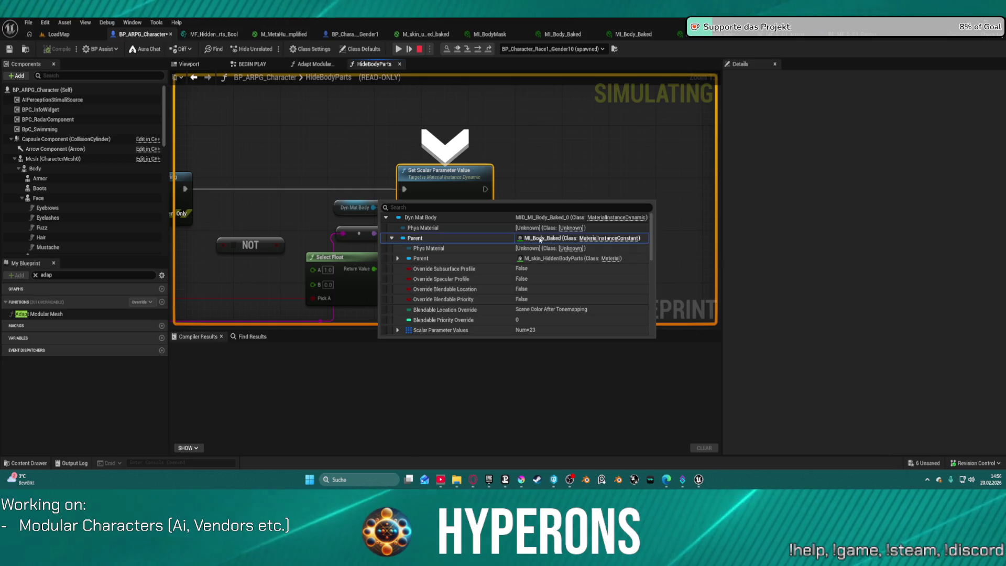
{"action": "double_click", "coordinate": [545, 258]}
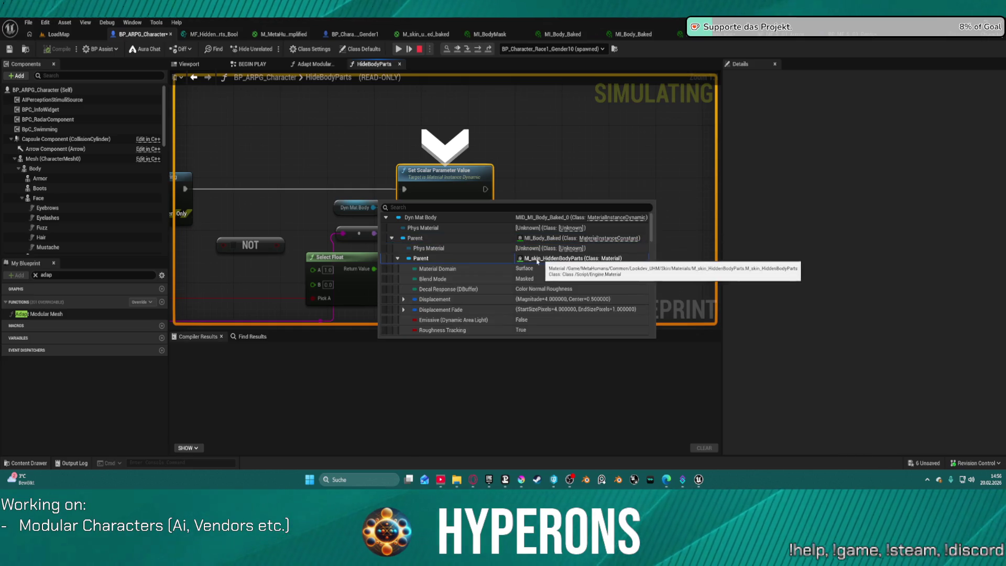
{"action": "scroll", "coordinate": [526, 282], "scroll_direction": "down", "scroll_amount": 3}
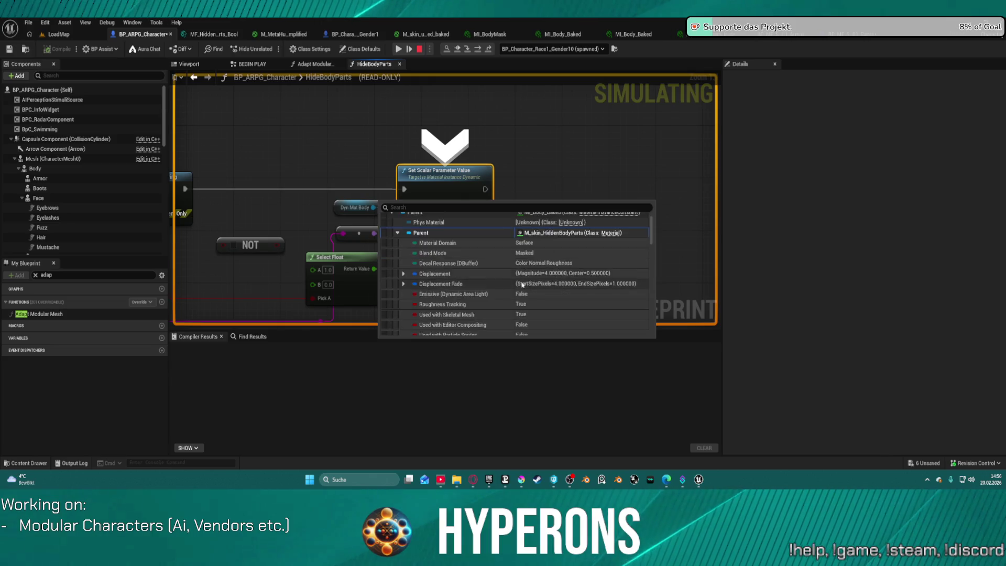
{"action": "scroll", "coordinate": [510, 278], "scroll_direction": "down", "scroll_amount": 6}
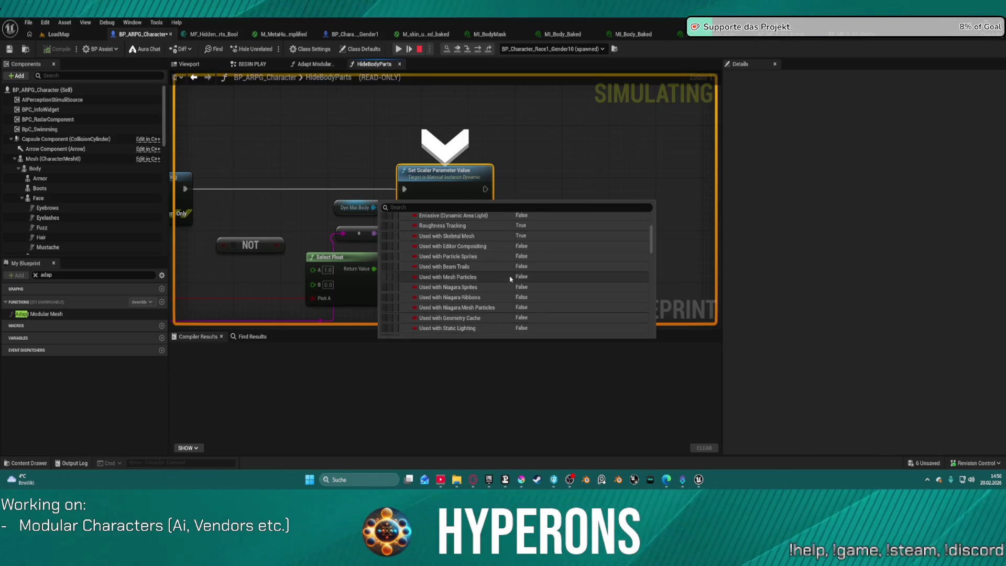
{"action": "scroll", "coordinate": [525, 270], "scroll_direction": "down", "scroll_amount": 10}
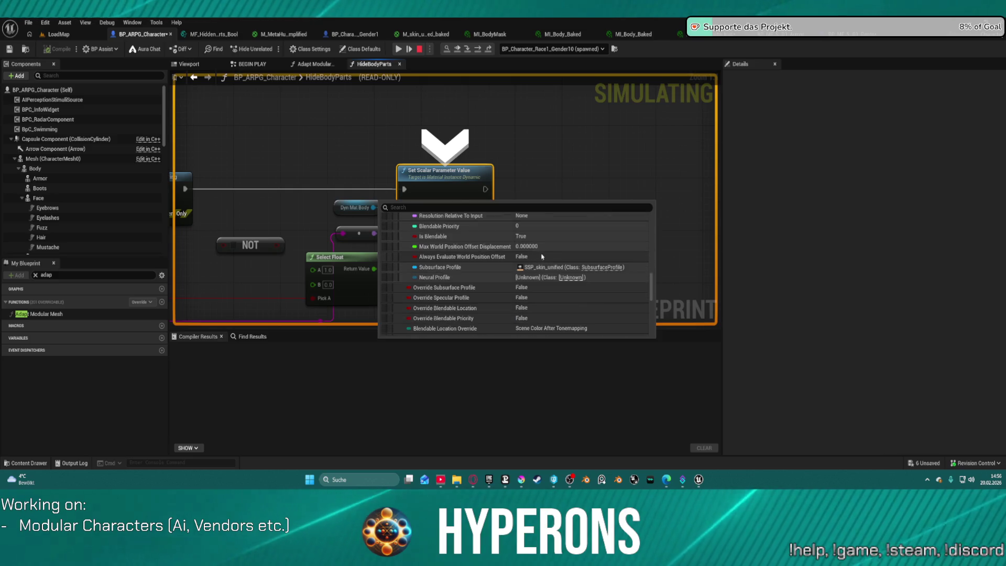
{"action": "scroll", "coordinate": [573, 263], "scroll_direction": "down", "scroll_amount": 5}
{"action": "scroll", "coordinate": [573, 265], "scroll_direction": "down", "scroll_amount": 5}
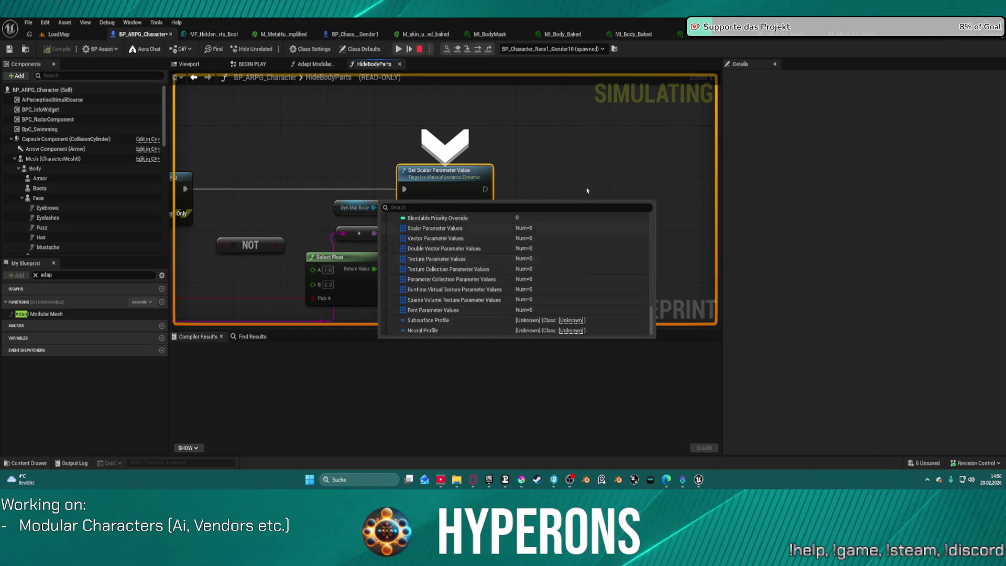
{"action": "left_click", "coordinate": [583, 147]}
{"action": "mouse_move", "coordinate": [449, 279]}
{"action": "left_mouse_down"}
{"action": "mouse_move", "coordinate": [556, 240]}
{"action": "mouse_move", "coordinate": [916, 264]}
{"action": "mouse_move", "coordinate": [612, 252]}
{"action": "left_mouse_up"}
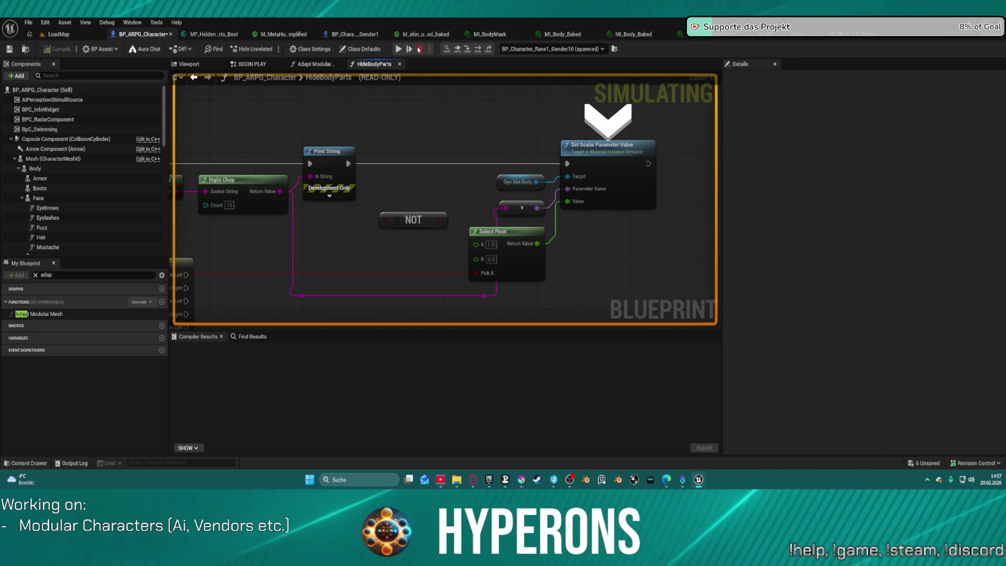
{"action": "left_click", "coordinate": [419, 49]}
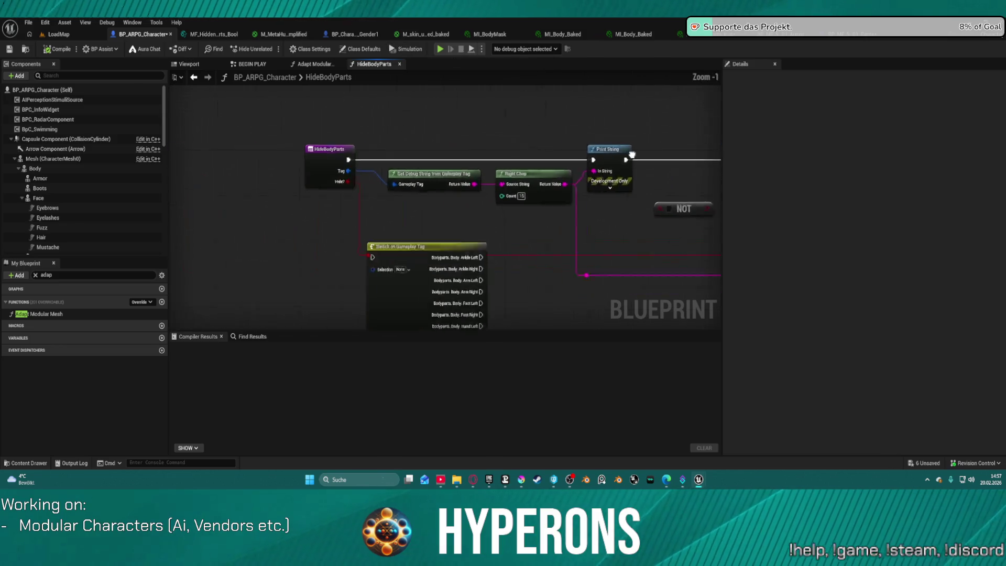
Remove the breakpoint from the For Each Loop in Adapt Modular Mesh.
{"action": "left_click", "coordinate": [314, 64]}
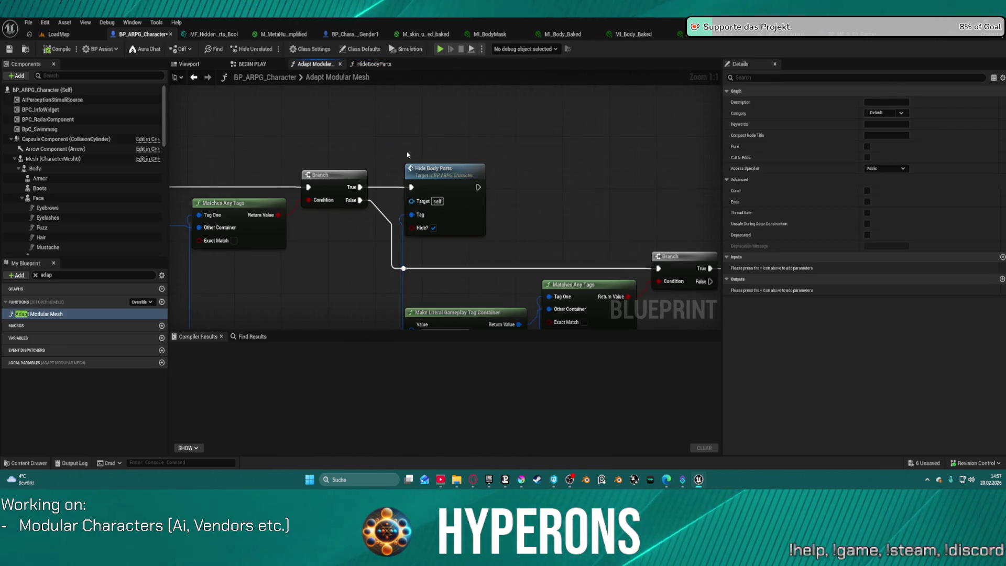
{"action": "scroll", "coordinate": [407, 154], "scroll_direction": "down", "scroll_amount": 7}
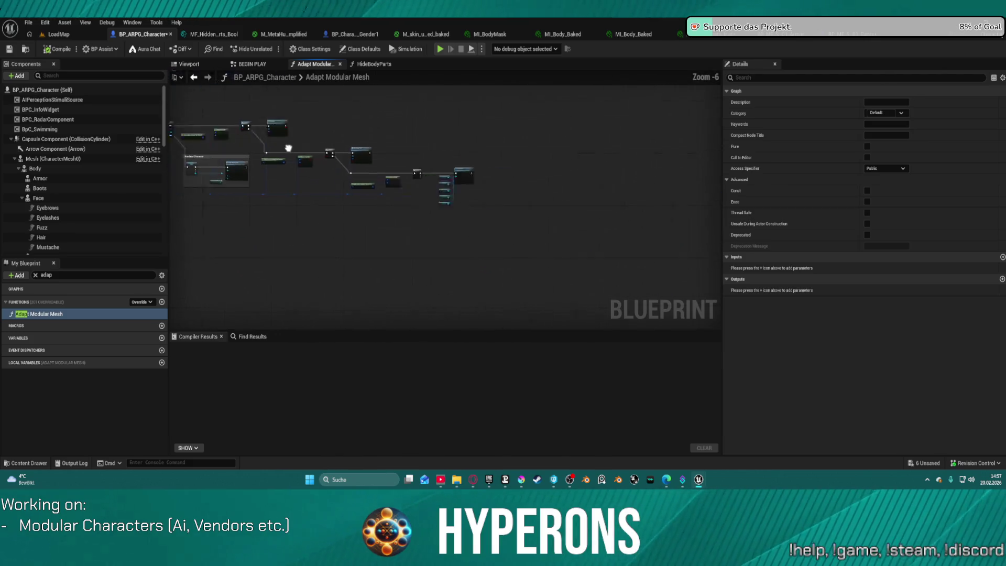
{"action": "scroll", "coordinate": [288, 148], "scroll_direction": "up", "scroll_amount": 5}
{"action": "right_click", "coordinate": [422, 193]}
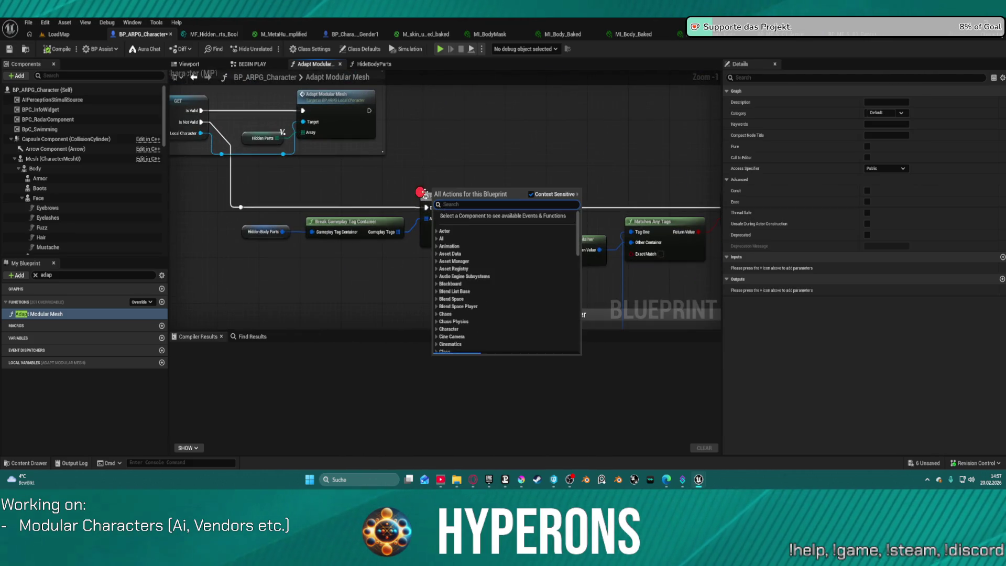
{"action": "left_click", "coordinate": [449, 169]}
{"action": "right_click", "coordinate": [435, 231]}
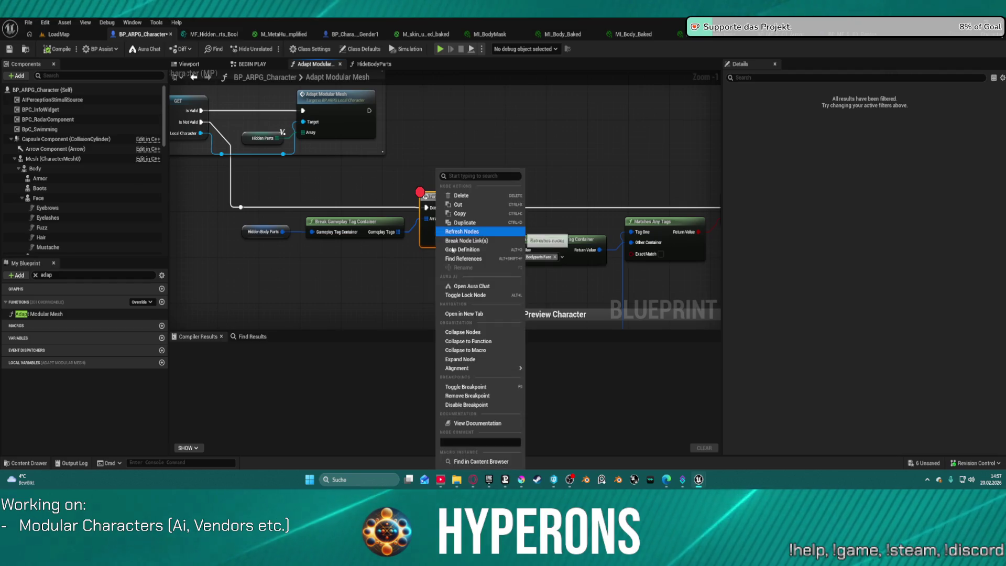
{"action": "left_click", "coordinate": [489, 395]}
Open the Hide Body Parts node's HideBodyParts graph and pan across its nodes.
{"action": "mouse_move", "coordinate": [673, 115]}
{"action": "left_mouse_down"}
{"action": "mouse_move", "coordinate": [388, 108]}
{"action": "mouse_move", "coordinate": [461, 187]}
{"action": "mouse_move", "coordinate": [302, 153]}
{"action": "left_mouse_up"}
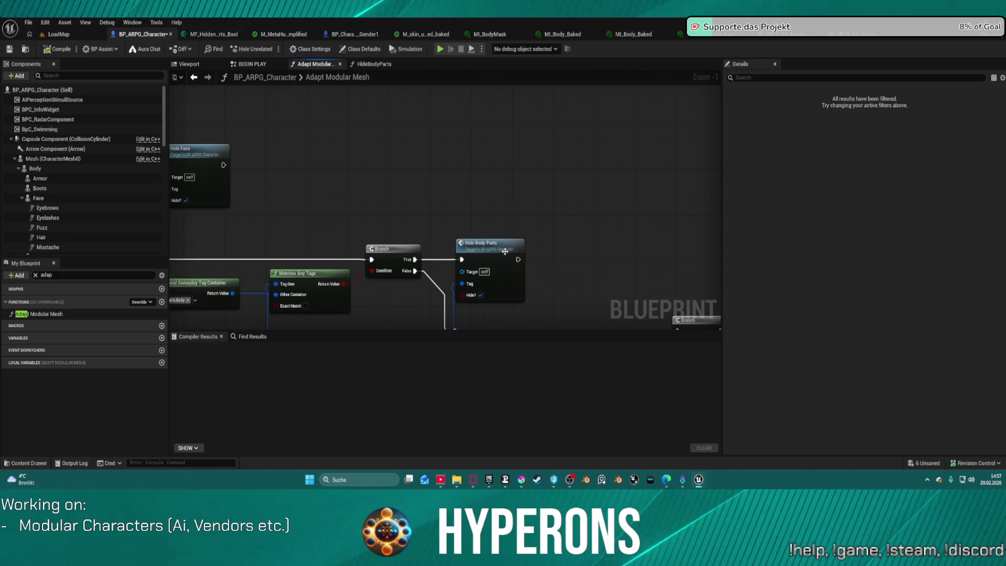
{"action": "double_click", "coordinate": [487, 244]}
{"action": "left_click_drag", "start_coordinate": [581, 131], "coordinate": [487, 144]}
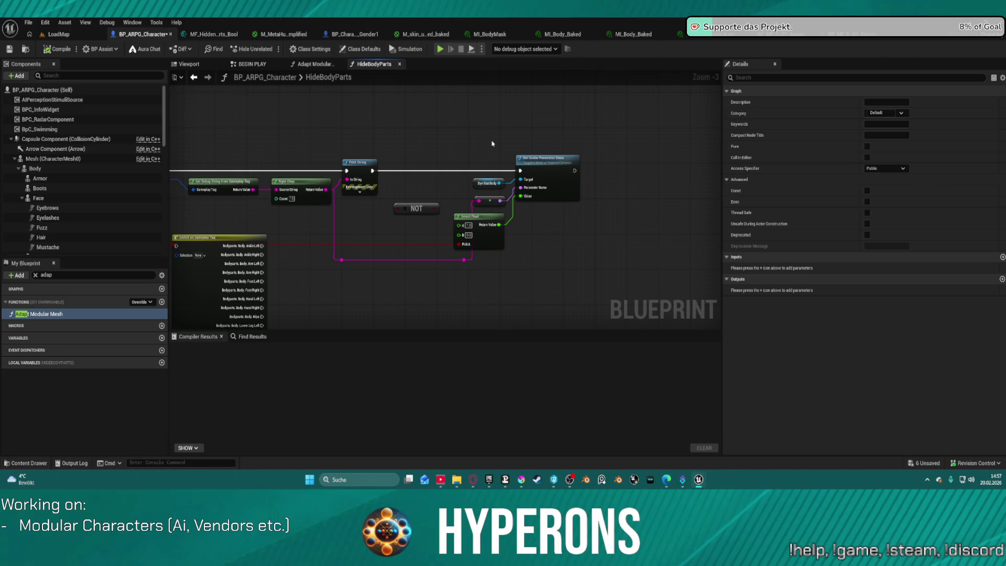
Reopen a level from File > Recent Levels and view MI_Body_Baked's body-part scalars, all at 1.0.
{"action": "left_click", "coordinate": [58, 34]}
{"action": "left_click", "coordinate": [159, 38]}
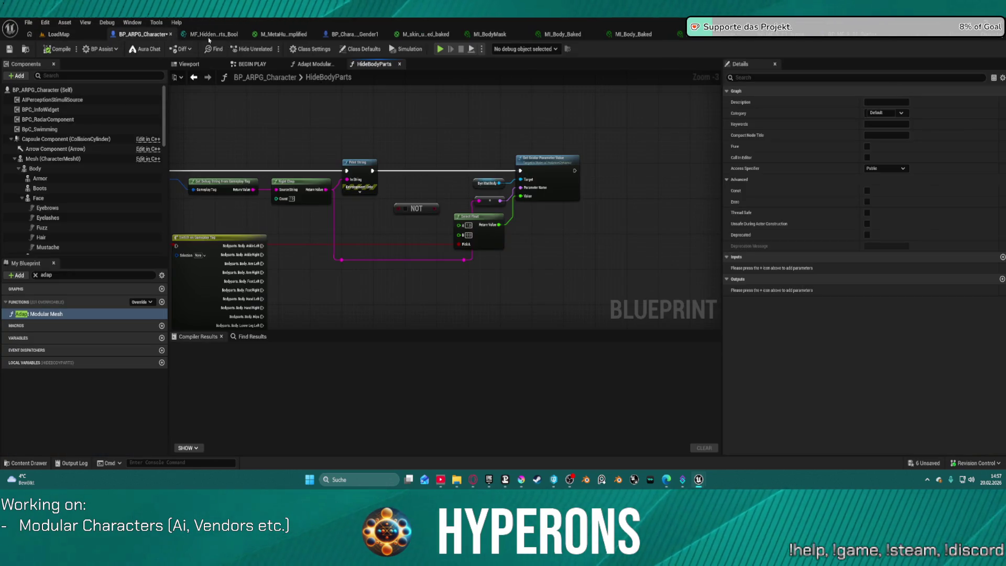
{"action": "left_click", "coordinate": [59, 35]}
{"action": "left_click", "coordinate": [28, 23]}
{"action": "mouse_move", "coordinate": [82, 83]}
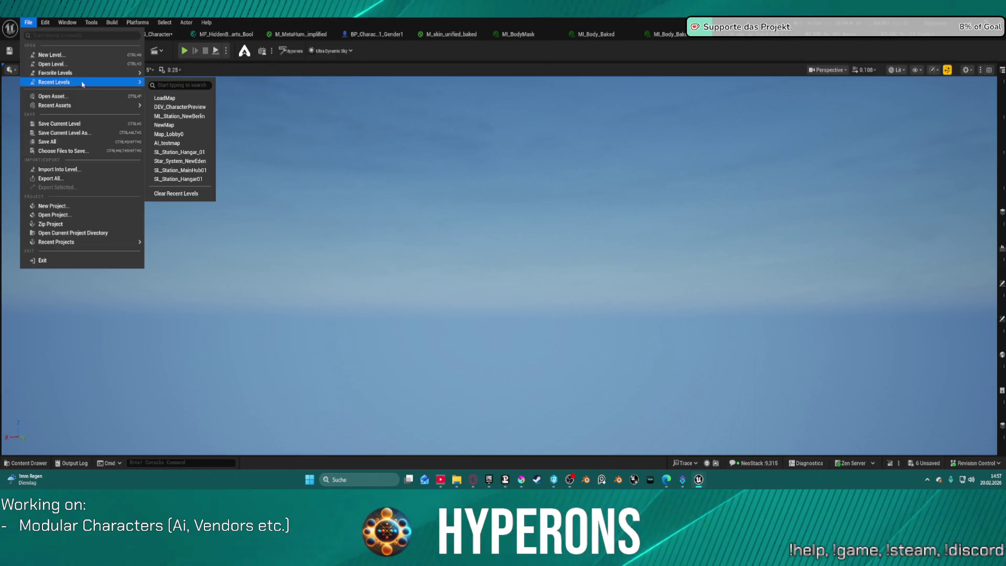
{"action": "left_click", "coordinate": [188, 99]}
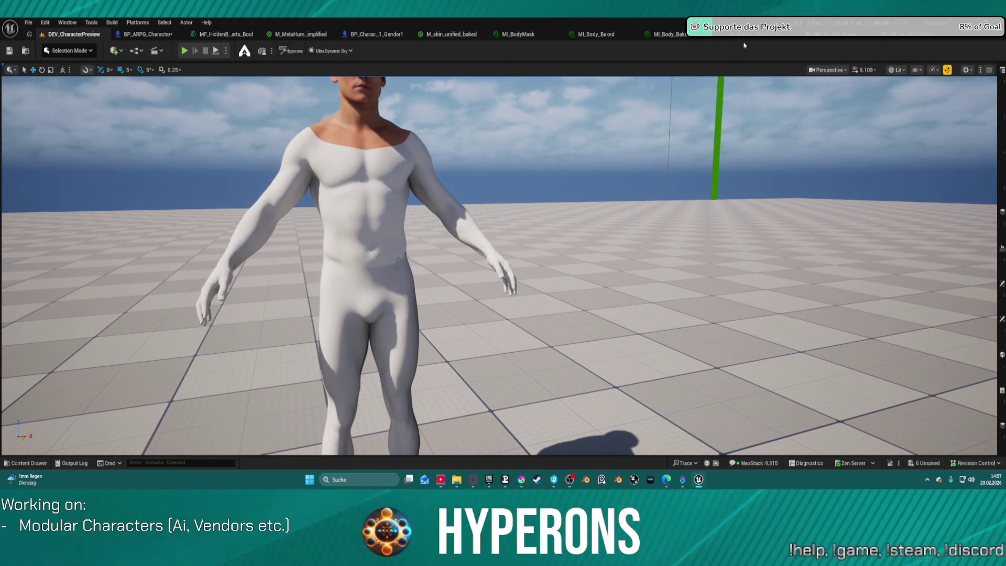
{"action": "left_click", "coordinate": [744, 34]}
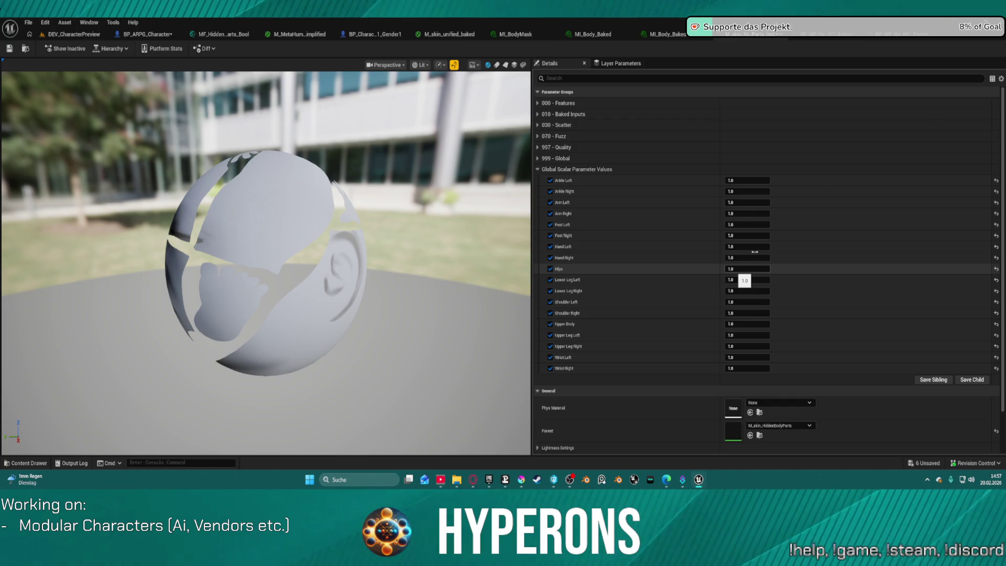
Check BP_ME_Spacesuit01_Pants, MI_Body_Baked and MI_BodyMask, then return to BP_ARPG_Character's HideBodyParts graph.
{"action": "left_click", "coordinate": [896, 38]}
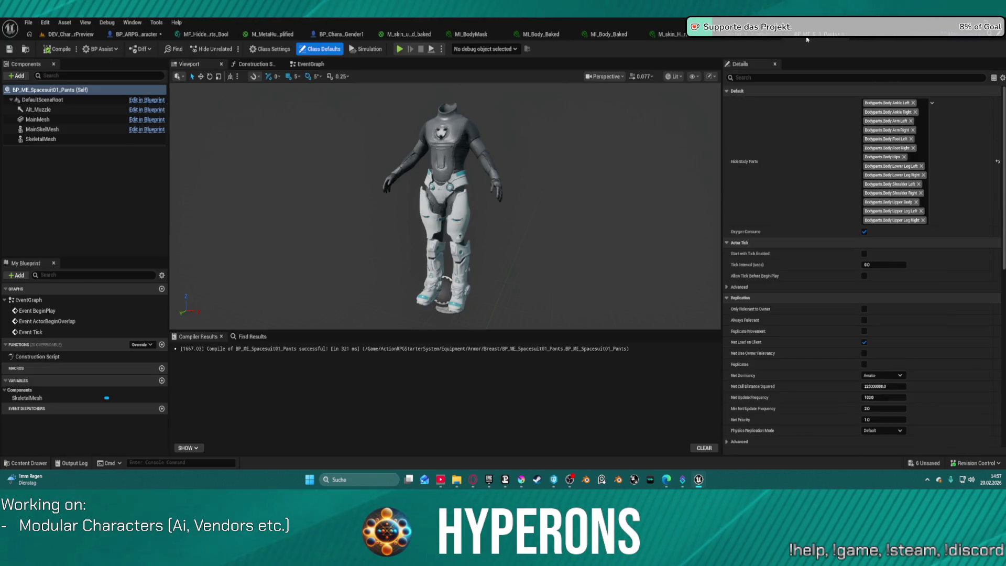
{"action": "left_click", "coordinate": [676, 34]}
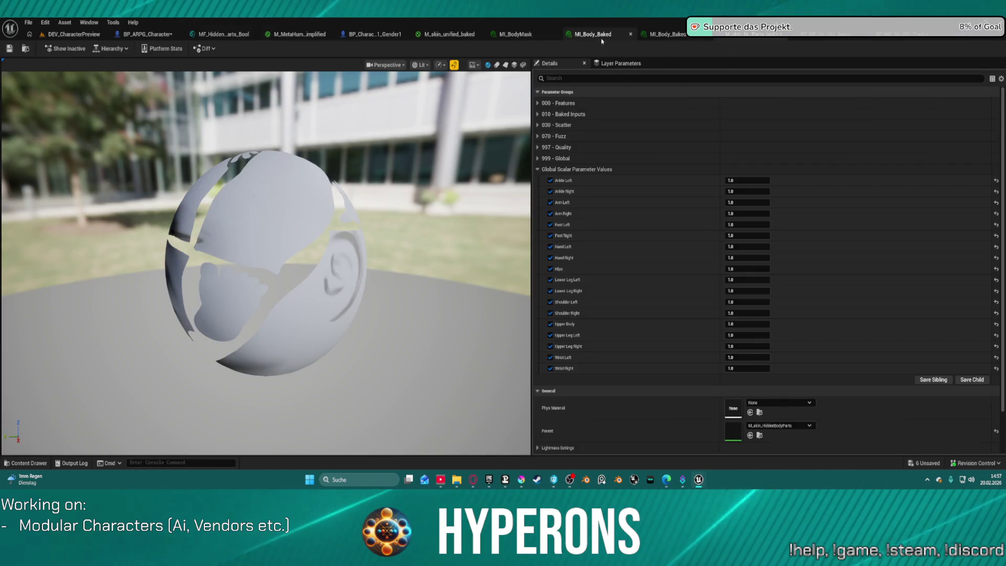
{"action": "left_click", "coordinate": [589, 35]}
{"action": "left_click", "coordinate": [515, 34]}
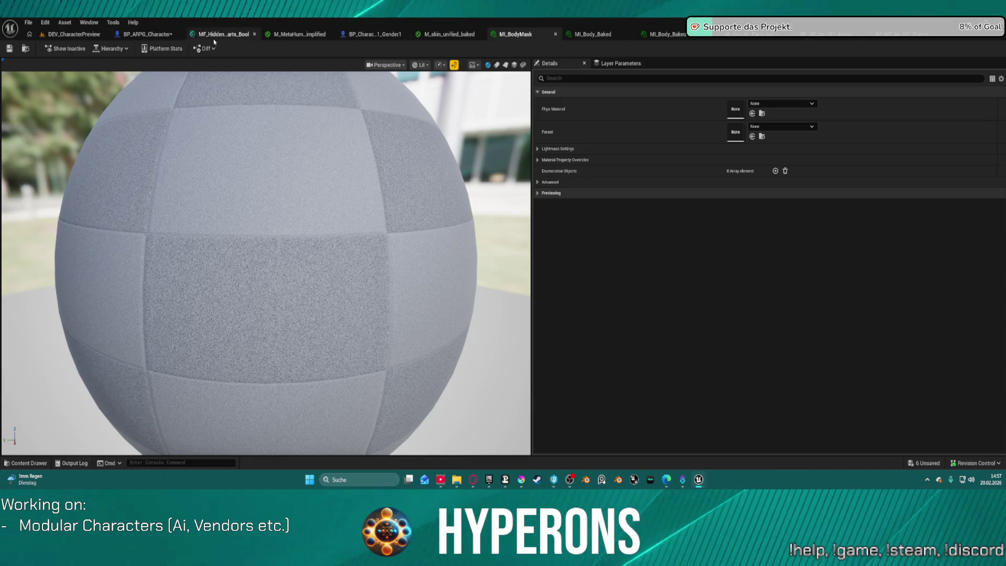
{"action": "left_click", "coordinate": [131, 35]}
{"action": "scroll", "coordinate": [367, 246], "scroll_direction": "up", "scroll_amount": 3}
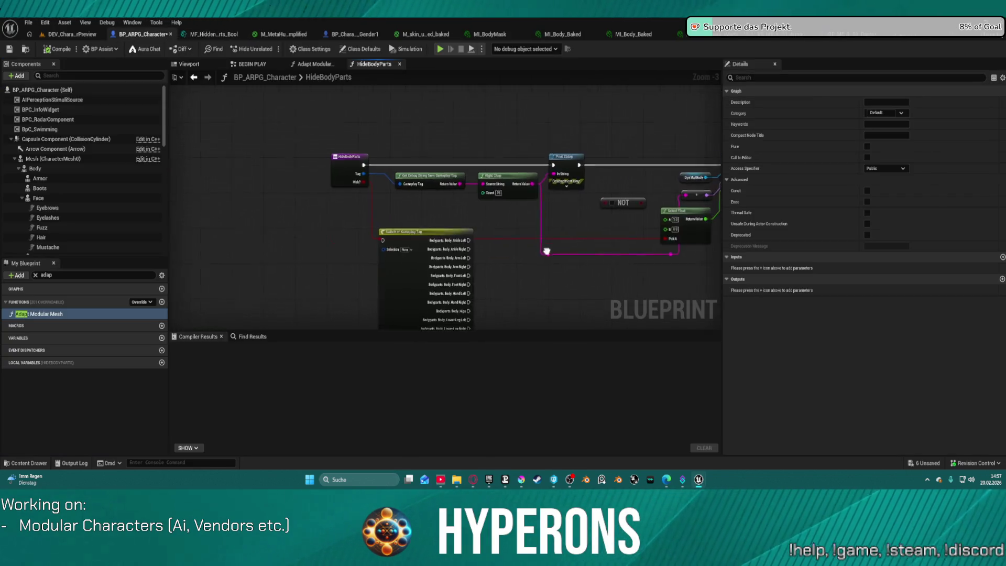
Switch to Adapt Modular Mesh and pan through the For Each Loop, Local Character and Preview Character sections.
{"action": "mouse_move", "coordinate": [400, 244]}
{"action": "left_mouse_down"}
{"action": "mouse_move", "coordinate": [492, 274]}
{"action": "mouse_move", "coordinate": [696, 265]}
{"action": "mouse_move", "coordinate": [533, 264]}
{"action": "left_mouse_up"}
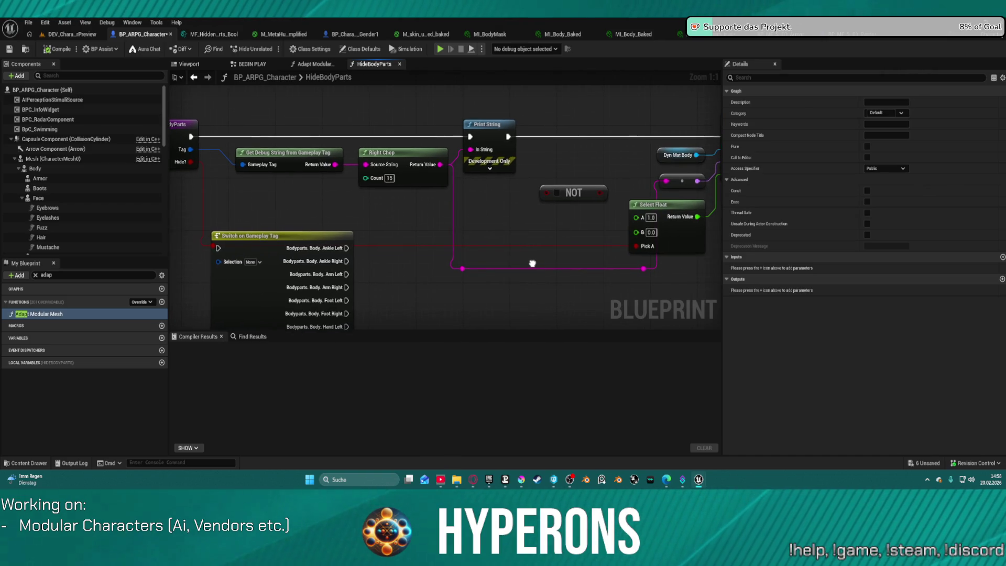
{"action": "left_click", "coordinate": [309, 65]}
{"action": "scroll", "coordinate": [325, 206], "scroll_direction": "down", "scroll_amount": 2}
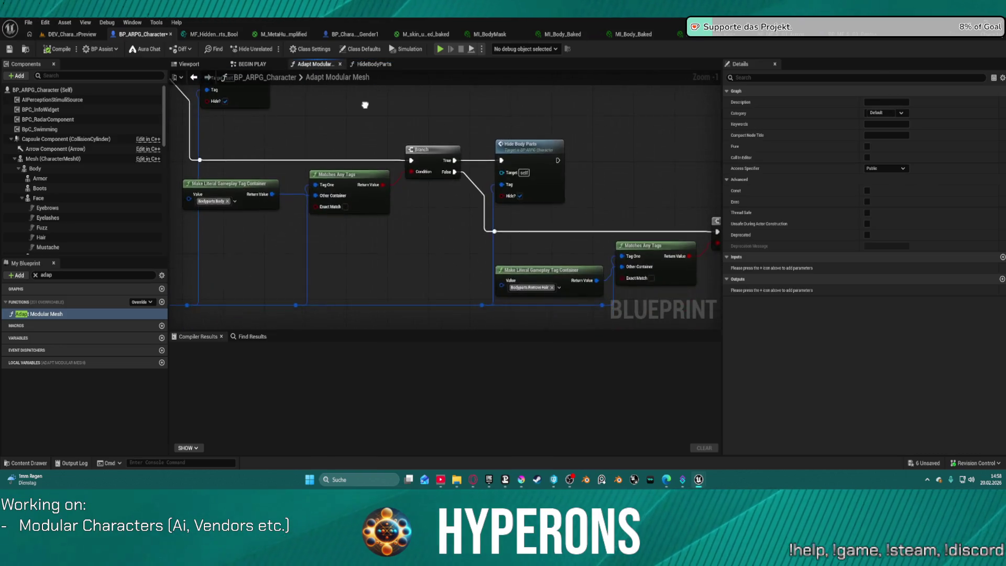
{"action": "mouse_move", "coordinate": [325, 206]}
{"action": "left_mouse_down"}
{"action": "mouse_move", "coordinate": [398, 246]}
{"action": "mouse_move", "coordinate": [367, 220]}
{"action": "mouse_move", "coordinate": [562, 346]}
{"action": "left_mouse_up"}
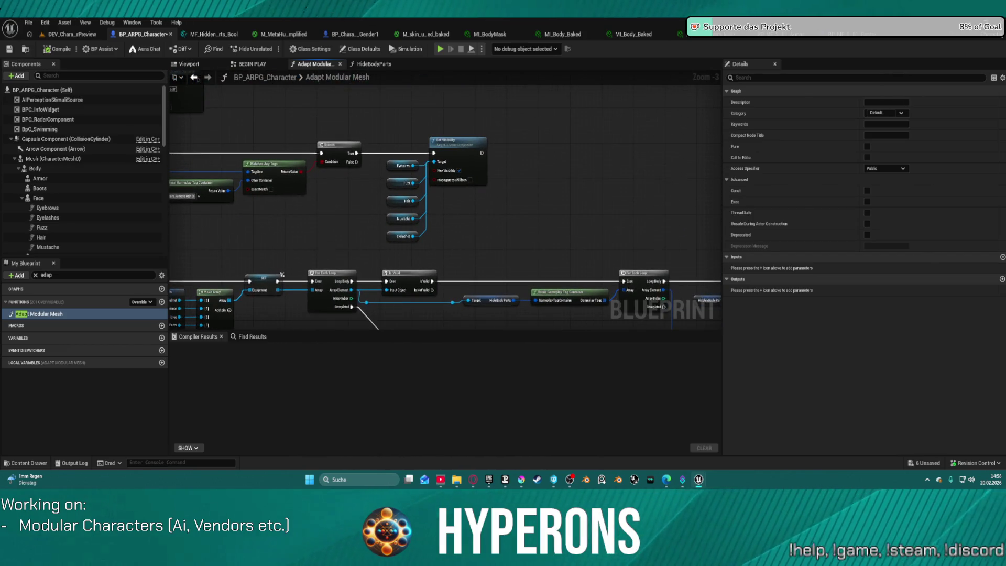
{"action": "left_click", "coordinate": [193, 77]}
{"action": "mouse_move", "coordinate": [445, 262]}
{"action": "left_mouse_down"}
{"action": "mouse_move", "coordinate": [479, 266]}
{"action": "mouse_move", "coordinate": [538, 248]}
{"action": "mouse_move", "coordinate": [367, 105]}
{"action": "left_mouse_up"}
{"action": "mouse_move", "coordinate": [499, 181]}
{"action": "left_mouse_down"}
{"action": "mouse_move", "coordinate": [362, 204]}
{"action": "mouse_move", "coordinate": [243, 244]}
{"action": "left_mouse_up"}
{"action": "mouse_move", "coordinate": [681, 309]}
{"action": "left_mouse_down"}
{"action": "mouse_move", "coordinate": [636, 292]}
{"action": "mouse_move", "coordinate": [651, 209]}
{"action": "mouse_move", "coordinate": [606, 156]}
{"action": "mouse_move", "coordinate": [448, 94]}
{"action": "mouse_move", "coordinate": [381, 94]}
{"action": "mouse_move", "coordinate": [341, 112]}
{"action": "mouse_move", "coordinate": [562, 78]}
{"action": "mouse_move", "coordinate": [569, 101]}
{"action": "left_mouse_up"}
Select the Hide Body Parts call to inspect its Tag and Hide? inputs, then view Hide Face.
{"action": "scroll", "coordinate": [460, 128], "scroll_direction": "up", "scroll_amount": 2}
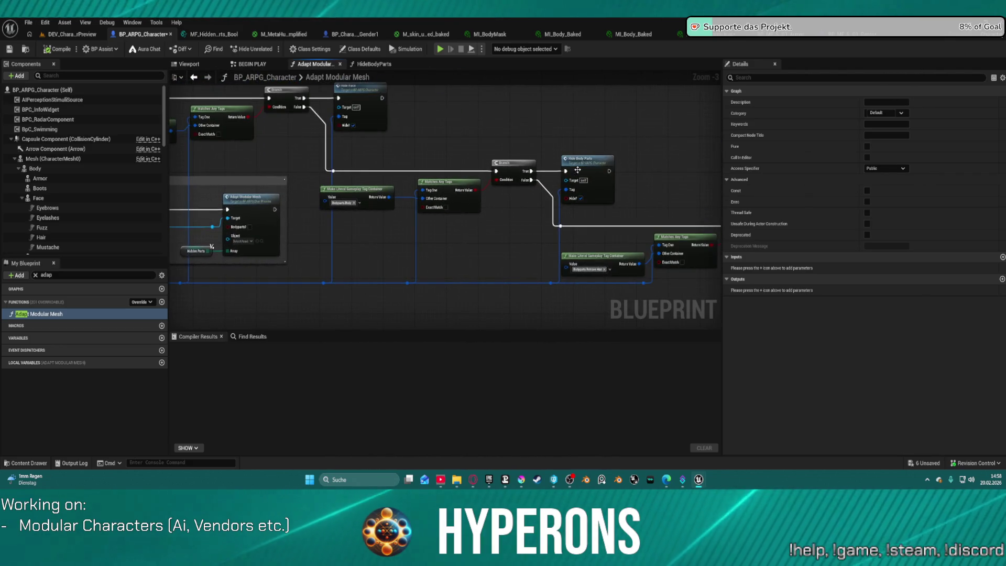
{"action": "scroll", "coordinate": [443, 201], "scroll_direction": "up", "scroll_amount": 1}
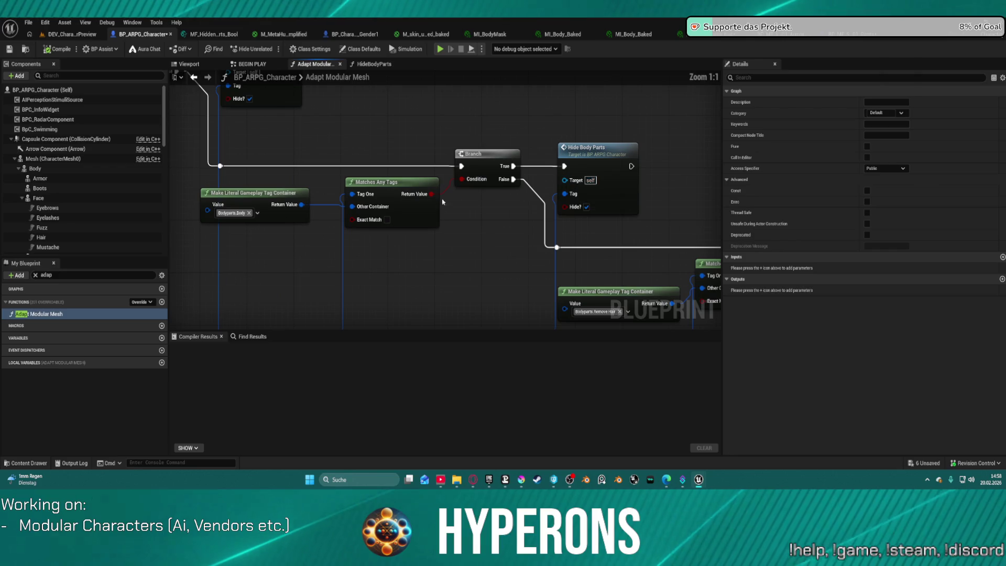
{"action": "left_click", "coordinate": [588, 207]}
{"action": "scroll", "coordinate": [515, 256], "scroll_direction": "down", "scroll_amount": 3}
{"action": "mouse_move", "coordinate": [515, 256]}
{"action": "left_mouse_down"}
{"action": "mouse_move", "coordinate": [600, 244]}
{"action": "mouse_move", "coordinate": [586, 249]}
{"action": "mouse_move", "coordinate": [645, 308]}
{"action": "mouse_move", "coordinate": [718, 323]}
{"action": "mouse_move", "coordinate": [653, 316]}
{"action": "left_mouse_up"}
{"action": "scroll", "coordinate": [602, 247], "scroll_direction": "down", "scroll_amount": 3}
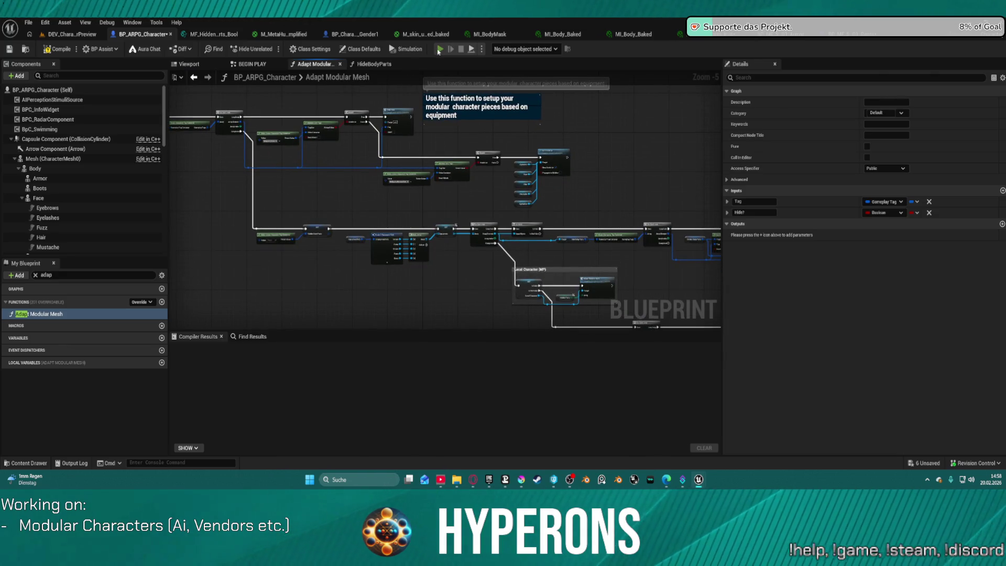
Compile and play, exit the preview, then reopen DEV_CharacterPreview from File > Recent Levels.
{"action": "left_click", "coordinate": [438, 49]}
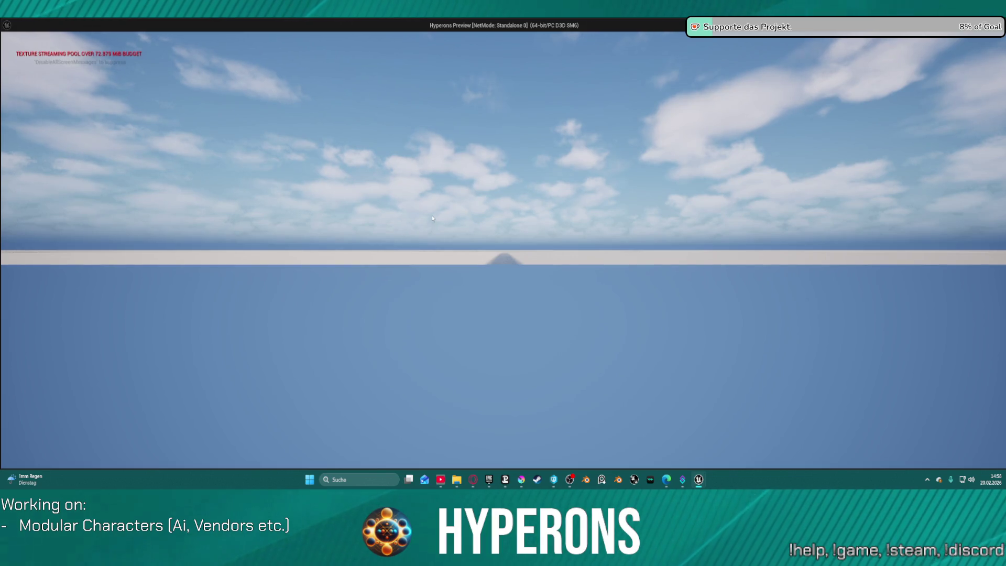
{"action": "key", "text": "Escape"}
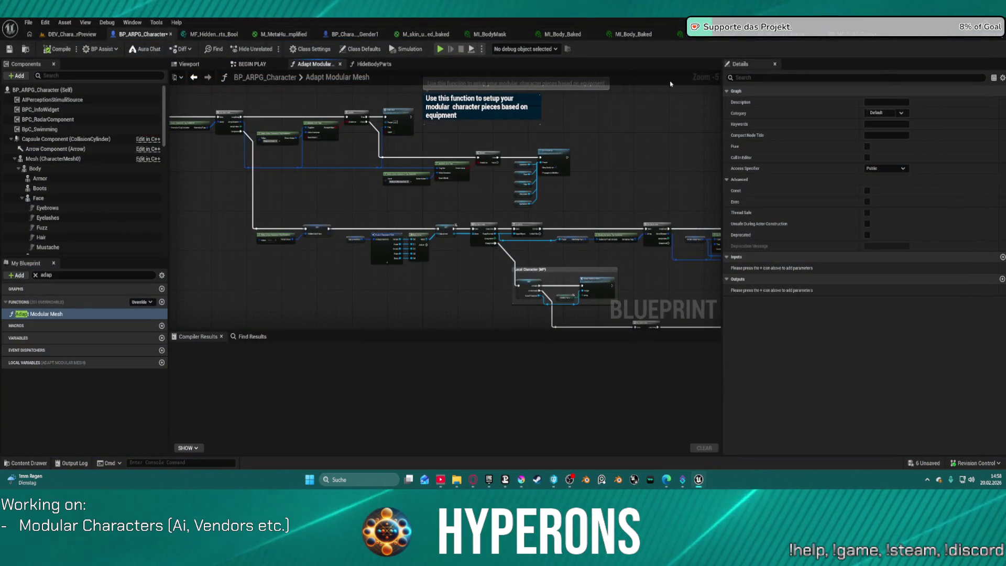
{"action": "left_click", "coordinate": [79, 35]}
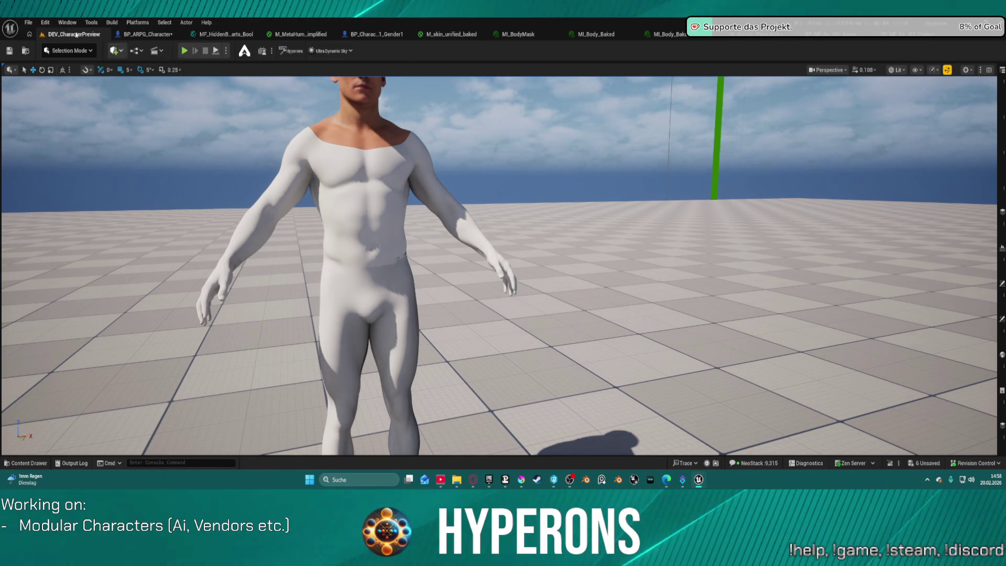
{"action": "left_click", "coordinate": [28, 22]}
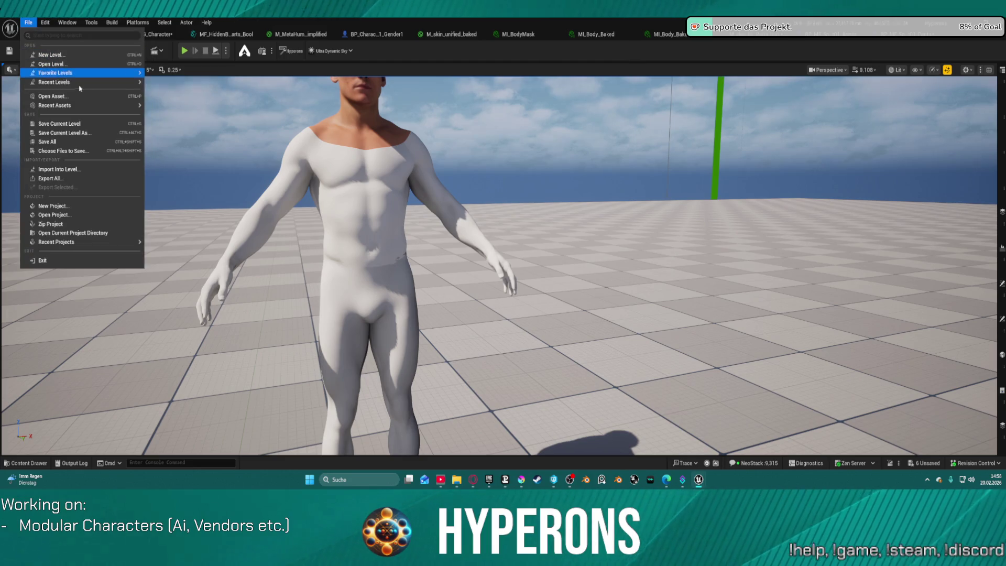
{"action": "mouse_move", "coordinate": [82, 82]}
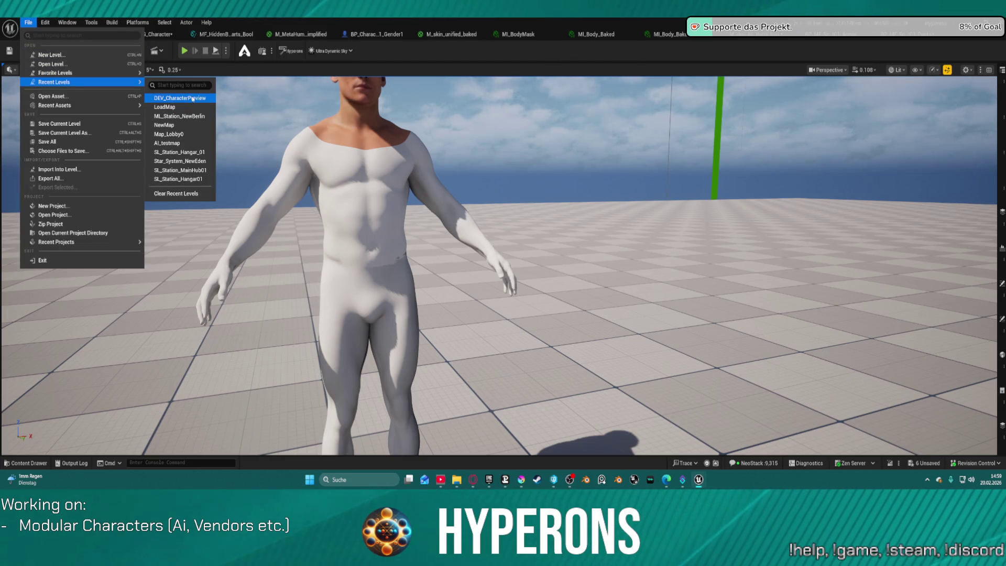
{"action": "left_click", "coordinate": [193, 99]}
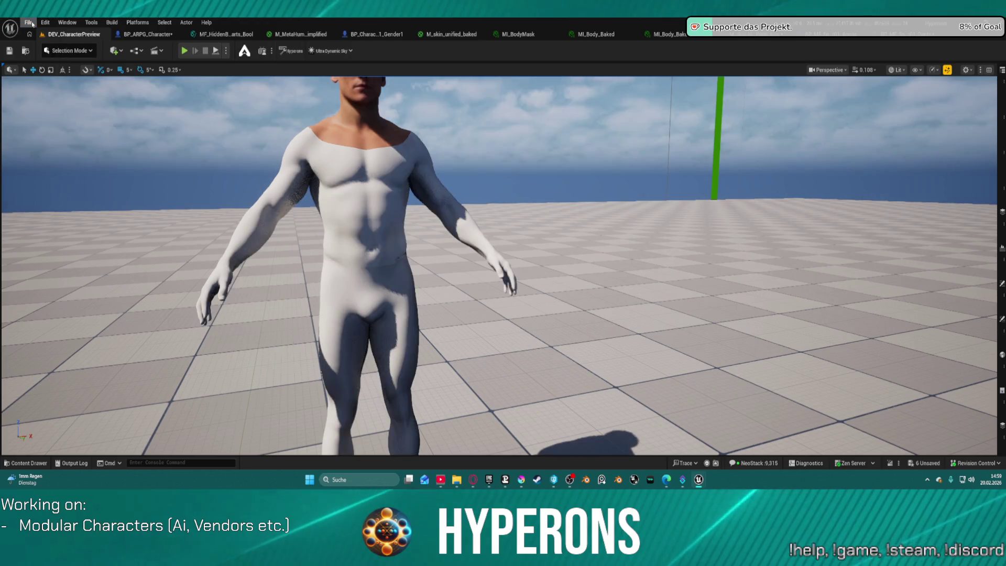
Dismiss the recent levels list and switch to the LoadMap level for playing.
{"action": "left_click", "coordinate": [26, 22]}
{"action": "mouse_move", "coordinate": [81, 82]}
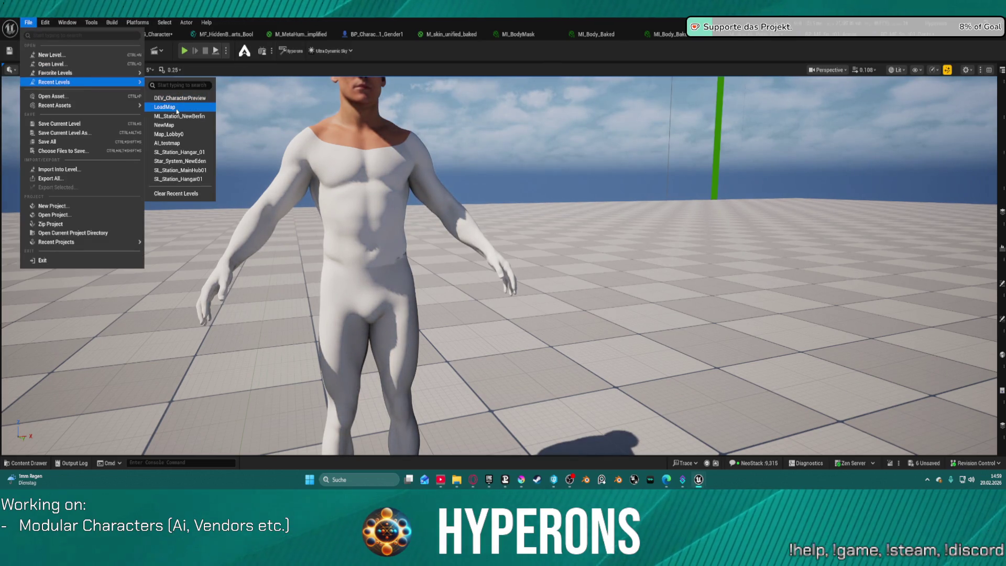
{"action": "left_click", "coordinate": [185, 73]}
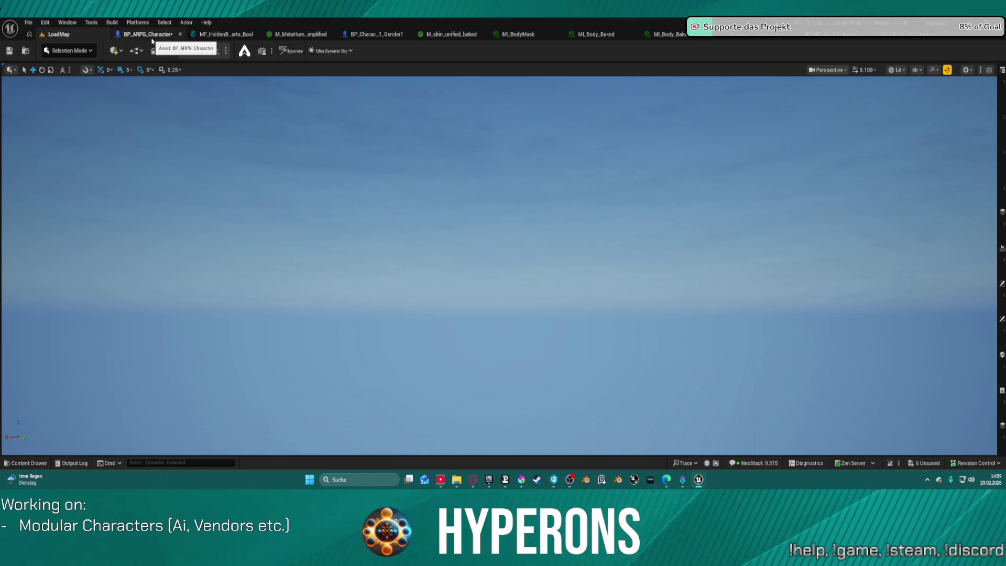
{"action": "left_click", "coordinate": [137, 37]}
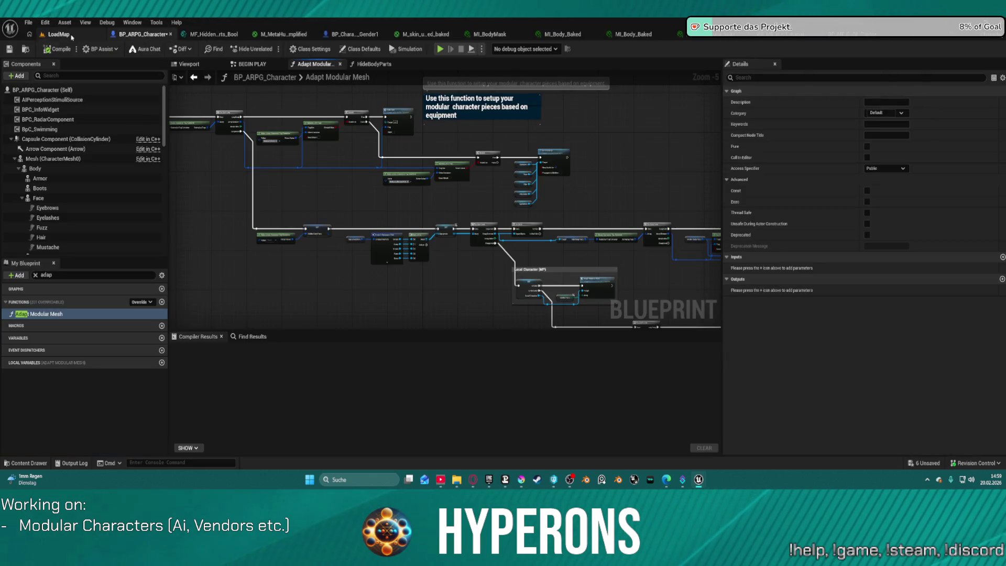
{"action": "left_click", "coordinate": [71, 37]}
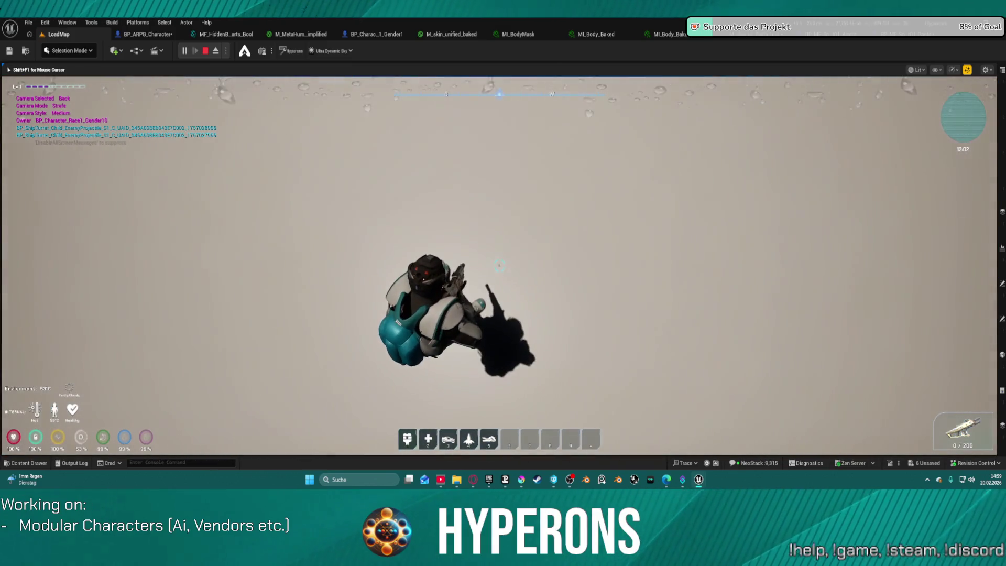
Open the inventory and move the helmet, armor and Armor Pants into the inventory grid.
{"action": "key", "text": "i"}
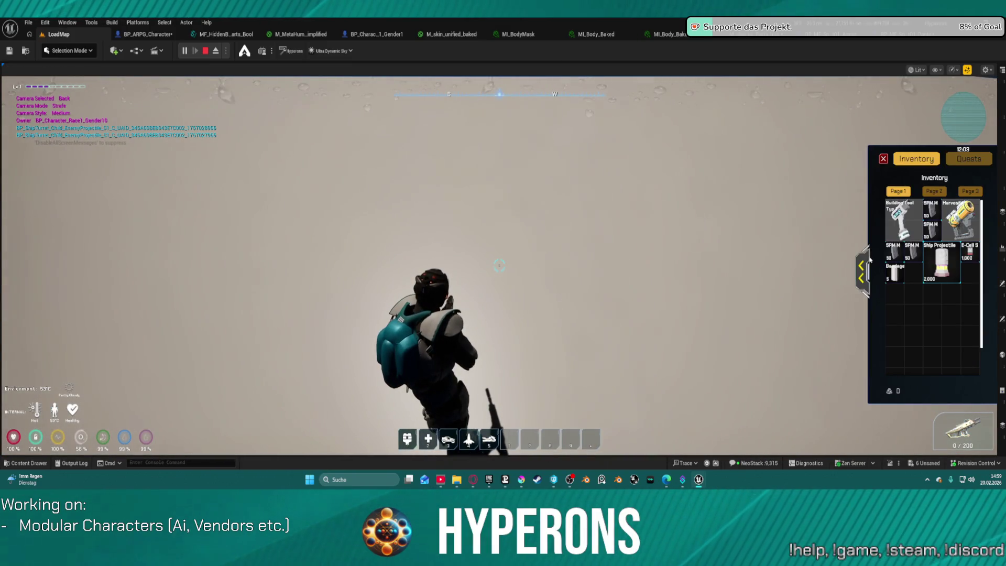
{"action": "left_click", "coordinate": [866, 265]}
{"action": "left_click_drag", "start_coordinate": [955, 212], "coordinate": [705, 303]}
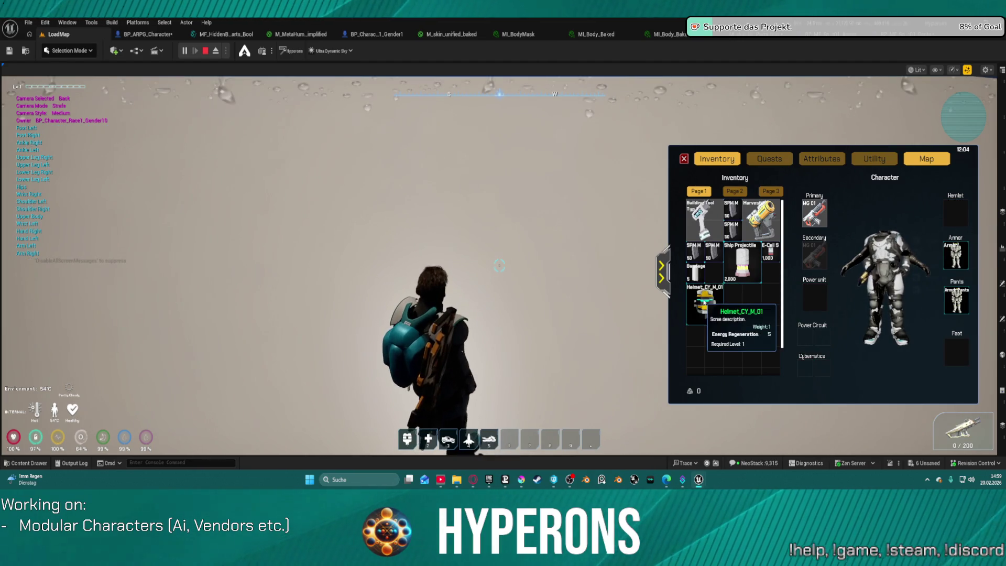
{"action": "left_click", "coordinate": [421, 292]}
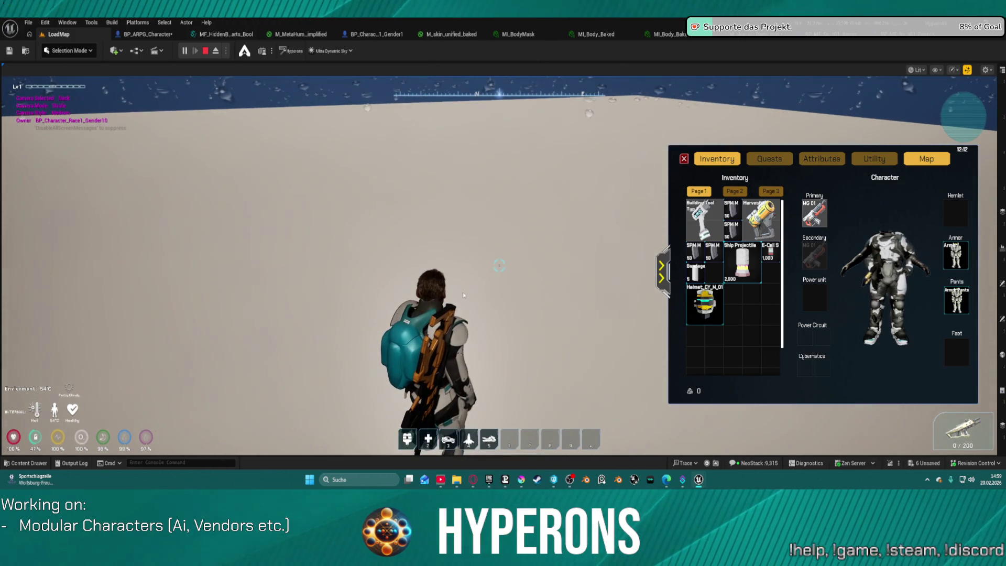
{"action": "mouse_move", "coordinate": [956, 255]}
{"action": "left_mouse_down"}
{"action": "mouse_move", "coordinate": [765, 312]}
{"action": "mouse_move", "coordinate": [737, 305]}
{"action": "left_mouse_up"}
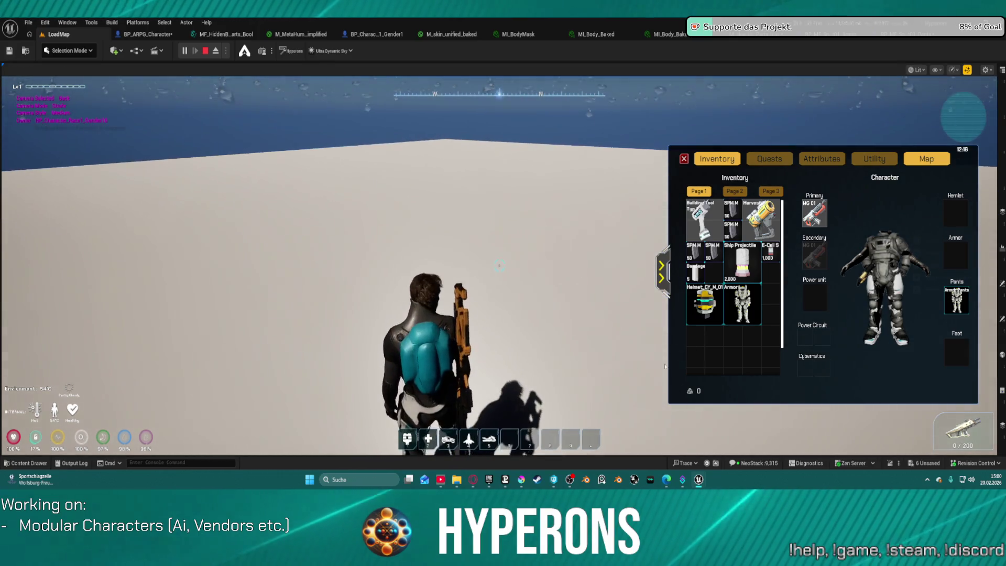
{"action": "mouse_move", "coordinate": [966, 313]}
{"action": "left_mouse_down"}
{"action": "mouse_move", "coordinate": [822, 351]}
{"action": "mouse_move", "coordinate": [704, 352]}
{"action": "left_mouse_up"}
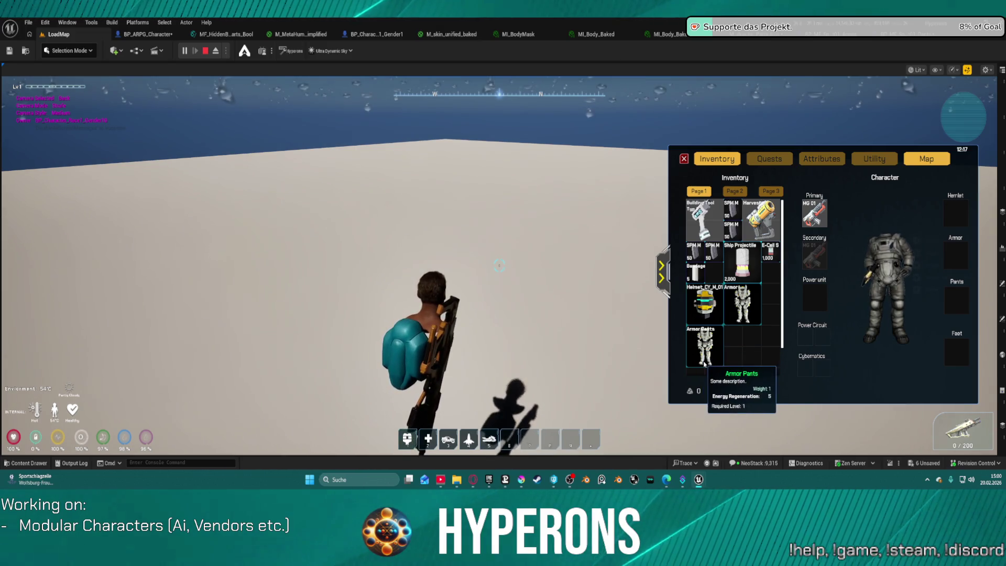
{"action": "left_click", "coordinate": [492, 329]}
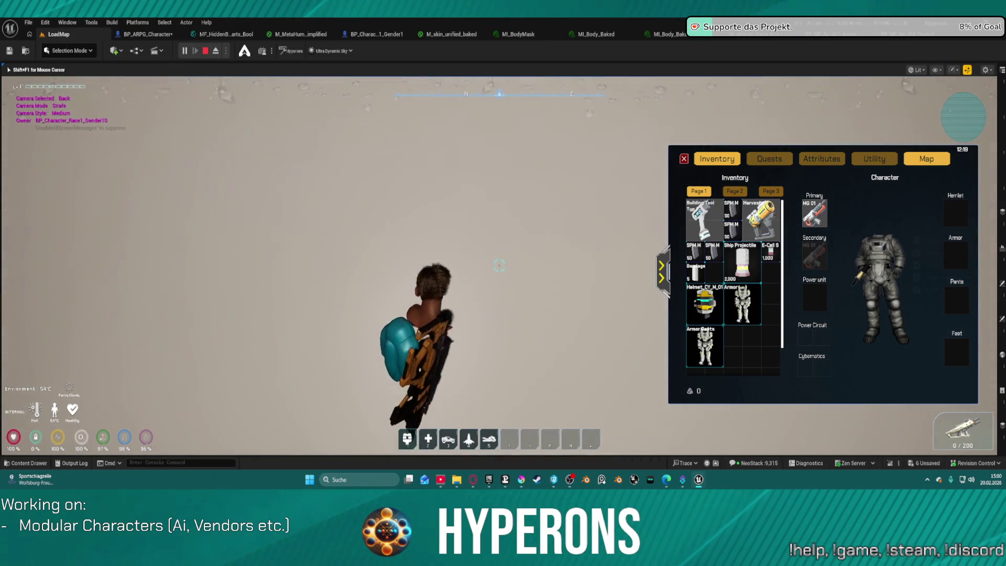
Equip the helmet and Armor, close the inventory, and stop the play session with Esc.
{"action": "right_click", "coordinate": [702, 313]}
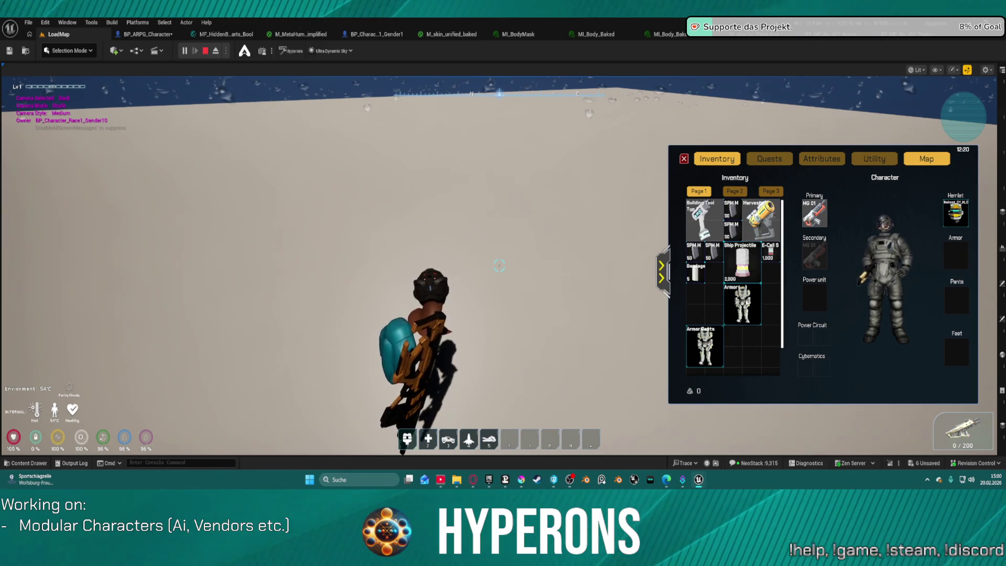
{"action": "right_click", "coordinate": [746, 303]}
{"action": "left_click", "coordinate": [618, 312]}
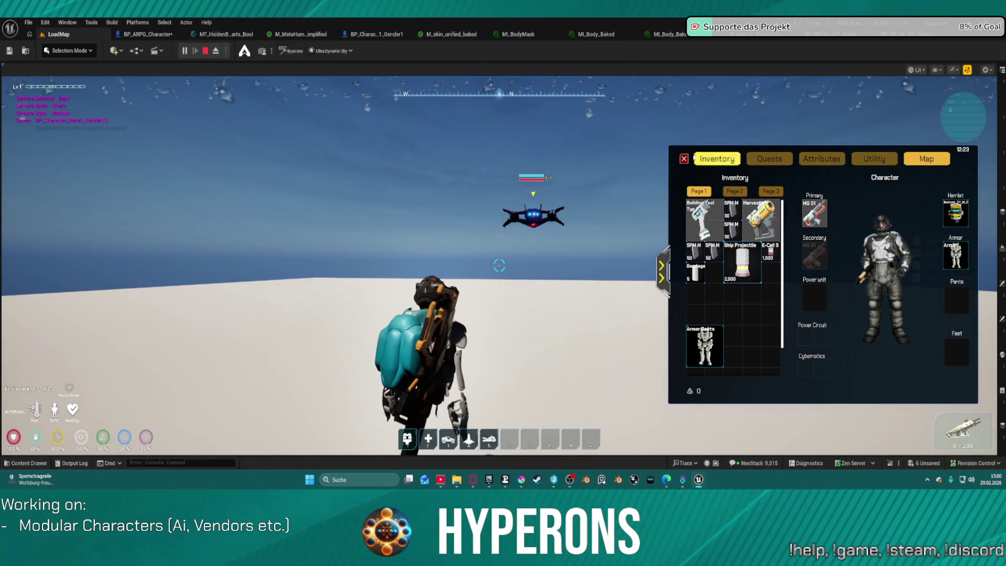
{"action": "left_click", "coordinate": [683, 159]}
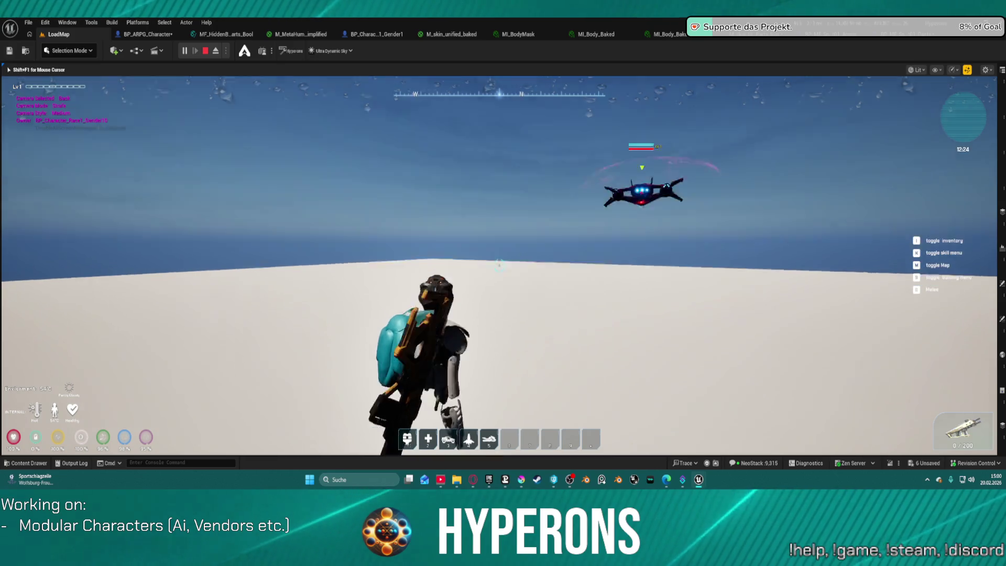
{"action": "key", "text": "Escape"}
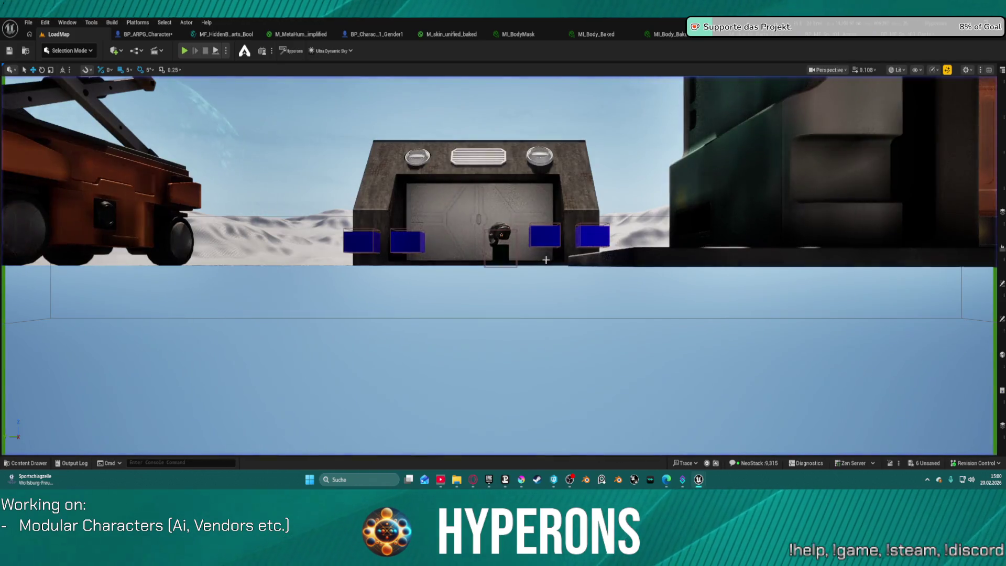
Check Hide Body Parts on BP_ME_Spacesuit01_Pants, then return to BP_ARPG_Character's Adapt Modular Mesh graph.
{"action": "left_click", "coordinate": [885, 35]}
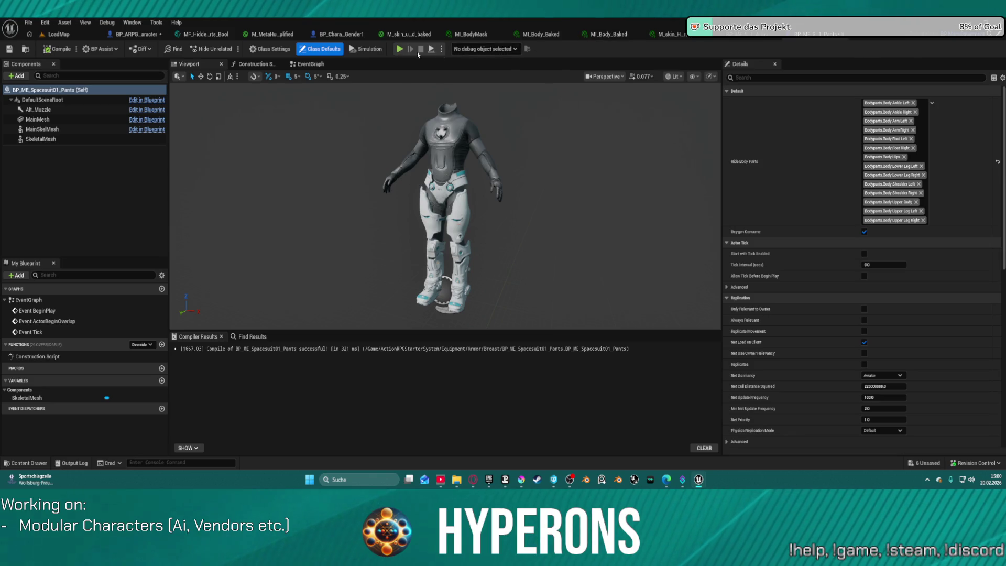
{"action": "left_click", "coordinate": [135, 35]}
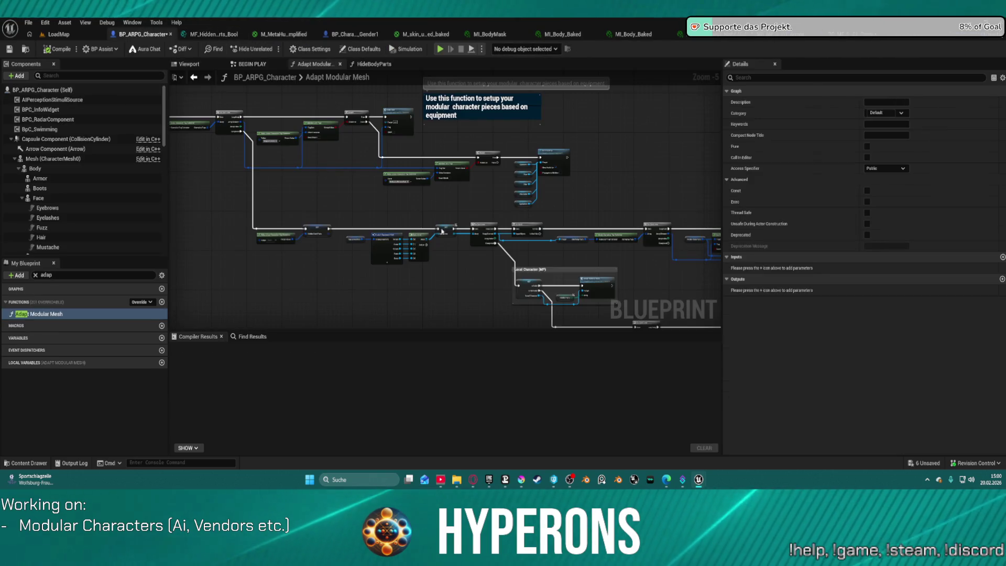
Duplicate the Hide Body Parts node and place the copy beside Matches Any Tags.
{"action": "mouse_move", "coordinate": [718, 189]}
{"action": "left_mouse_down"}
{"action": "mouse_move", "coordinate": [463, 157]}
{"action": "mouse_move", "coordinate": [337, 156]}
{"action": "mouse_move", "coordinate": [640, 194]}
{"action": "mouse_move", "coordinate": [369, 188]}
{"action": "mouse_move", "coordinate": [351, 159]}
{"action": "mouse_move", "coordinate": [224, 123]}
{"action": "left_mouse_up"}
{"action": "scroll", "coordinate": [336, 156], "scroll_direction": "down", "scroll_amount": 2}
{"action": "mouse_move", "coordinate": [472, 157]}
{"action": "left_mouse_down"}
{"action": "mouse_move", "coordinate": [315, 158]}
{"action": "mouse_move", "coordinate": [345, 152]}
{"action": "left_mouse_up"}
{"action": "left_click_drag", "start_coordinate": [574, 170], "coordinate": [460, 152]}
{"action": "left_click_drag", "start_coordinate": [518, 262], "coordinate": [562, 157]}
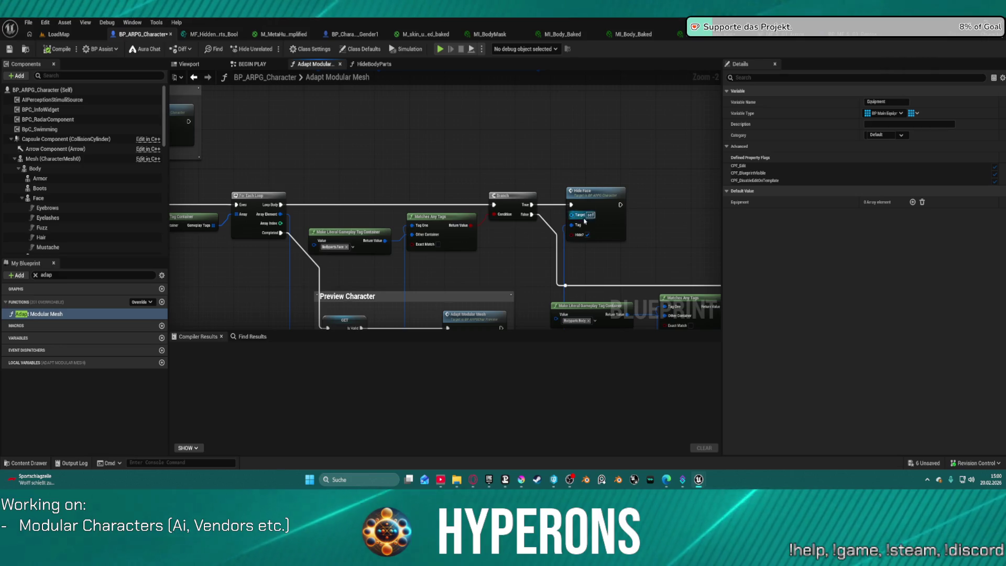
{"action": "mouse_move", "coordinate": [626, 213]}
{"action": "left_mouse_down"}
{"action": "mouse_move", "coordinate": [500, 109]}
{"action": "mouse_move", "coordinate": [393, 92]}
{"action": "mouse_move", "coordinate": [397, 126]}
{"action": "mouse_move", "coordinate": [94, 63]}
{"action": "left_mouse_up"}
{"action": "mouse_move", "coordinate": [445, 209]}
{"action": "left_mouse_down"}
{"action": "mouse_move", "coordinate": [470, 218]}
{"action": "mouse_move", "coordinate": [459, 216]}
{"action": "left_mouse_up"}
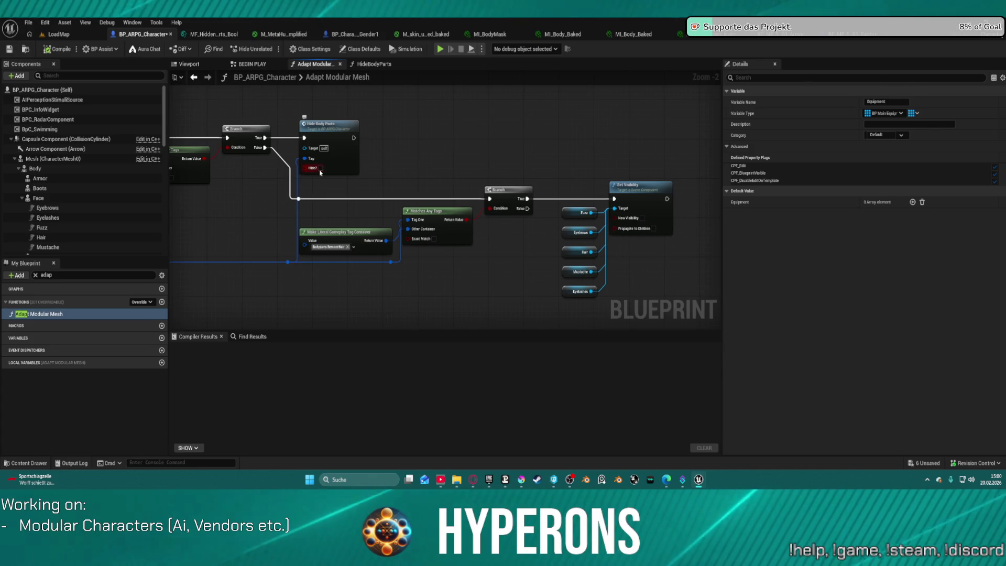
{"action": "left_click", "coordinate": [332, 124]}
{"action": "key", "text": "ctrl+c"}
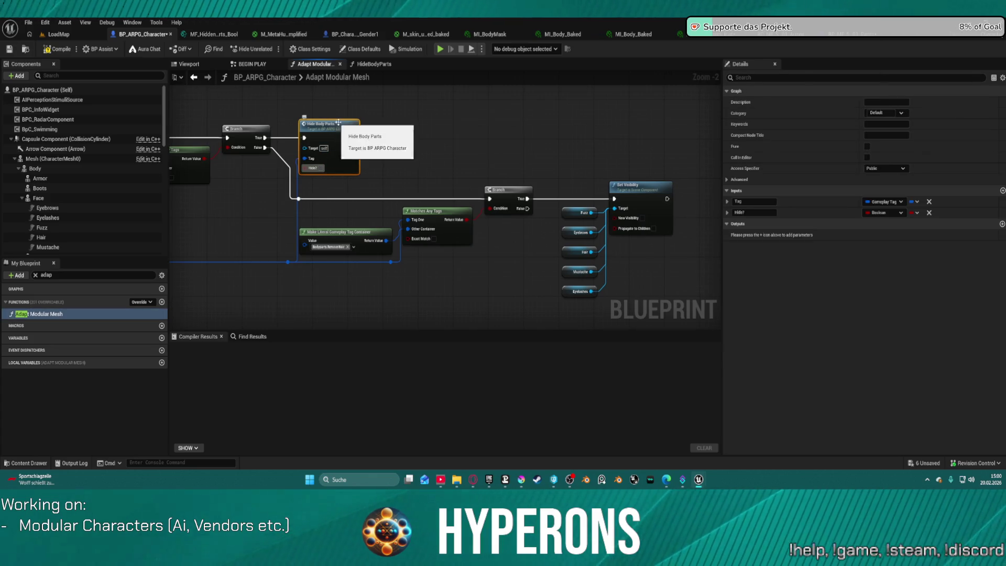
{"action": "key", "text": "ctrl+v"}
{"action": "left_click_drag", "start_coordinate": [361, 195], "coordinate": [361, 181]}
Wire the reroute exec and Tag into the new Hide Body Parts, link it to the Branch, and compile.
{"action": "left_click_drag", "start_coordinate": [301, 202], "coordinate": [431, 189]}
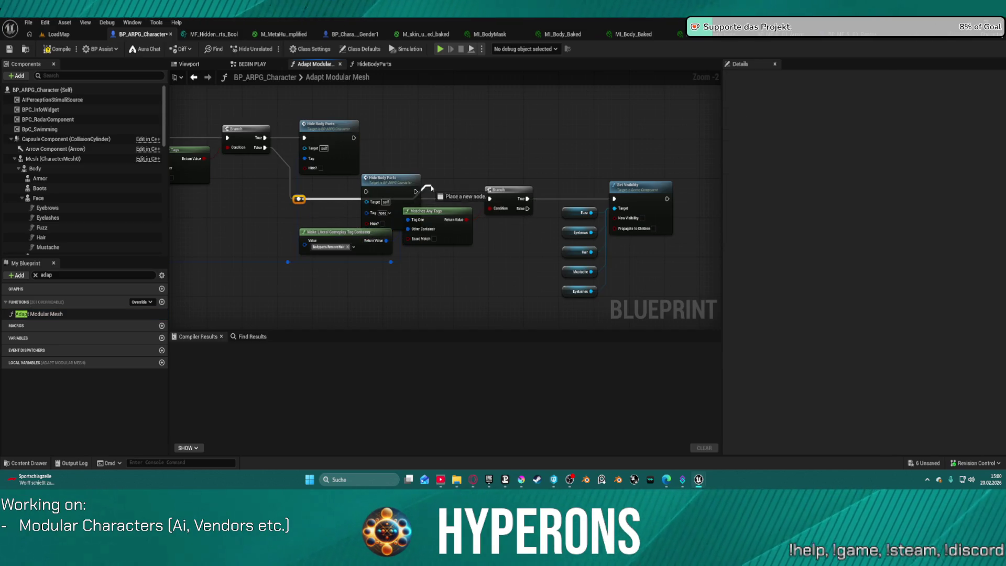
{"action": "left_click_drag", "start_coordinate": [365, 193], "coordinate": [298, 199]}
{"action": "key", "text": "Escape"}
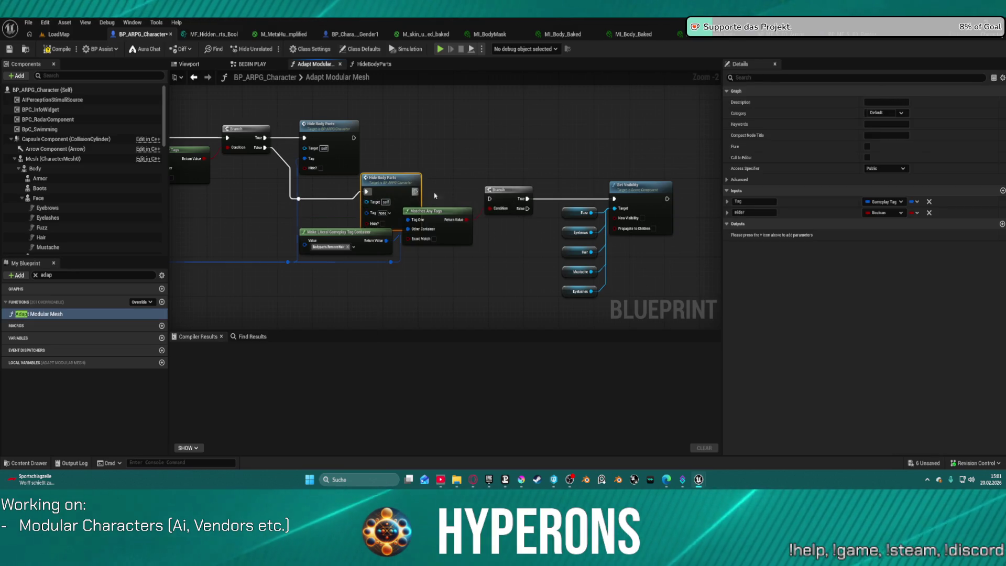
{"action": "left_click_drag", "start_coordinate": [415, 191], "coordinate": [489, 198]}
{"action": "left_click", "coordinate": [380, 226]}
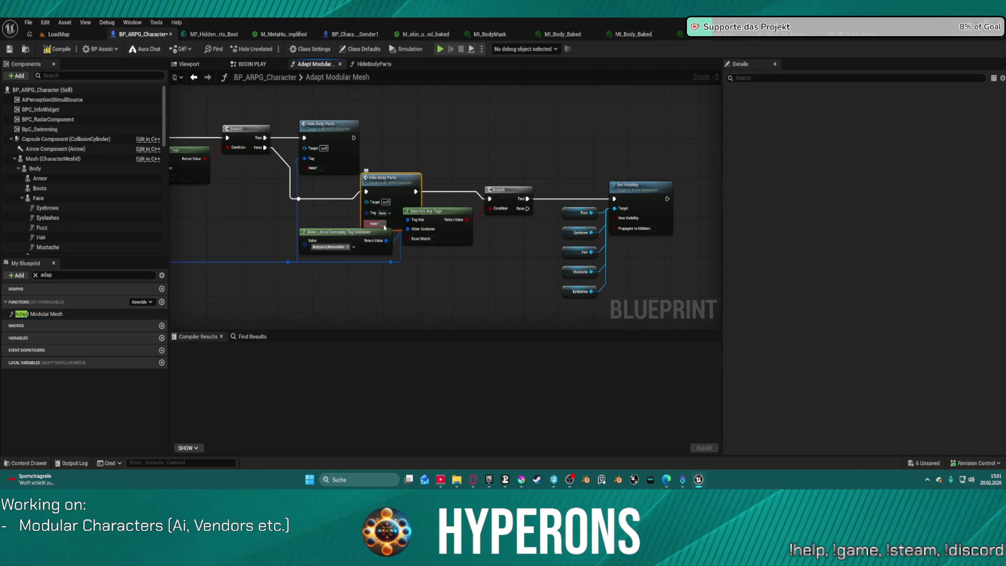
{"action": "left_click_drag", "start_coordinate": [366, 213], "coordinate": [342, 218]}
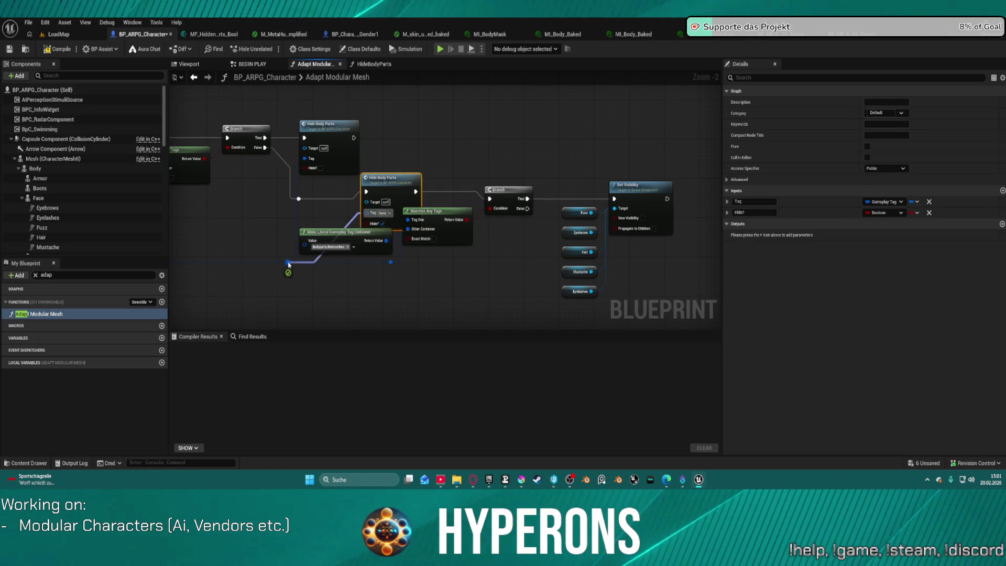
{"action": "left_click_drag", "start_coordinate": [288, 265], "coordinate": [288, 265]}
{"action": "left_click", "coordinate": [304, 257]}
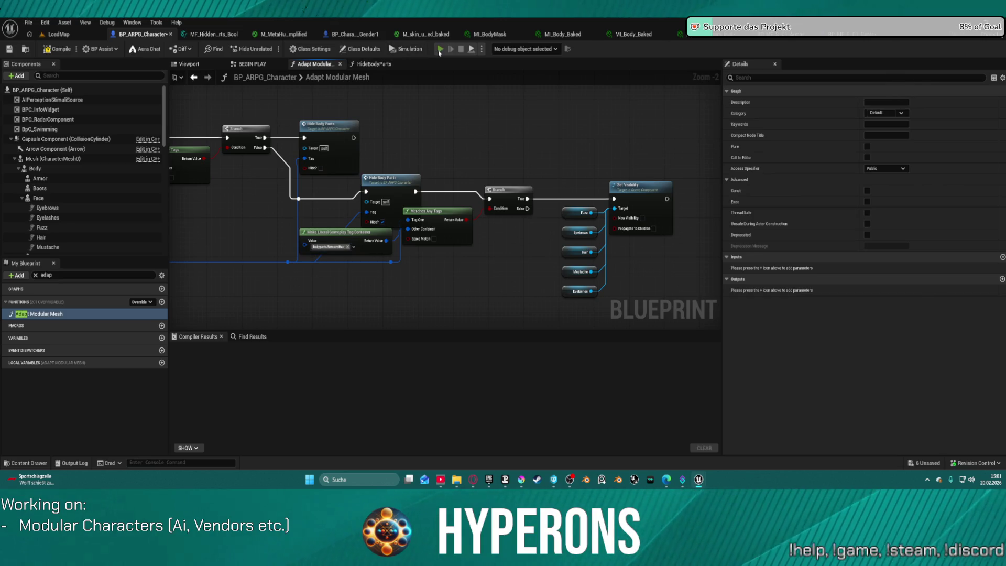
{"action": "key", "text": "F7"}
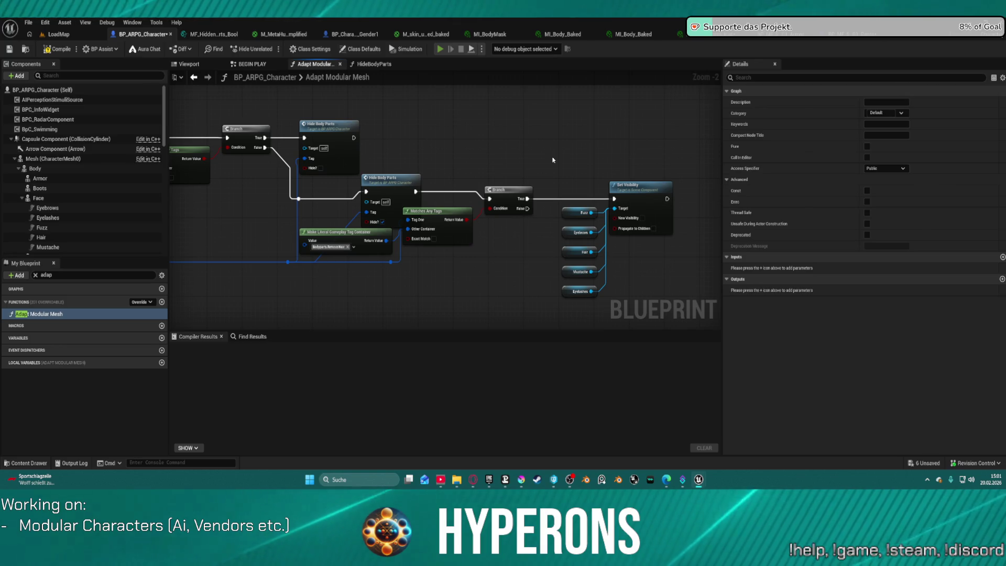
In a standalone preview, unequip the armor, pants and helmet from the inventory, then re-equip all three.
{"action": "key", "text": "alt+p"}
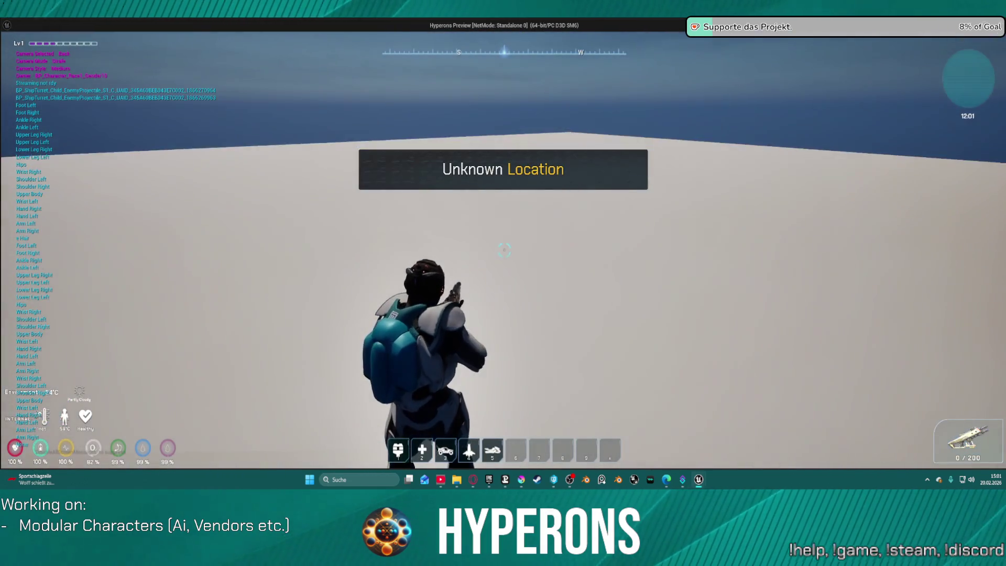
{"action": "key", "text": "i"}
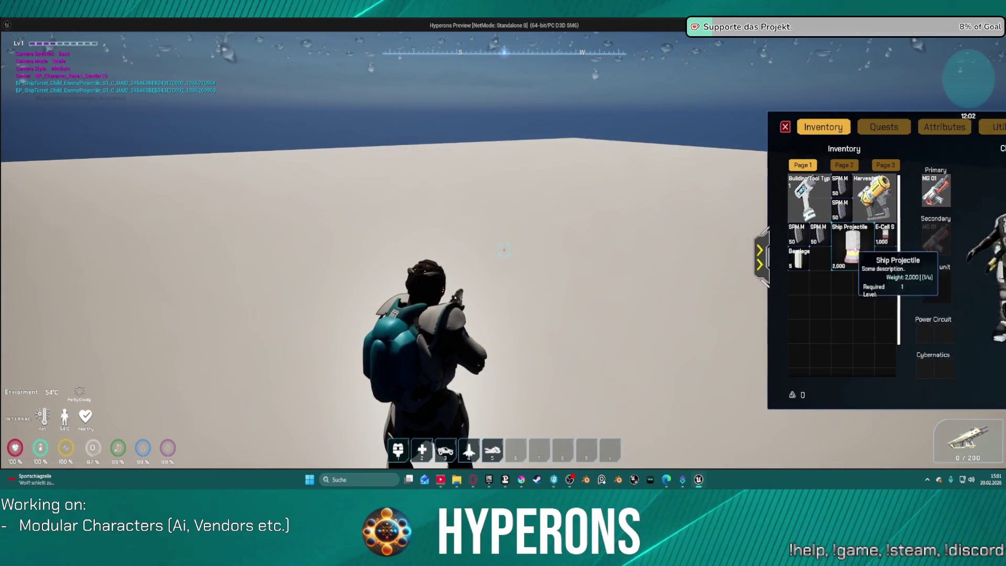
{"action": "left_click_drag", "start_coordinate": [885, 252], "coordinate": [672, 295]}
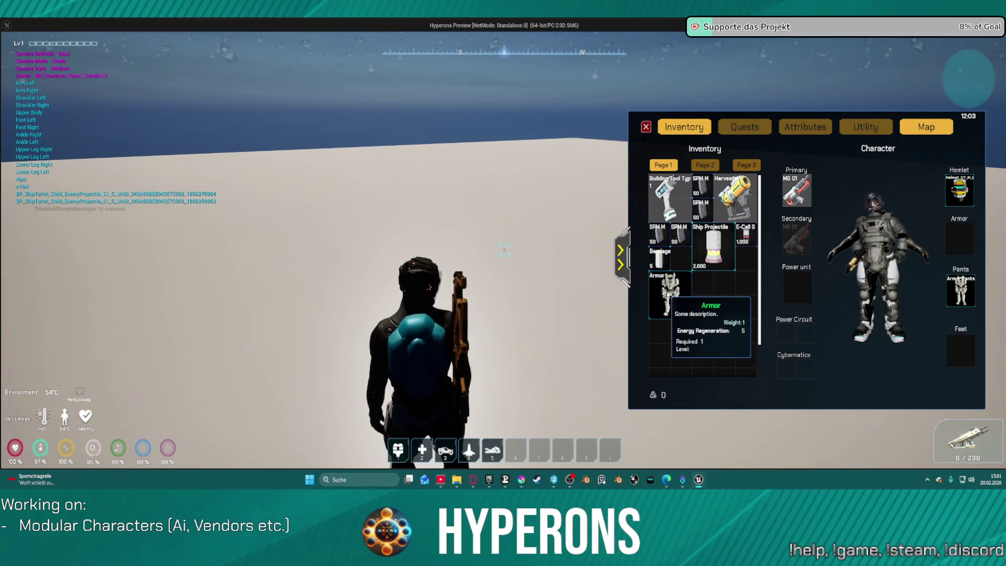
{"action": "mouse_move", "coordinate": [524, 293]}
{"action": "left_mouse_down"}
{"action": "mouse_move", "coordinate": [450, 262]}
{"action": "mouse_move", "coordinate": [377, 209]}
{"action": "mouse_move", "coordinate": [560, 313]}
{"action": "left_mouse_up"}
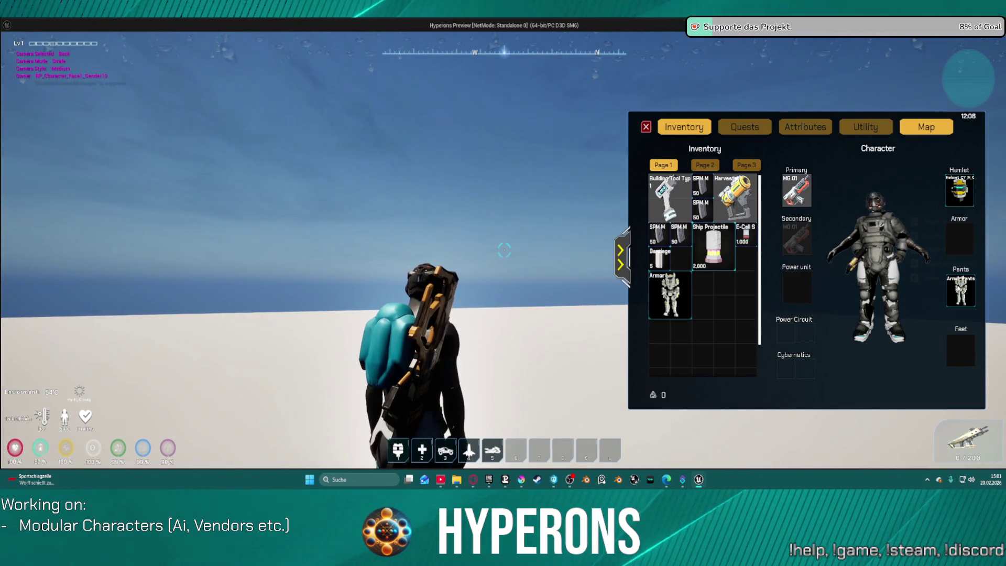
{"action": "right_click", "coordinate": [959, 288]}
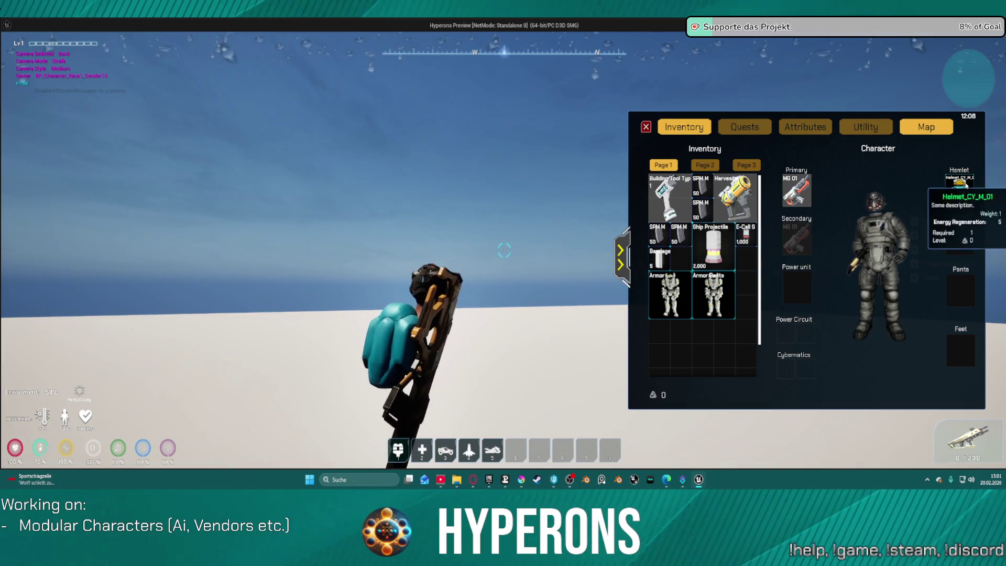
{"action": "right_click", "coordinate": [965, 186]}
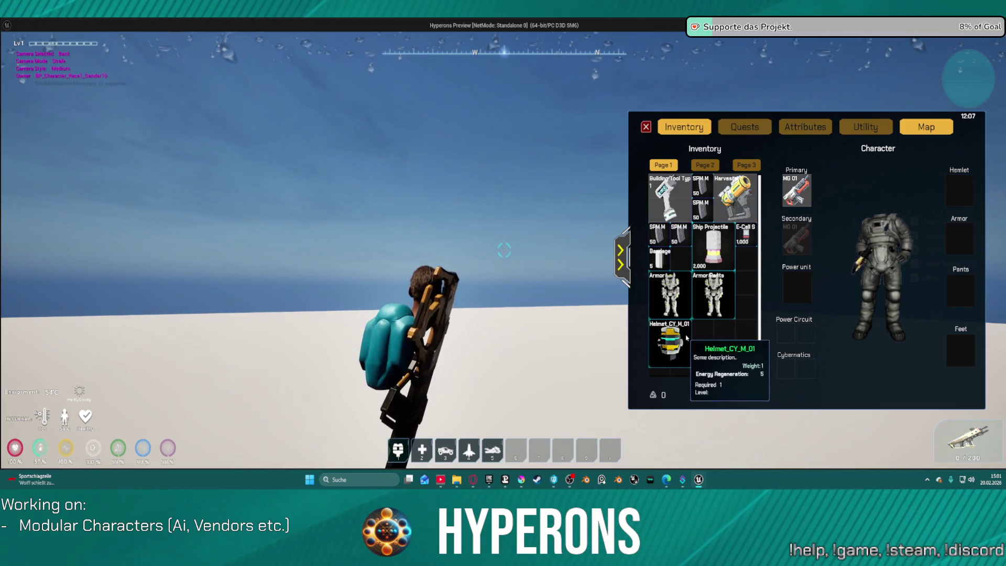
{"action": "right_click", "coordinate": [670, 343]}
{"action": "right_click", "coordinate": [673, 301]}
{"action": "right_click", "coordinate": [714, 294]}
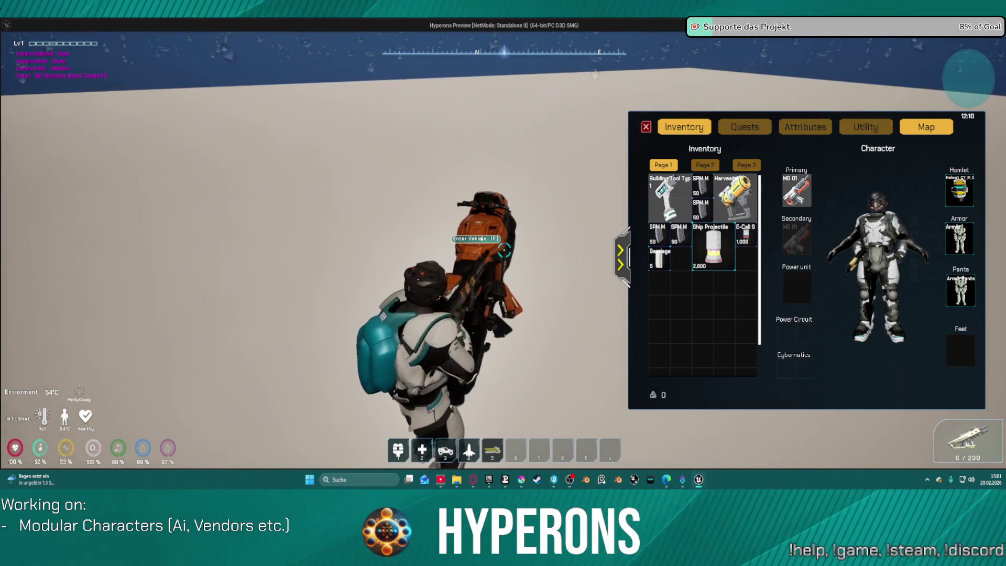
Mount the hoverbike and drive it forward, then close the game preview.
{"action": "key", "text": "f"}
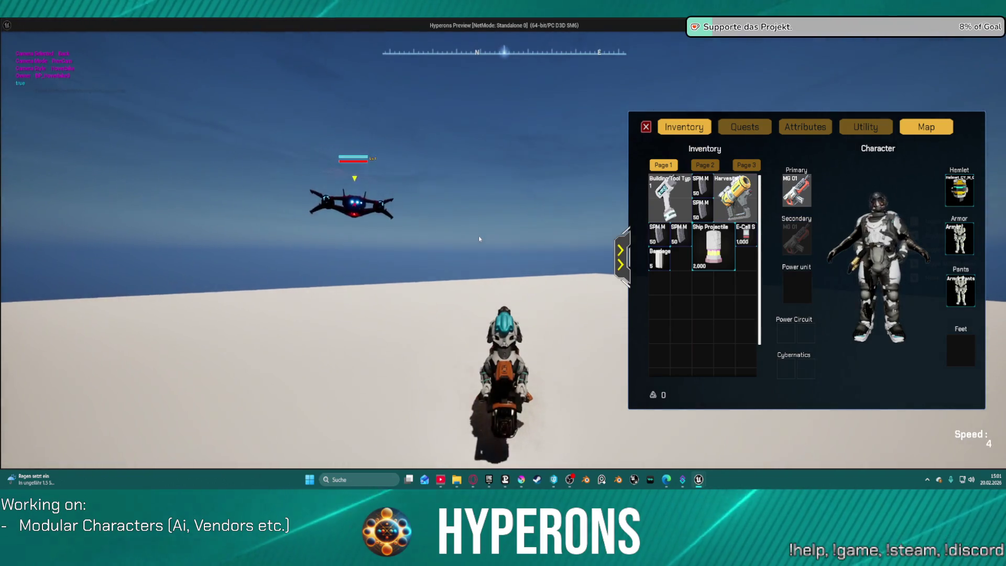
{"action": "key", "text": "w"}
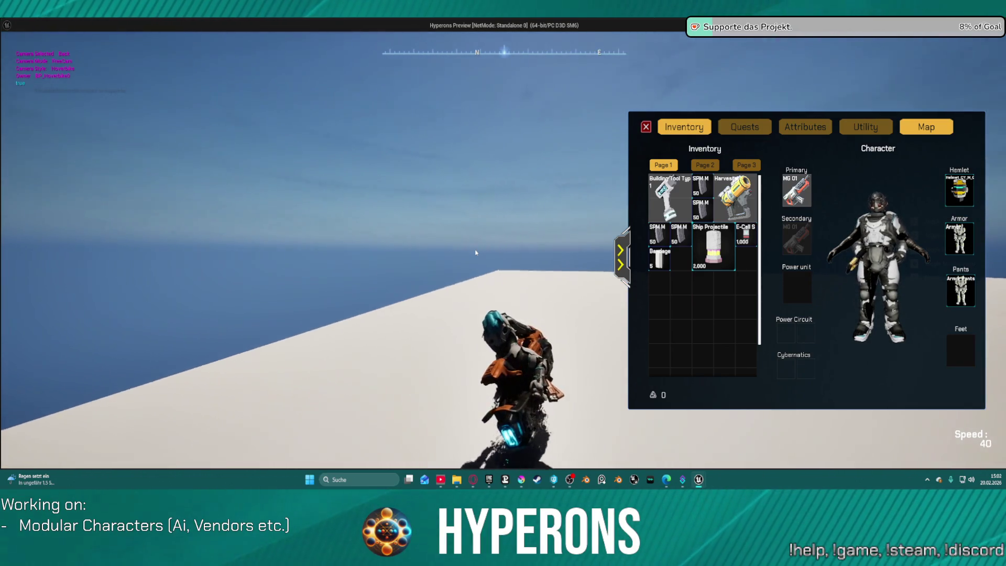
{"action": "key", "text": "Escape"}
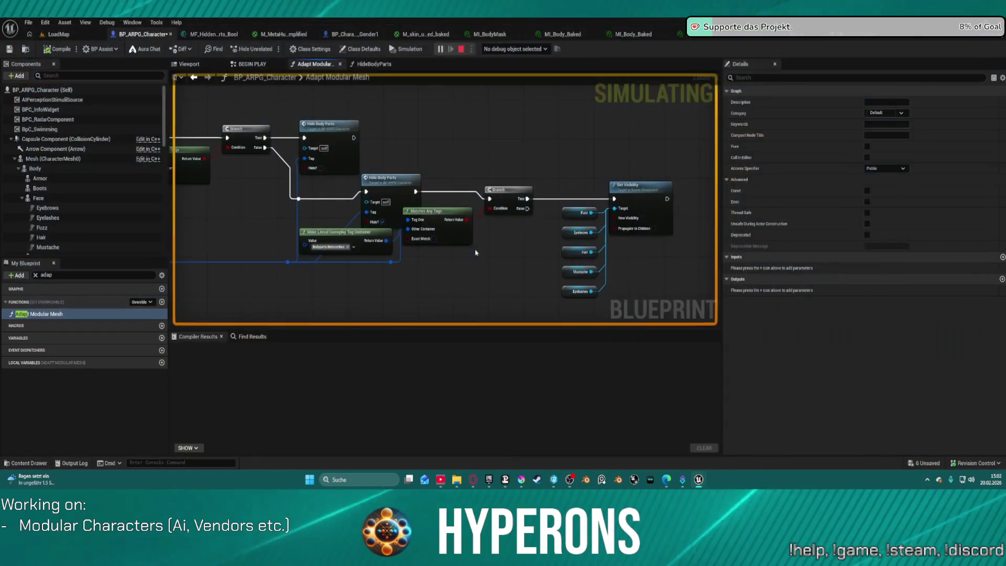
Connect the reroute directly to the Branch, move Hide Body Parts left, and detach its output wire.
{"action": "scroll", "coordinate": [417, 172], "scroll_direction": "up", "scroll_amount": 3}
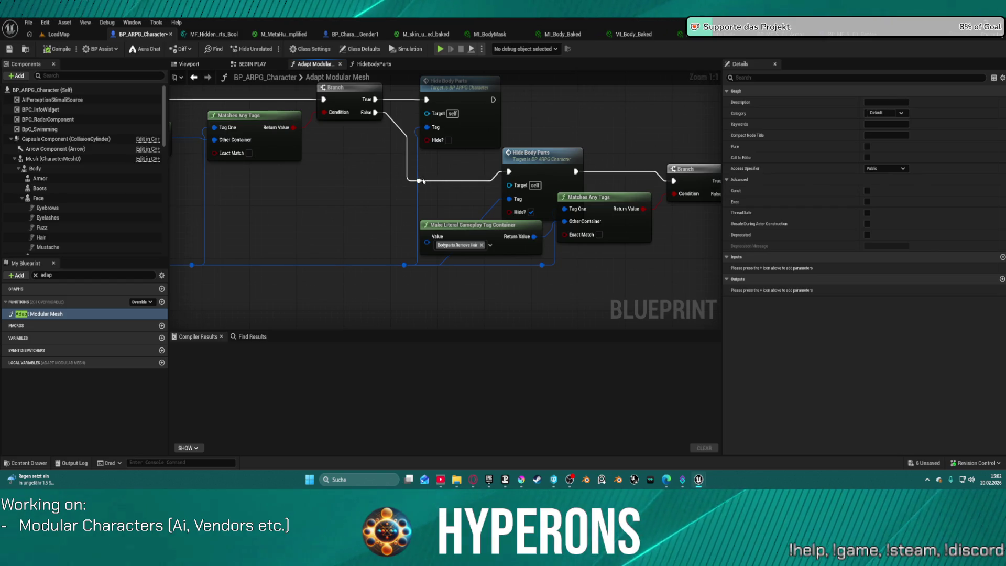
{"action": "left_click", "coordinate": [421, 181]}
{"action": "left_click_drag", "start_coordinate": [675, 181], "coordinate": [675, 182]}
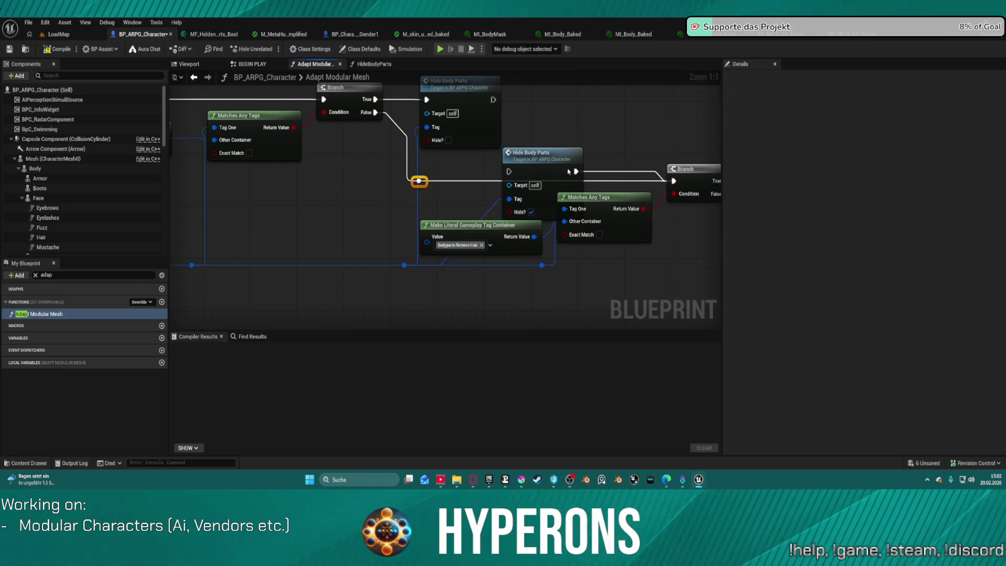
{"action": "left_click_drag", "start_coordinate": [537, 164], "coordinate": [338, 170]}
{"action": "right_click", "coordinate": [367, 208]}
{"action": "left_click_drag", "start_coordinate": [324, 244], "coordinate": [479, 247]}
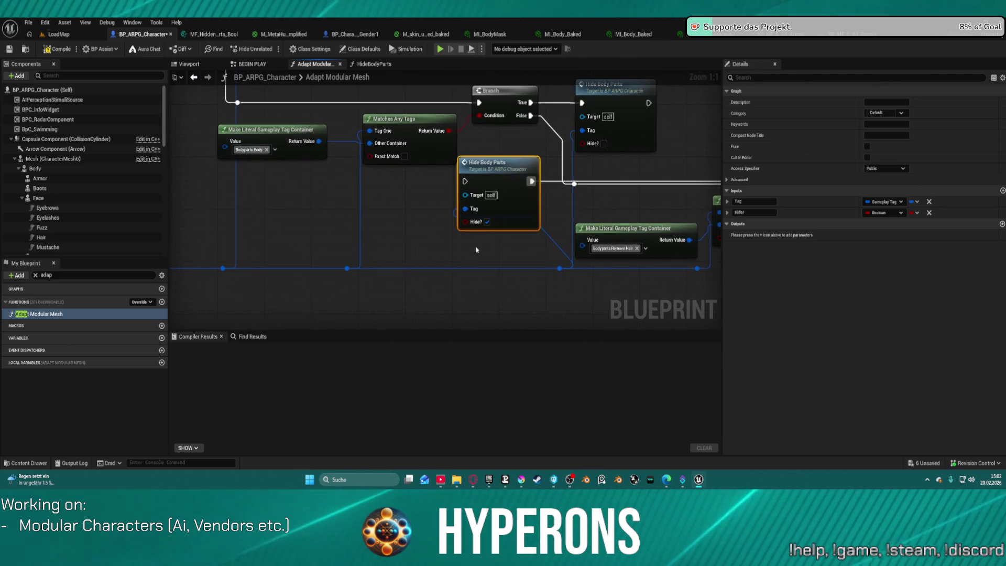
{"action": "left_click", "coordinate": [549, 182]}
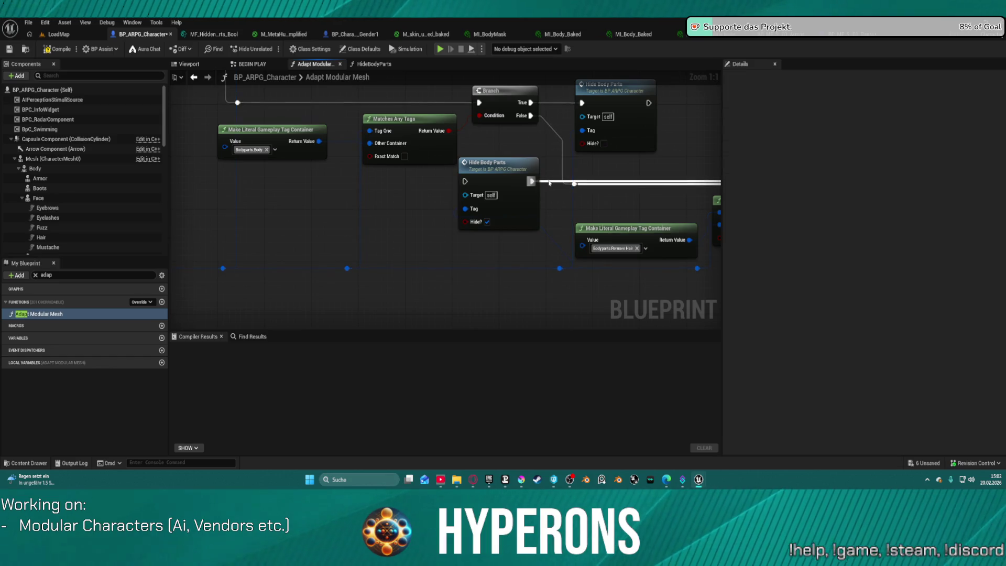
{"action": "left_click", "coordinate": [547, 183], "text": "alt"}
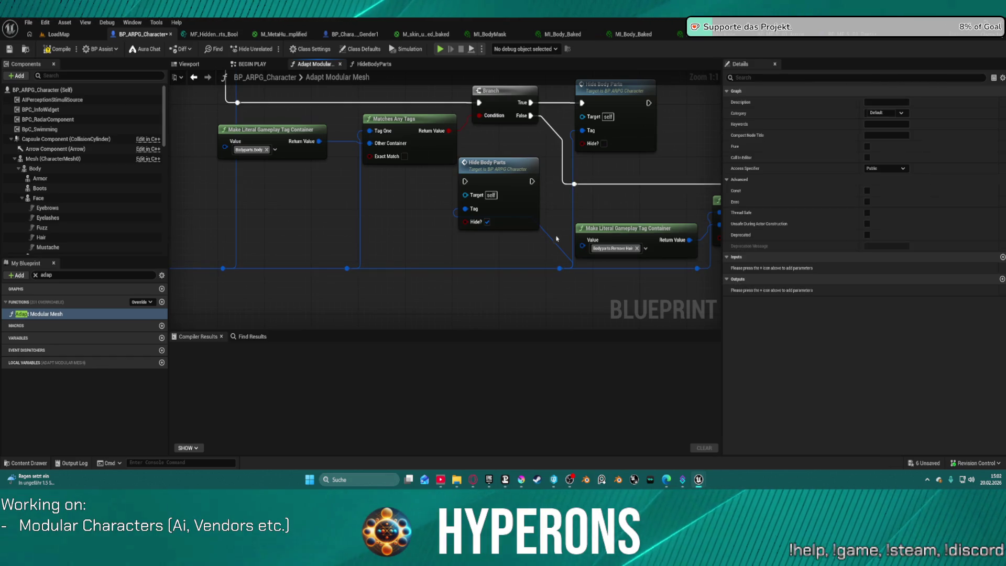
Undo the node moves and wire GET's Is Not Valid exec into Hide Body Parts.
{"action": "left_click", "coordinate": [559, 267]}
{"action": "key", "text": "ctrl+z"}
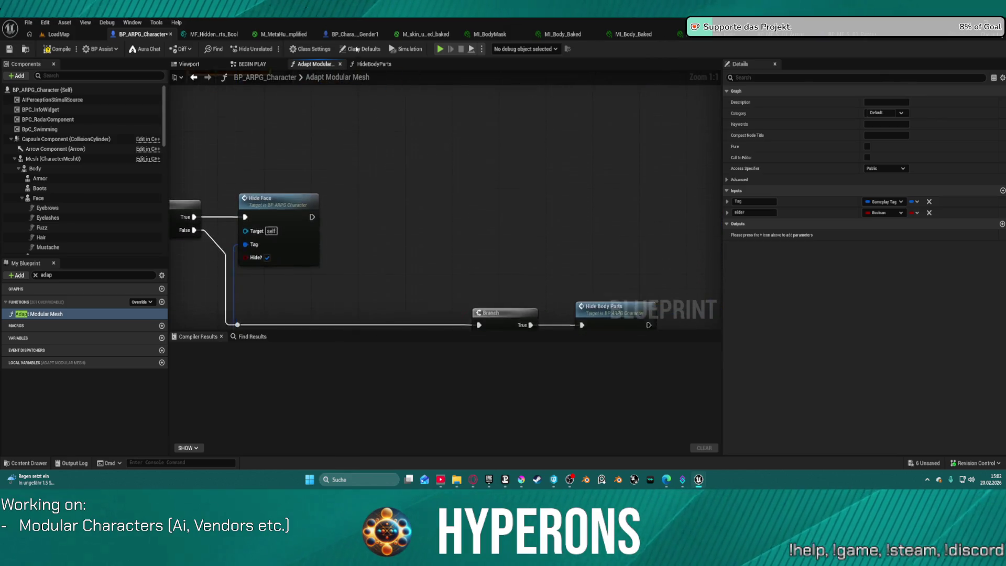
{"action": "key", "text": "ctrl+z"}
{"action": "key", "text": "ctrl+z"}
{"action": "key", "text": "ctrl+z"}
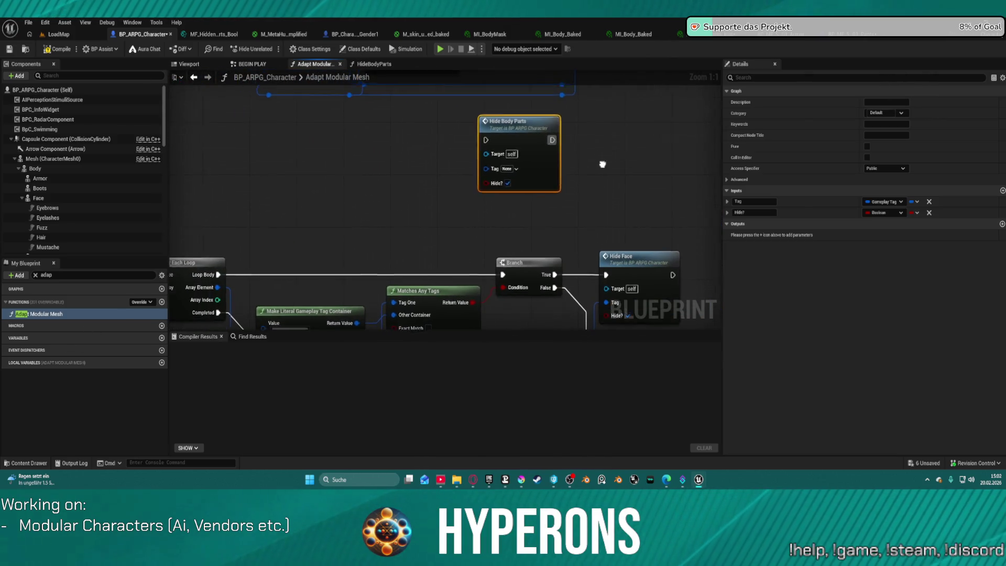
{"action": "scroll", "coordinate": [602, 164], "scroll_direction": "down", "scroll_amount": 4}
{"action": "key", "text": "ctrl+z"}
{"action": "key", "text": "ctrl+z"}
{"action": "key", "text": "ctrl+z"}
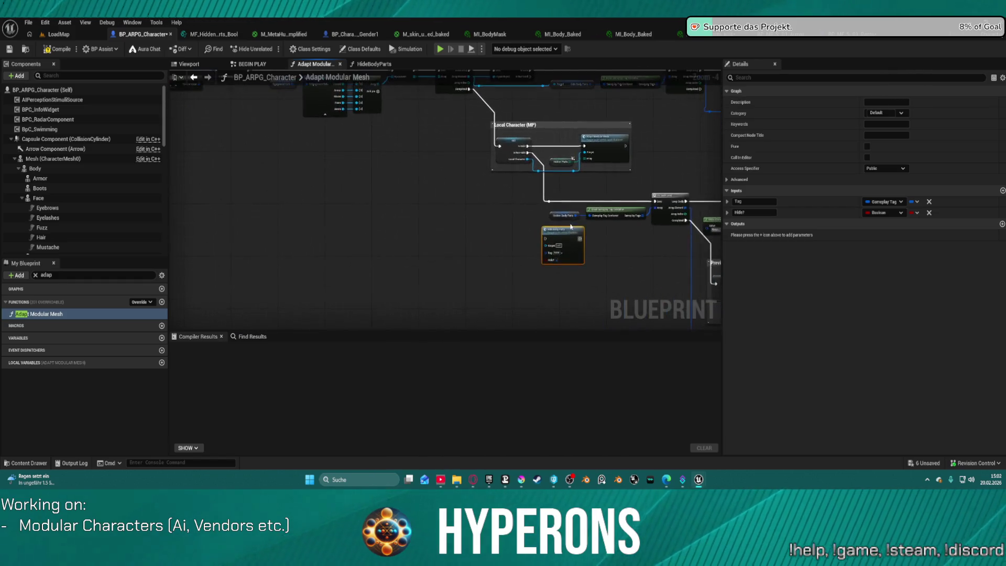
{"action": "key", "text": "ctrl+z"}
{"action": "scroll", "coordinate": [567, 277], "scroll_direction": "up", "scroll_amount": 1}
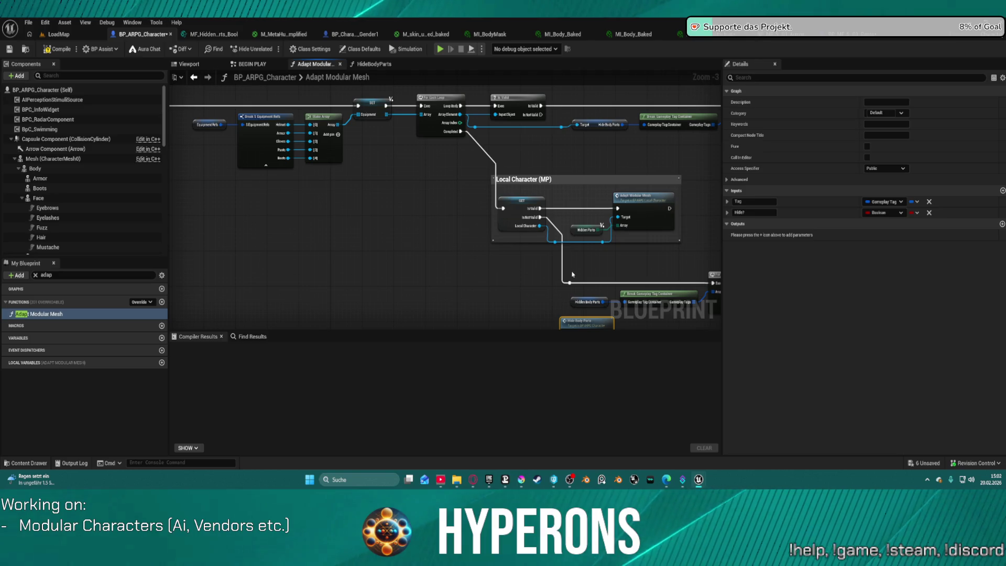
{"action": "mouse_move", "coordinate": [543, 246]}
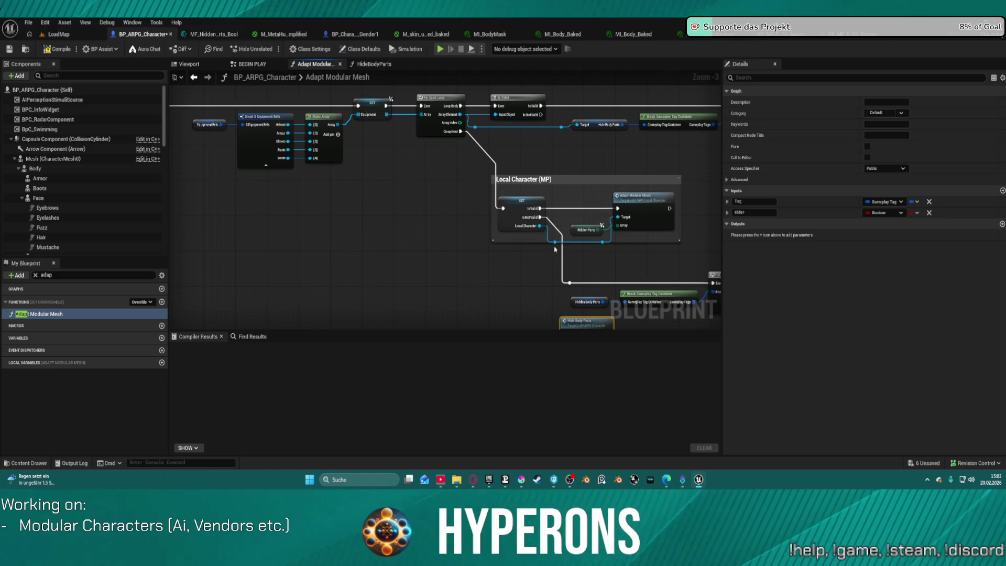
{"action": "mouse_move", "coordinate": [541, 217]}
{"action": "left_mouse_down"}
{"action": "mouse_move", "coordinate": [576, 277]}
{"action": "mouse_move", "coordinate": [618, 309]}
{"action": "mouse_move", "coordinate": [565, 292]}
{"action": "mouse_move", "coordinate": [587, 273]}
{"action": "mouse_move", "coordinate": [568, 243]}
{"action": "left_mouse_up"}
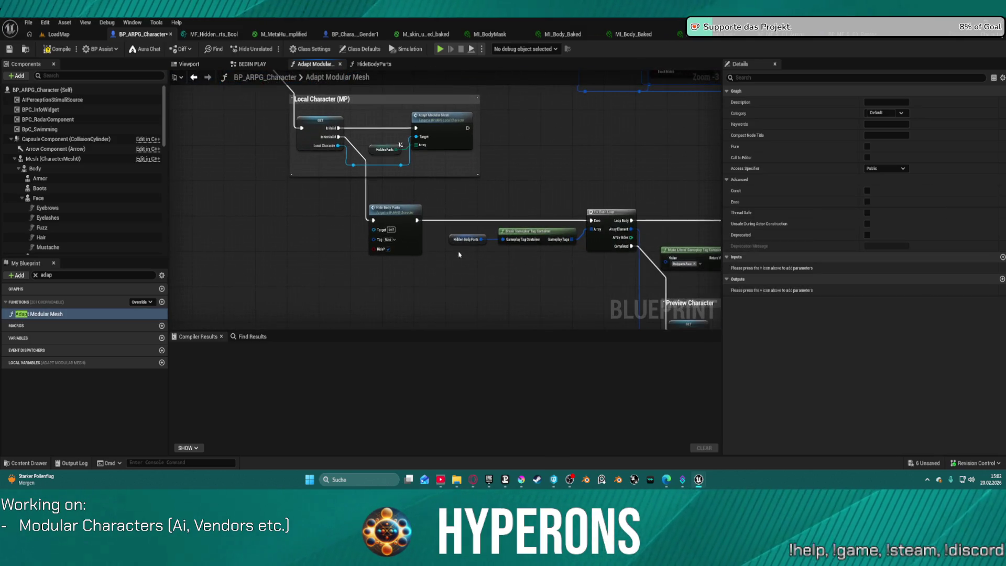
Try a Make Gameplay Tag Container from Tag node for the Tag input, then delete it.
{"action": "scroll", "coordinate": [566, 247], "scroll_direction": "up", "scroll_amount": 1}
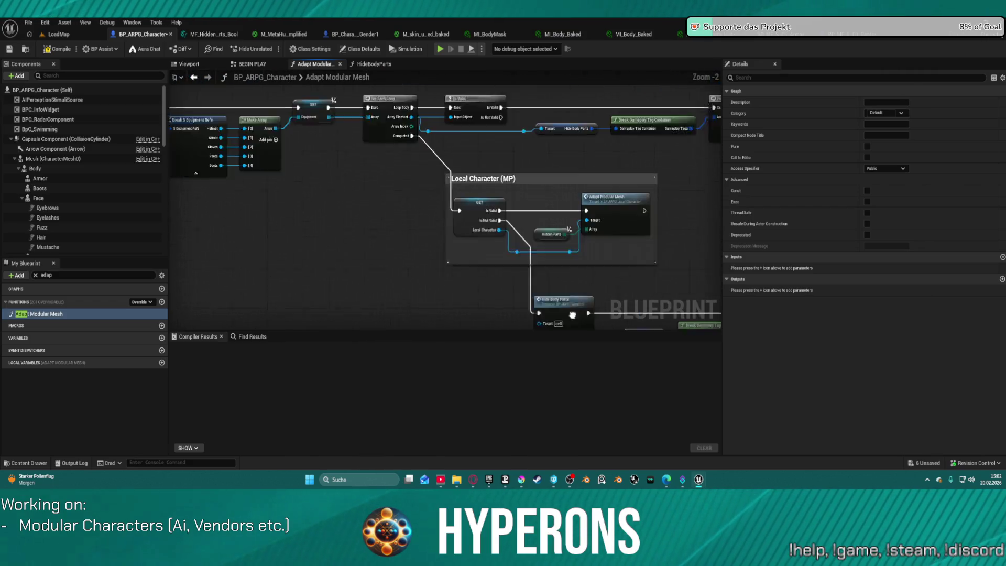
{"action": "mouse_move", "coordinate": [569, 267]}
{"action": "left_mouse_down"}
{"action": "mouse_move", "coordinate": [539, 281]}
{"action": "mouse_move", "coordinate": [518, 273]}
{"action": "left_mouse_up"}
{"action": "type", "text": "make cont"}
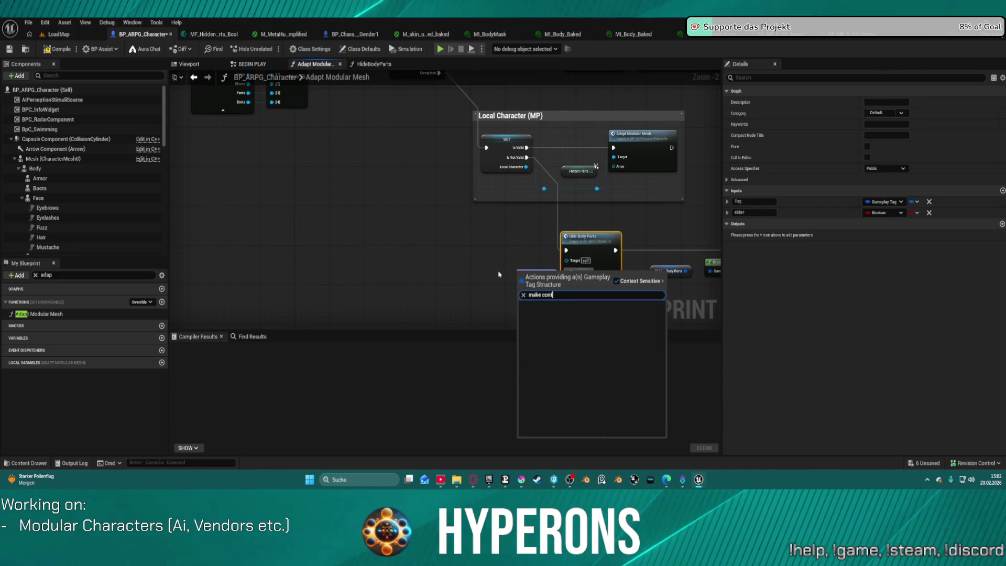
{"action": "key", "text": "BackSpace"}
{"action": "key", "text": "BackSpace"}
{"action": "key", "text": "BackSpace"}
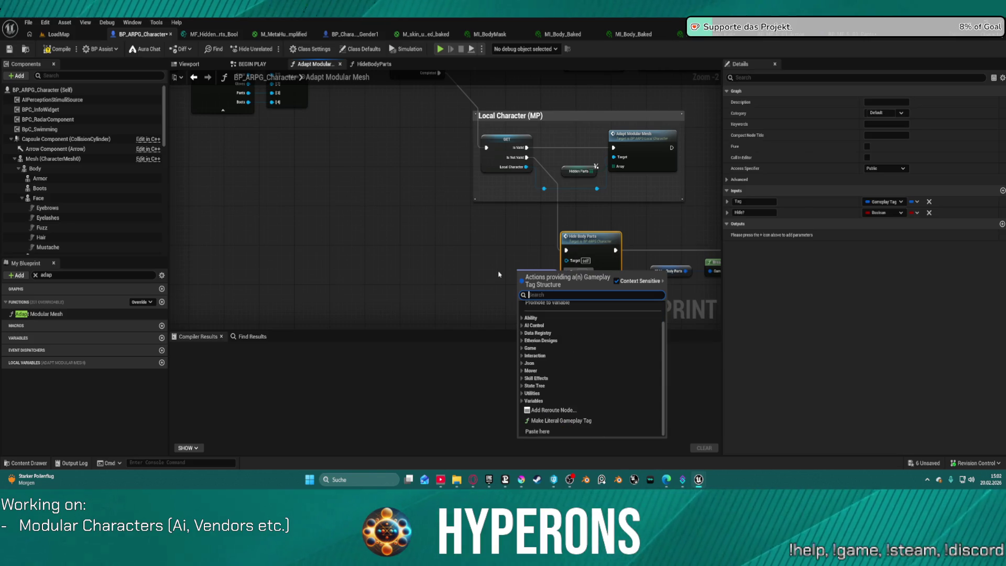
{"action": "type", "text": "gamplay"}
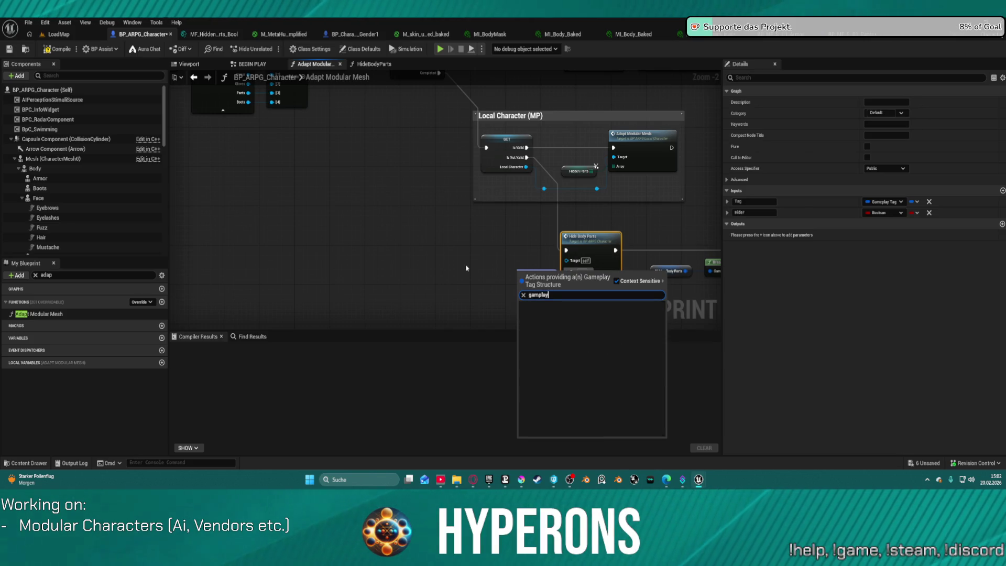
{"action": "right_click", "coordinate": [463, 268]}
{"action": "type", "text": "make game"}
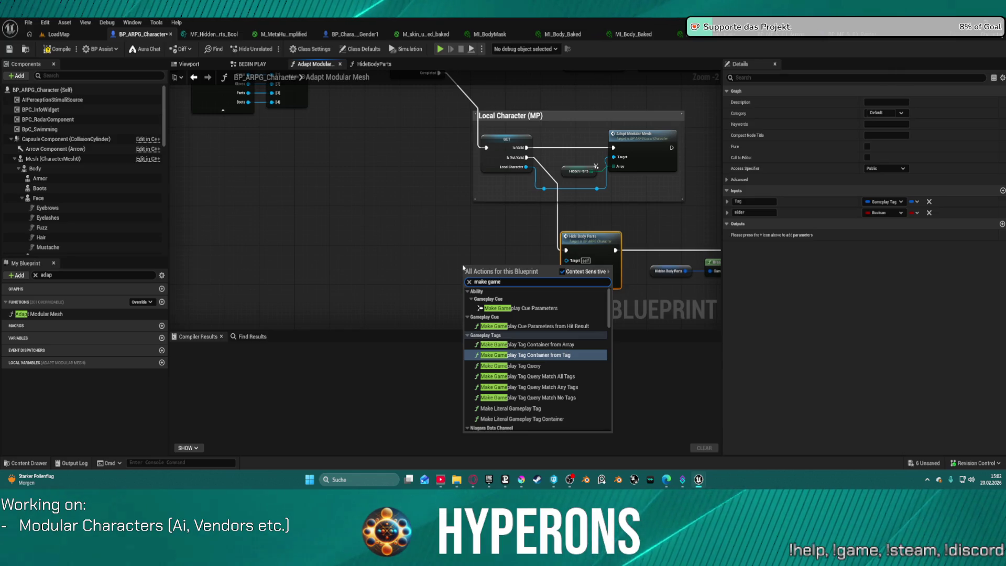
{"action": "left_click", "coordinate": [561, 355]}
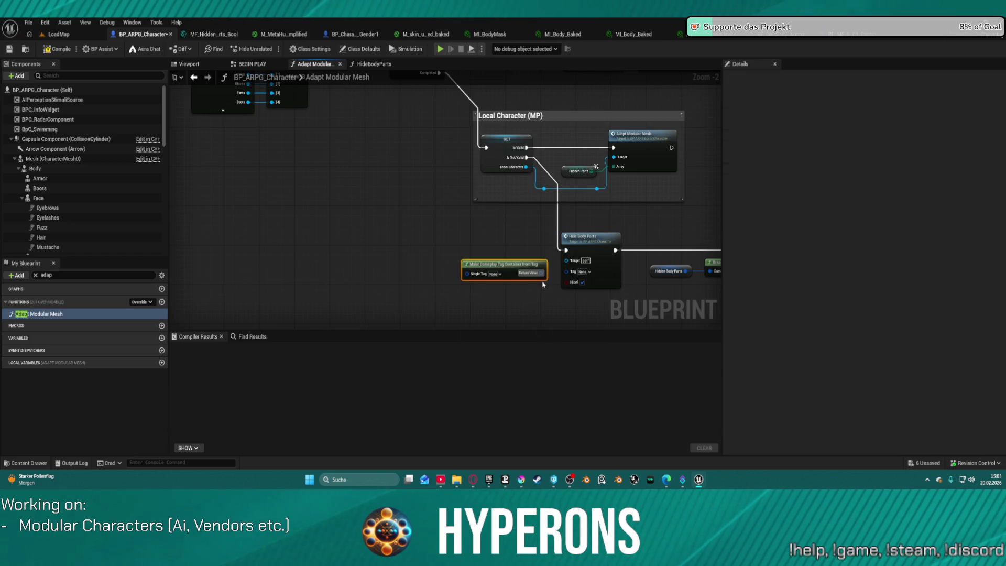
{"action": "mouse_move", "coordinate": [540, 272]}
{"action": "left_mouse_down"}
{"action": "mouse_move", "coordinate": [568, 272]}
{"action": "mouse_move", "coordinate": [490, 259]}
{"action": "left_mouse_up"}
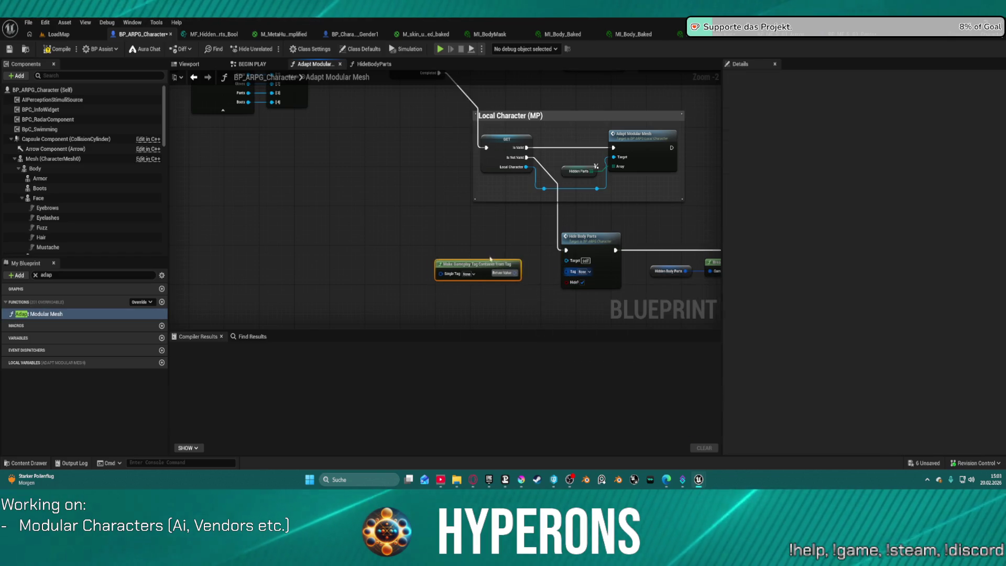
{"action": "key", "text": "Delete"}
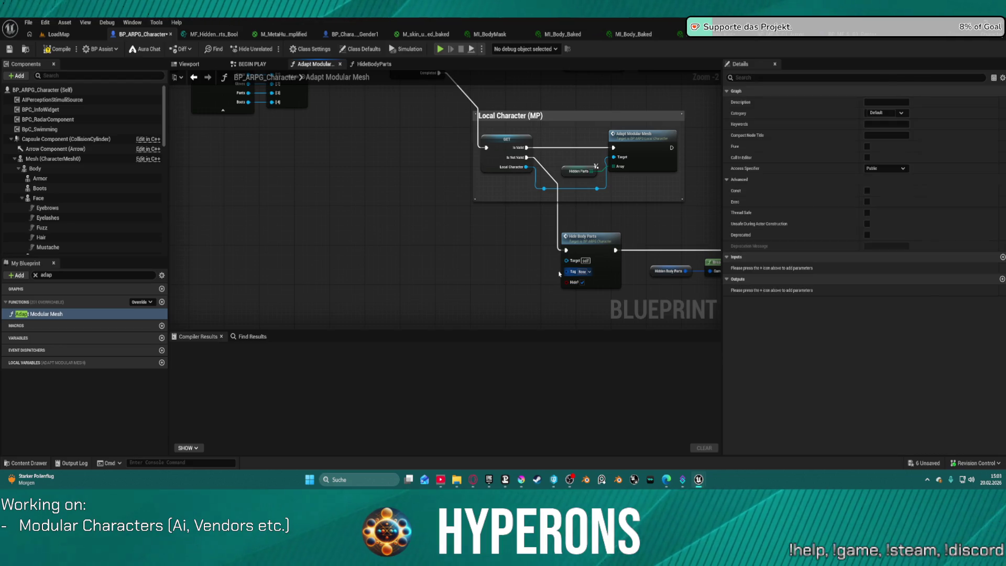
Add a Make Literal Gameplay Tag Container node via the 'it container' search.
{"action": "right_click", "coordinate": [473, 275]}
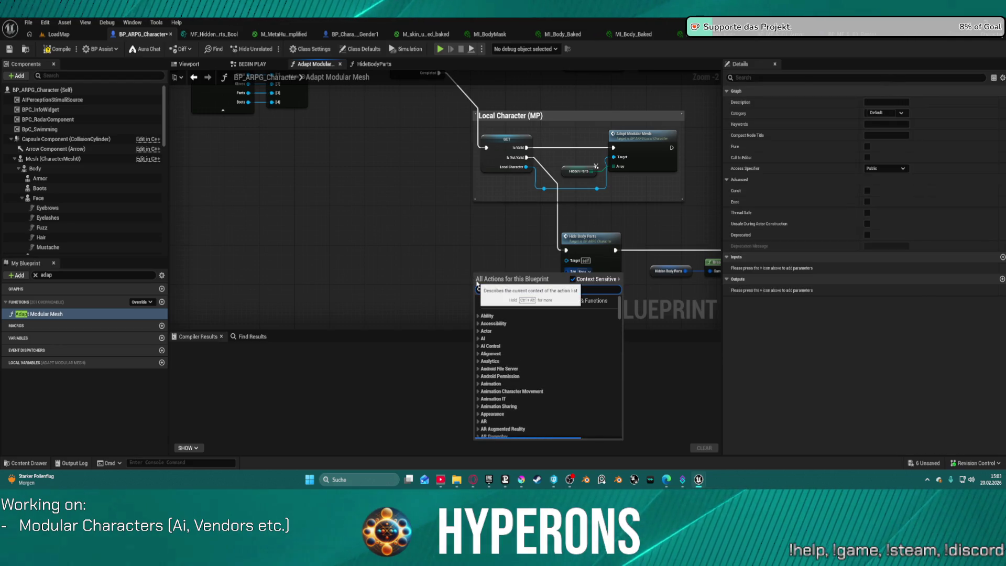
{"action": "type", "text": "m"}
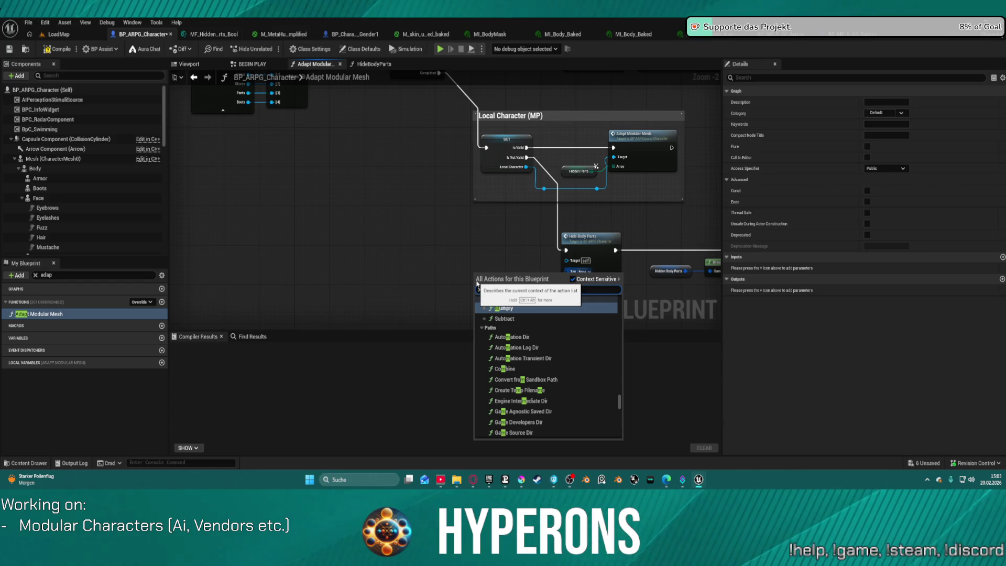
{"action": "key", "text": "BackSpace"}
{"action": "type", "text": "it"}
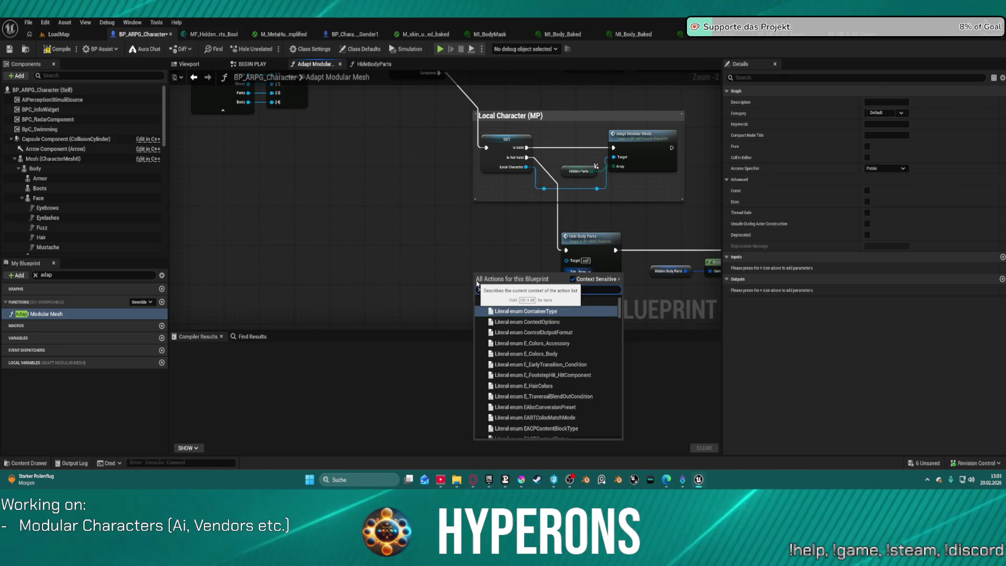
{"action": "type", "text": " container"}
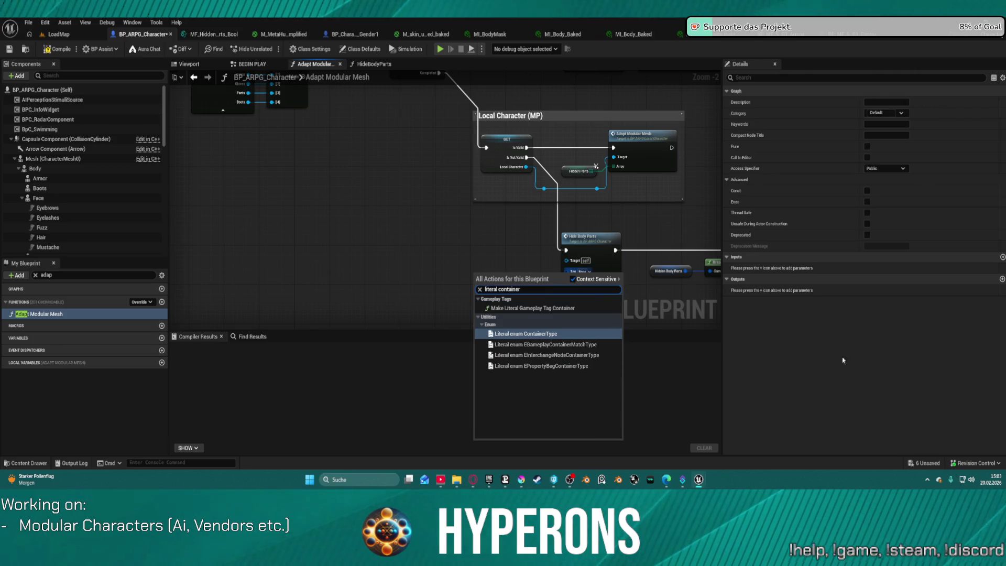
{"action": "left_click", "coordinate": [549, 309]}
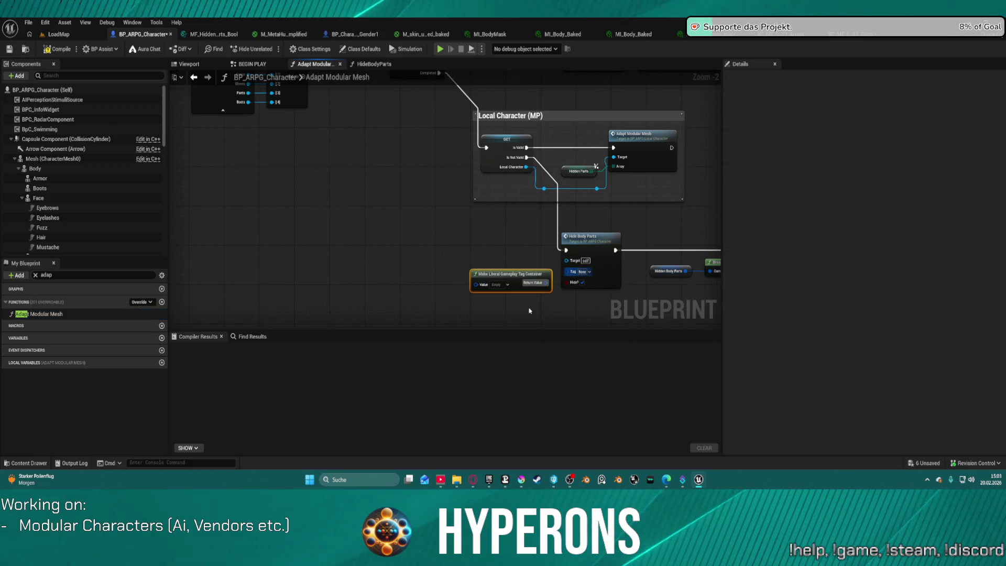
Paste a copy of Break Gameplay Tag Container and feed the literal container's Return Value into it.
{"action": "mouse_move", "coordinate": [544, 283]}
{"action": "left_mouse_down"}
{"action": "mouse_move", "coordinate": [566, 271]}
{"action": "mouse_move", "coordinate": [442, 270]}
{"action": "mouse_move", "coordinate": [461, 259]}
{"action": "mouse_move", "coordinate": [482, 268]}
{"action": "left_mouse_up"}
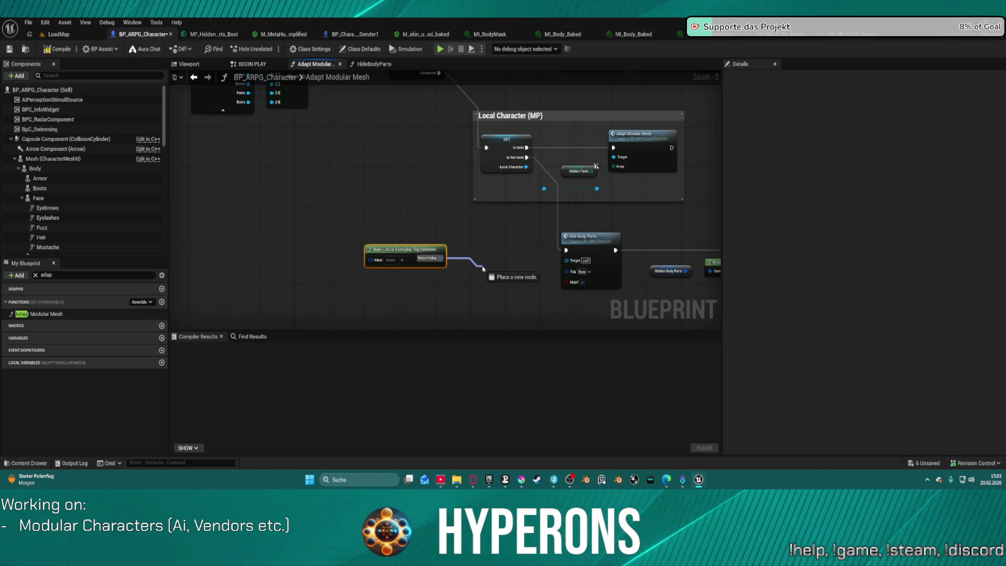
{"action": "scroll", "coordinate": [670, 213], "scroll_direction": "down", "scroll_amount": 2}
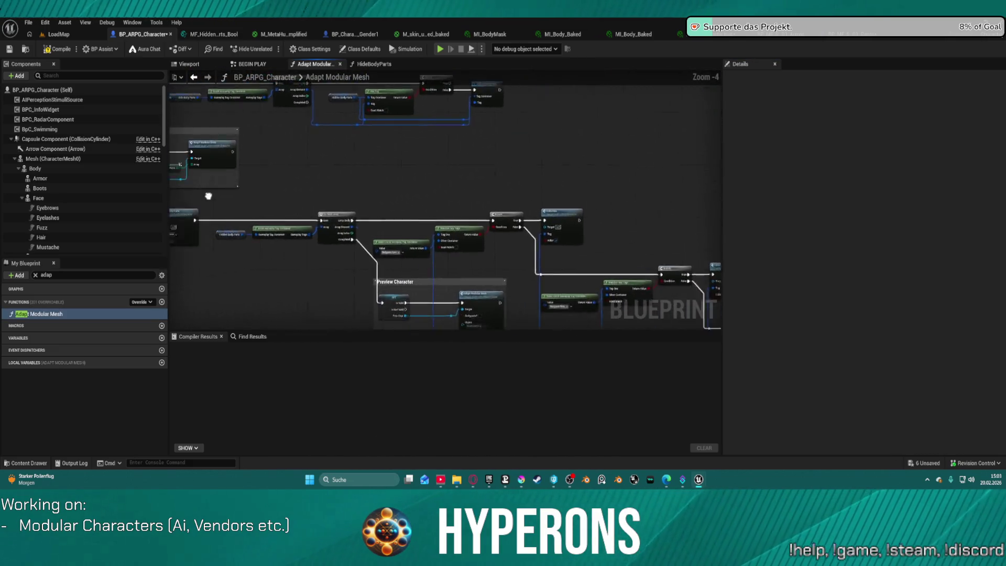
{"action": "scroll", "coordinate": [523, 158], "scroll_direction": "up", "scroll_amount": 2}
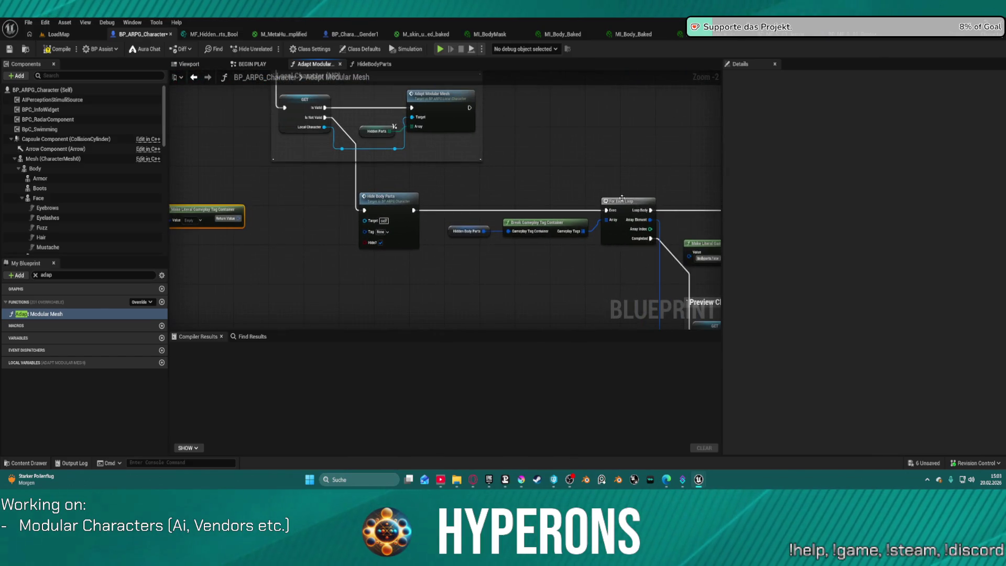
{"action": "left_click_drag", "start_coordinate": [377, 226], "coordinate": [486, 217]}
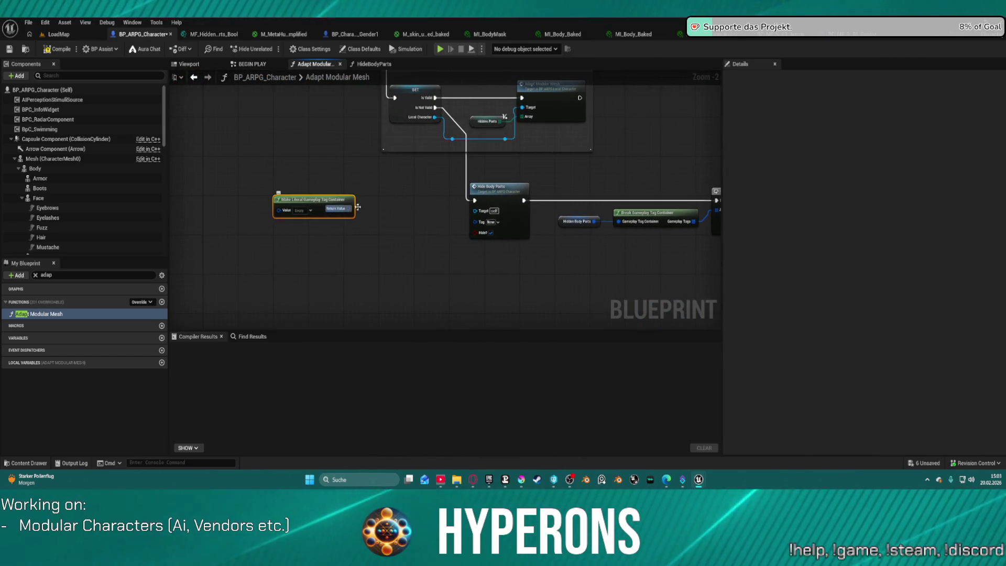
{"action": "left_click", "coordinate": [654, 219]}
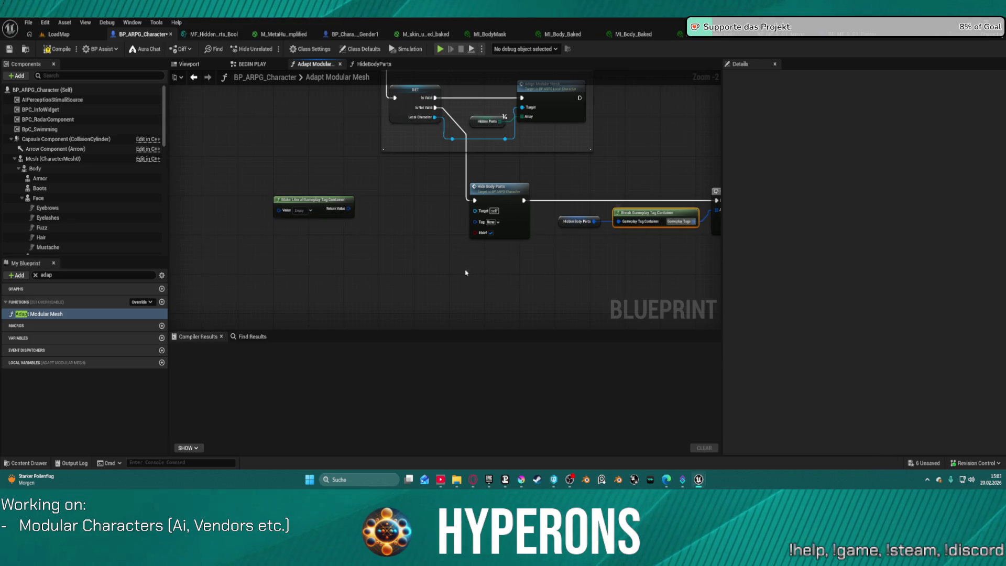
{"action": "key", "text": "ctrl+c"}
{"action": "key", "text": "ctrl+v"}
{"action": "left_click_drag", "start_coordinate": [349, 209], "coordinate": [391, 264]}
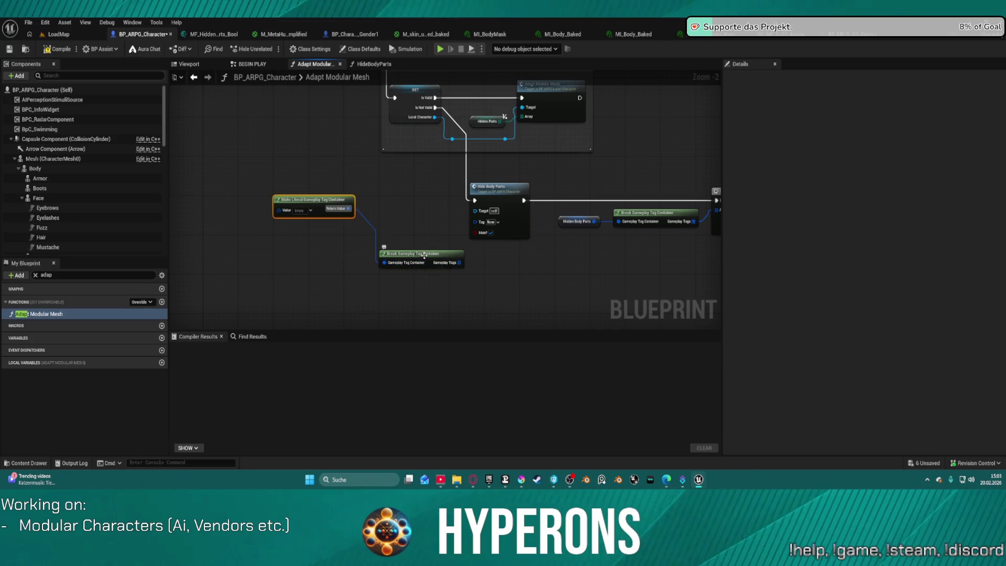
Add a For Each Loop over the broken-out tags, triggered by the invalid path, with Hide Body Parts as its loop body.
{"action": "left_click", "coordinate": [508, 272]}
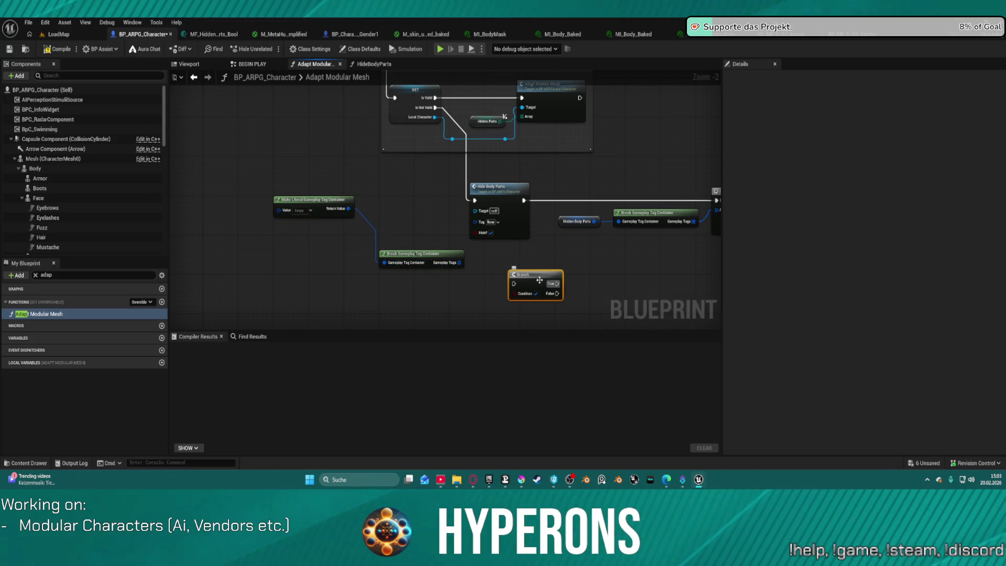
{"action": "key", "text": "Delete"}
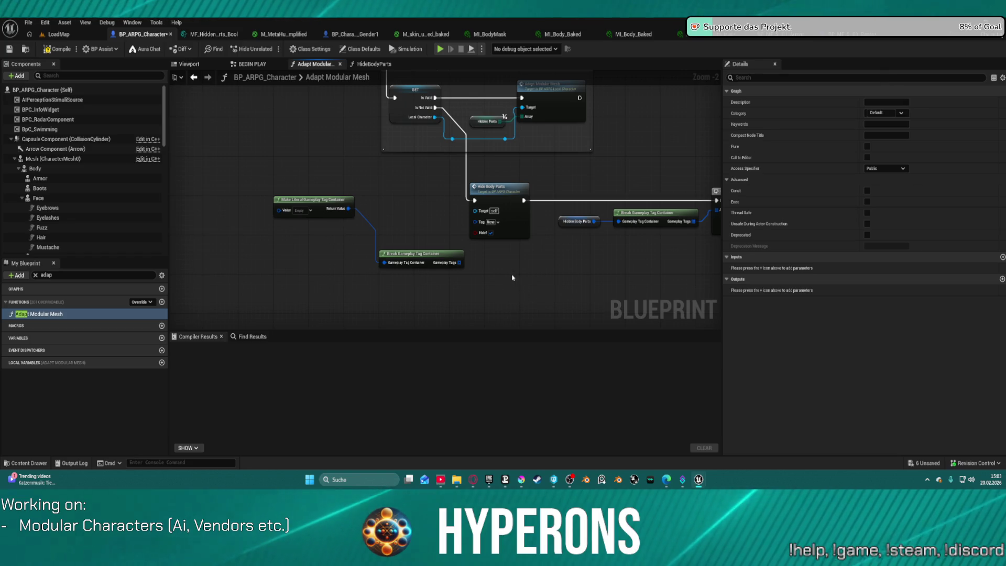
{"action": "left_click", "coordinate": [512, 278]}
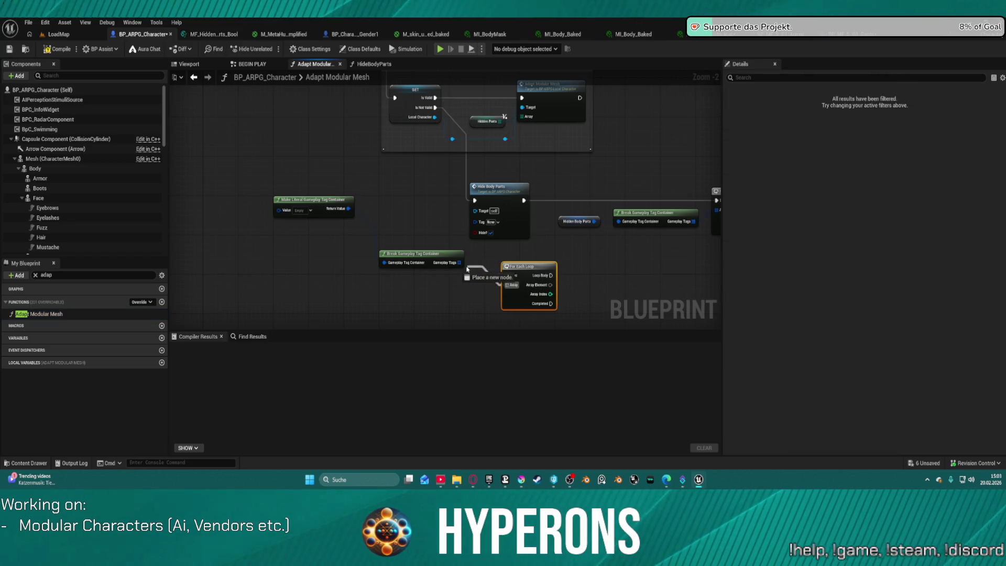
{"action": "left_click_drag", "start_coordinate": [459, 266], "coordinate": [459, 266]}
{"action": "mouse_move", "coordinate": [436, 108]}
{"action": "left_mouse_down"}
{"action": "mouse_move", "coordinate": [511, 258]}
{"action": "mouse_move", "coordinate": [507, 275]}
{"action": "left_mouse_up"}
{"action": "mouse_move", "coordinate": [522, 201]}
{"action": "left_mouse_down"}
{"action": "mouse_move", "coordinate": [559, 303]}
{"action": "mouse_move", "coordinate": [551, 275]}
{"action": "mouse_move", "coordinate": [471, 200]}
{"action": "mouse_move", "coordinate": [560, 308]}
{"action": "mouse_move", "coordinate": [550, 285]}
{"action": "left_mouse_up"}
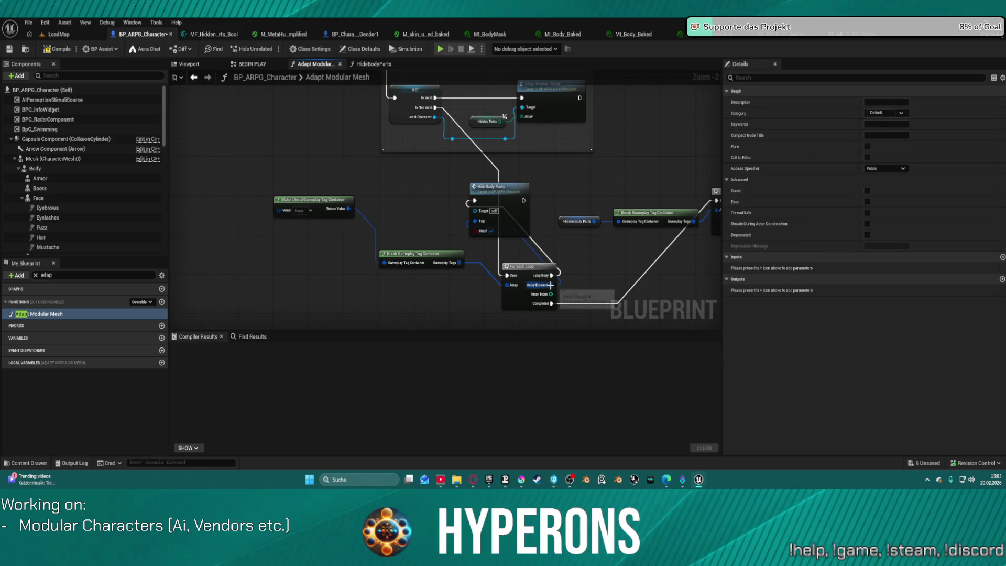
Add the Bodyparts.Body Ankle, Arm, Foot and Hand Left/Right tags to the literal container.
{"action": "left_click", "coordinate": [307, 210]}
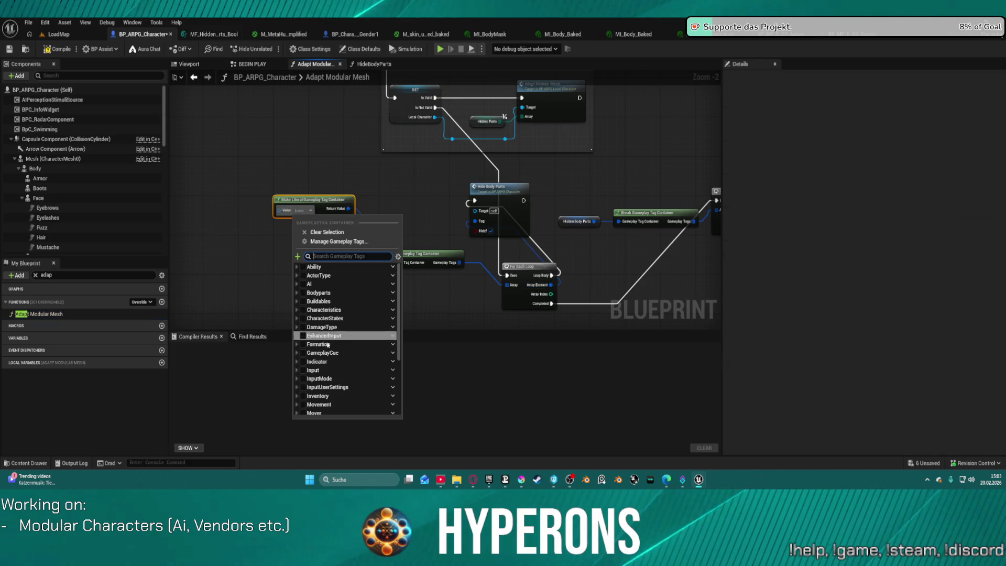
{"action": "left_click", "coordinate": [298, 292]}
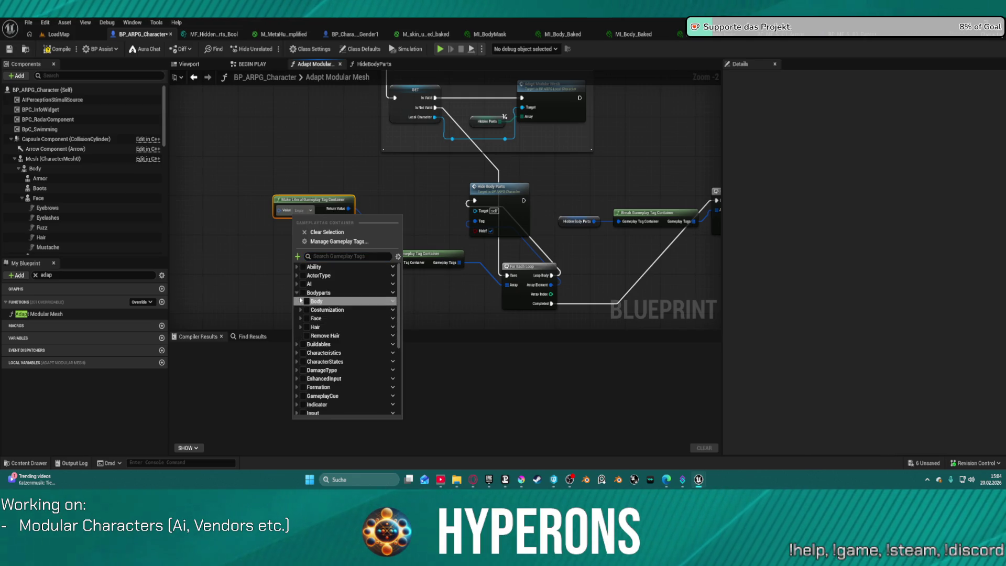
{"action": "left_click", "coordinate": [300, 300]}
{"action": "left_click", "coordinate": [310, 309]}
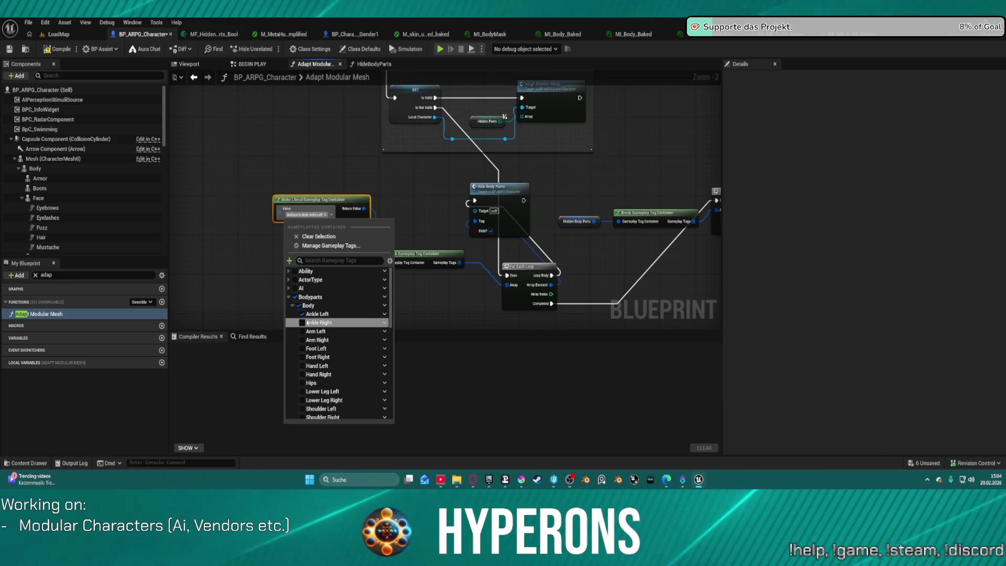
{"action": "left_click", "coordinate": [306, 323]}
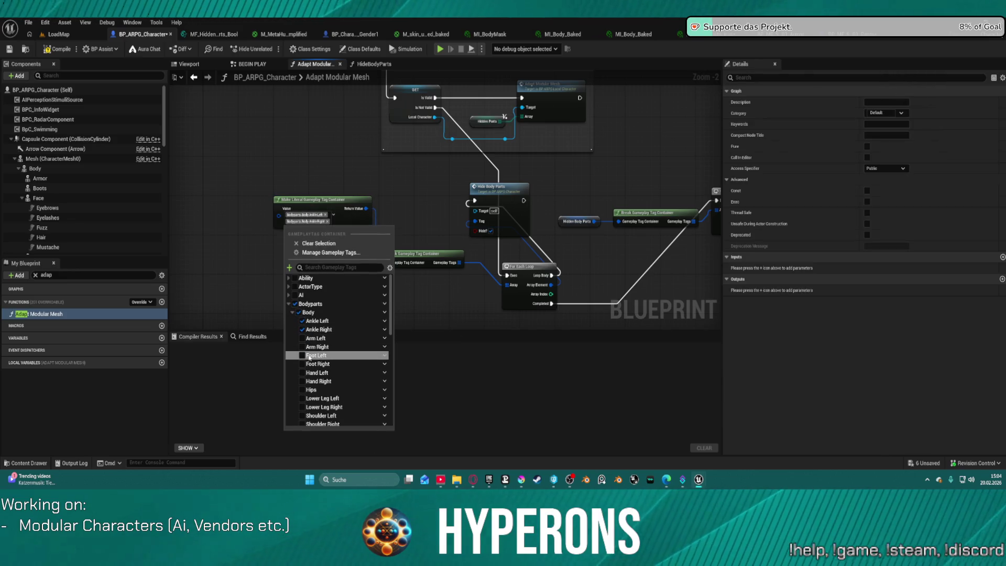
{"action": "left_click", "coordinate": [309, 338]}
{"action": "left_click", "coordinate": [310, 353]}
{"action": "left_click", "coordinate": [310, 369]}
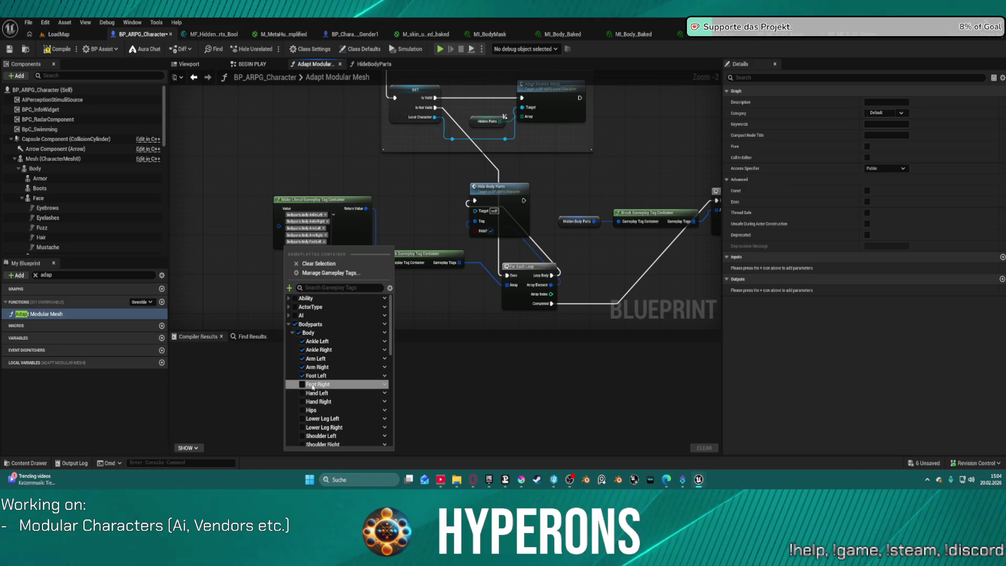
{"action": "left_click", "coordinate": [312, 385]}
{"action": "left_click", "coordinate": [313, 399]}
{"action": "left_click", "coordinate": [312, 414]}
{"action": "scroll", "coordinate": [313, 425], "scroll_direction": "down", "scroll_amount": 3}
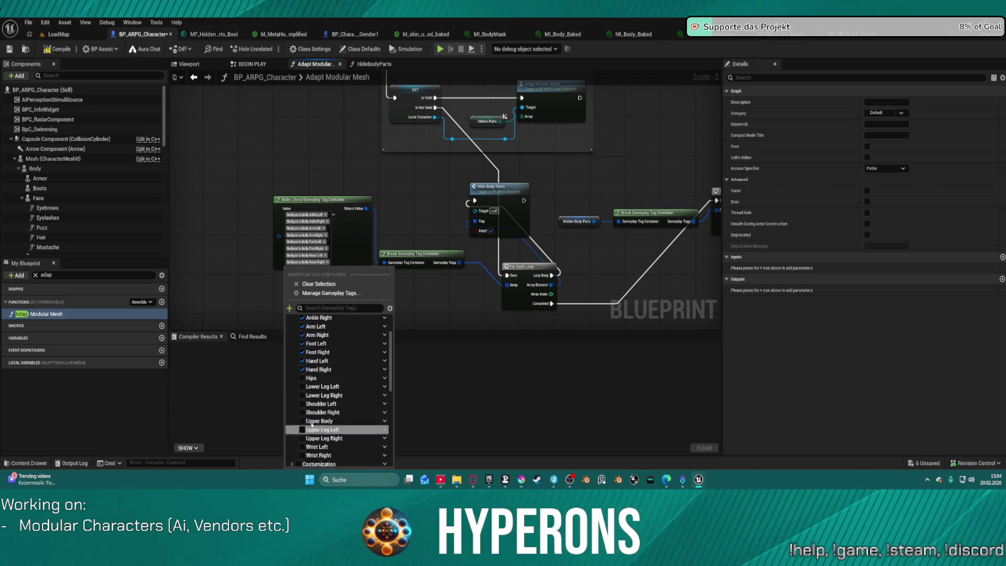
{"action": "scroll", "coordinate": [311, 425], "scroll_direction": "down", "scroll_amount": 3}
Add the Wrist, Upper Leg, Upper Body, Shoulder and Lower Leg tags, then close the tag picker.
{"action": "left_click", "coordinate": [321, 403]}
{"action": "left_click", "coordinate": [321, 401]}
{"action": "left_click", "coordinate": [319, 392]}
{"action": "left_click", "coordinate": [319, 406]}
{"action": "left_click", "coordinate": [320, 396]}
{"action": "left_click", "coordinate": [319, 393]}
{"action": "left_click", "coordinate": [318, 392]}
{"action": "left_click", "coordinate": [318, 390]}
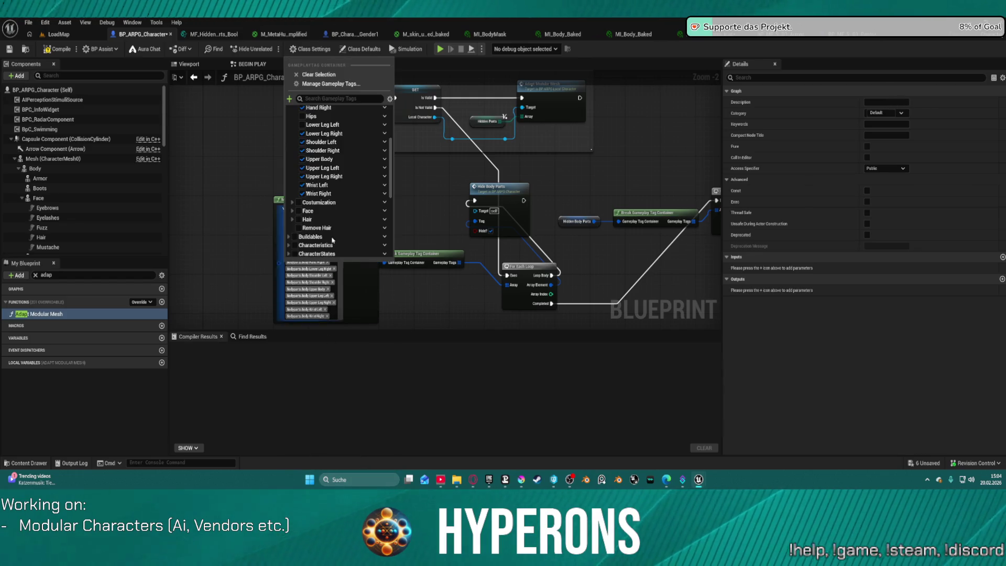
{"action": "left_click", "coordinate": [314, 125]}
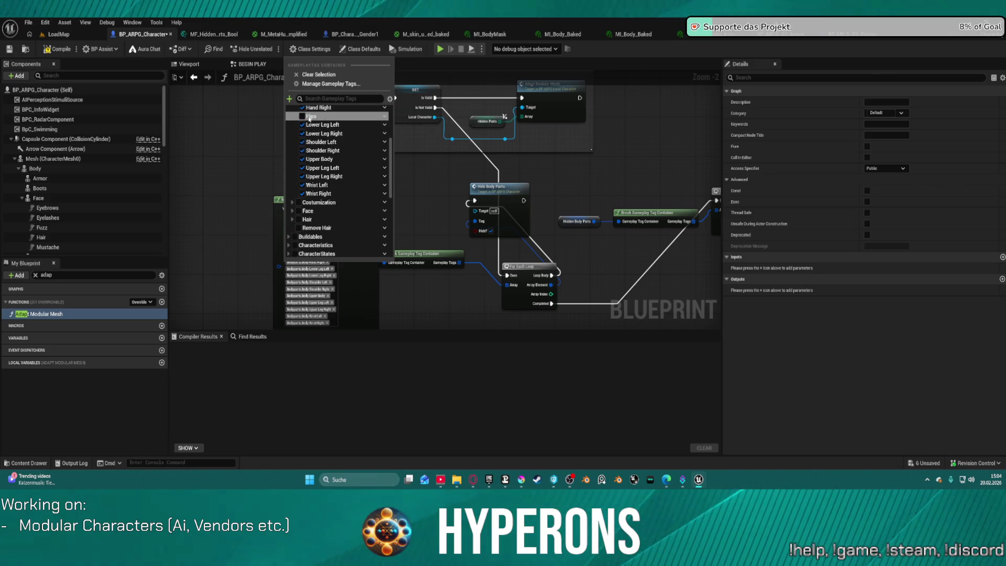
{"action": "left_click", "coordinate": [414, 306]}
Tidy the node layout and untick Hide? on the looped Hide Body Parts so it unhides parts.
{"action": "left_click", "coordinate": [509, 194]}
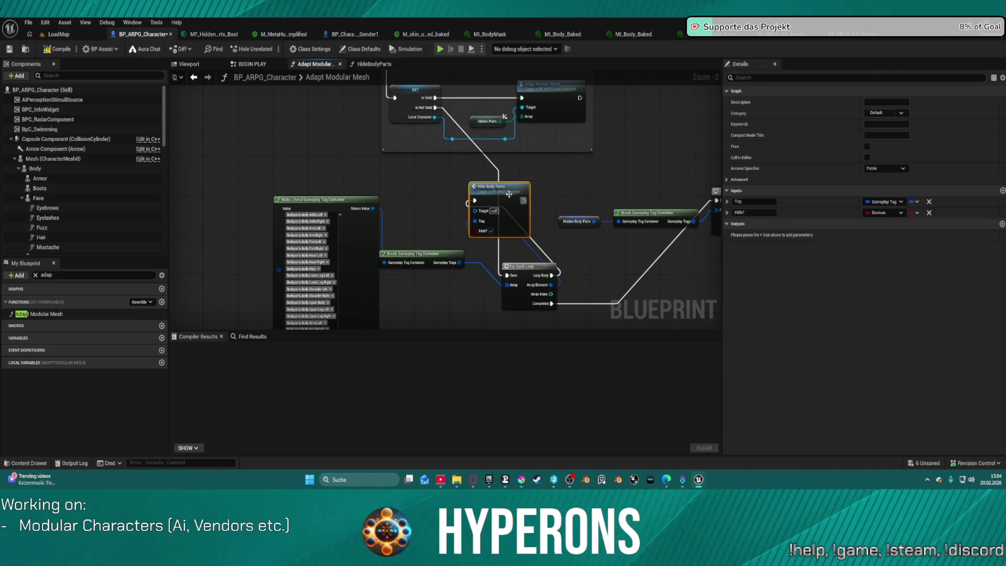
{"action": "key", "text": "f"}
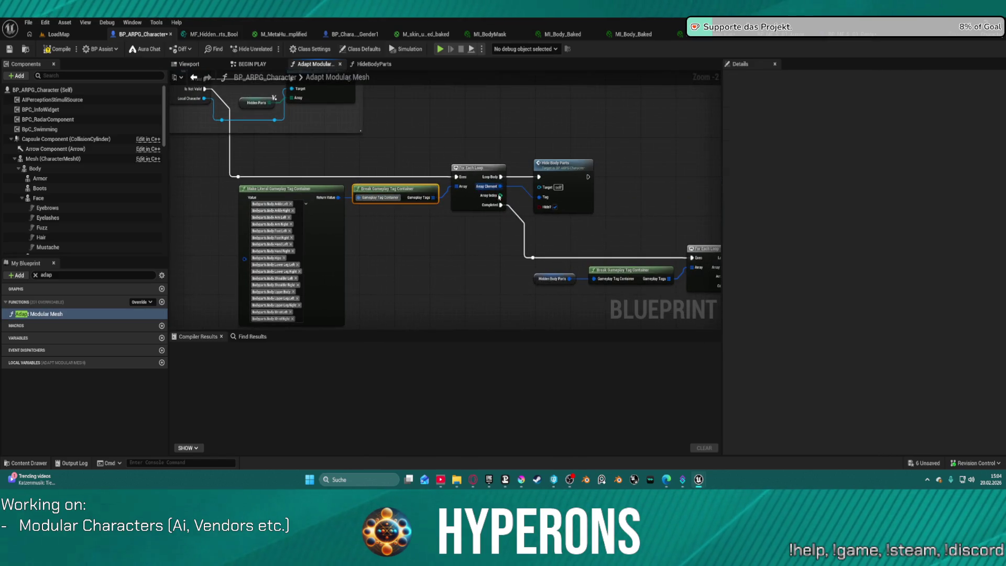
{"action": "left_click", "coordinate": [555, 207]}
{"action": "left_click", "coordinate": [308, 105]}
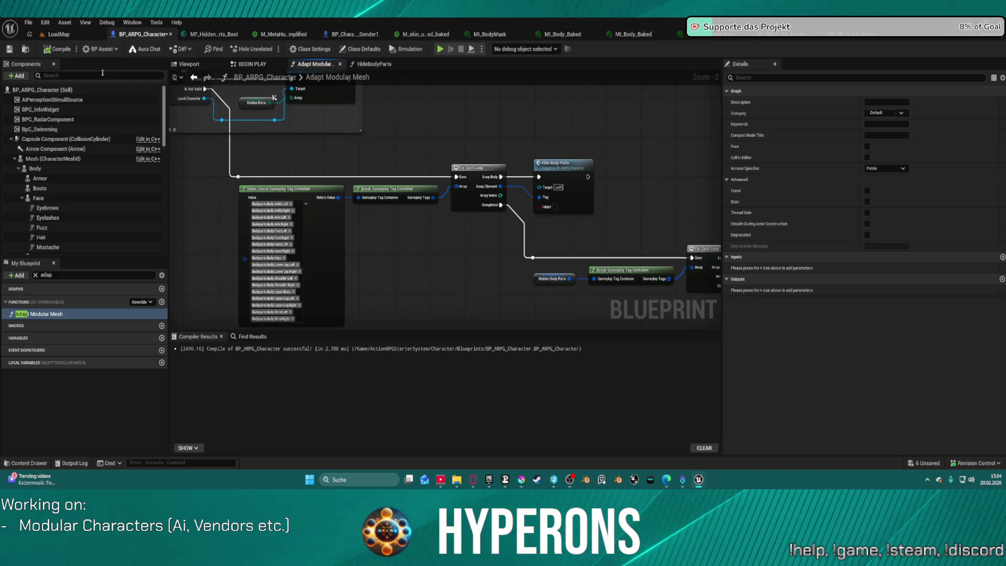
{"action": "left_click", "coordinate": [55, 35]}
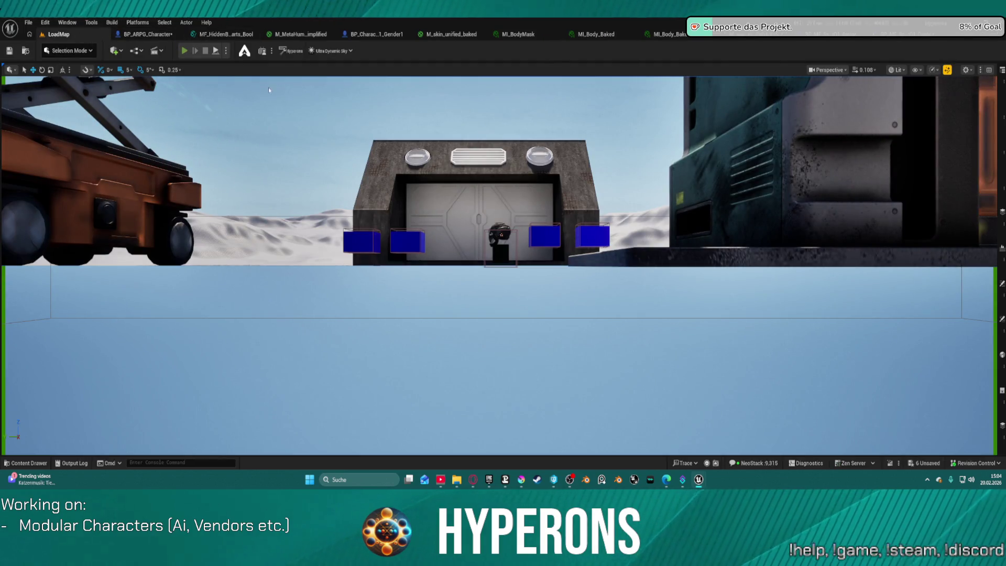
{"action": "key", "text": "alt+p"}
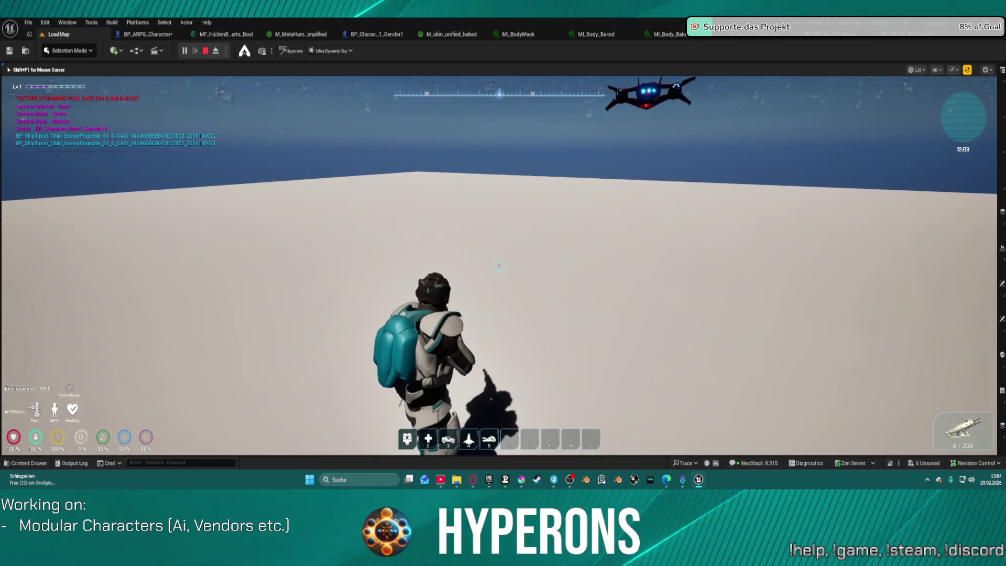
{"action": "key", "text": "i"}
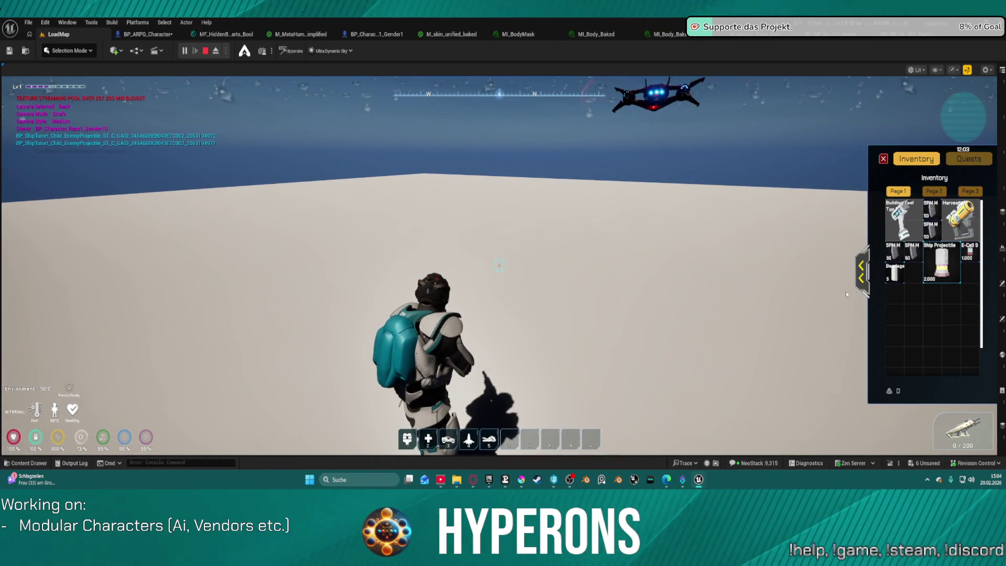
{"action": "key", "text": "Escape"}
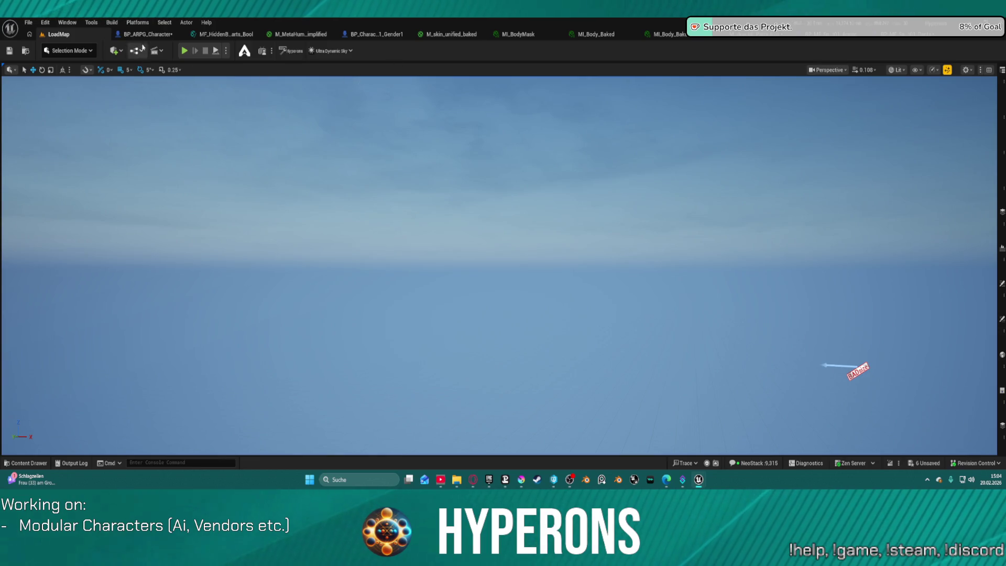
{"action": "left_click", "coordinate": [144, 34]}
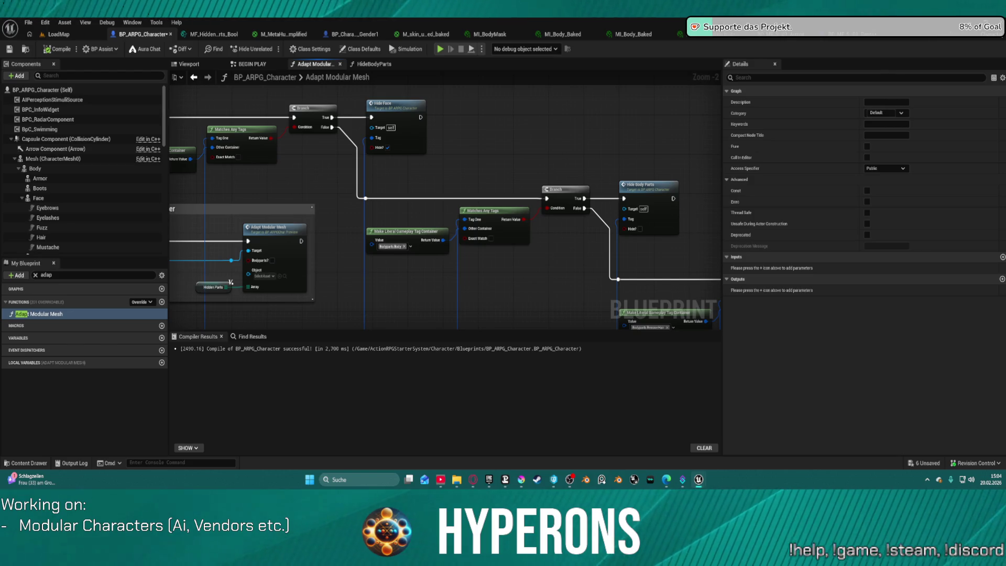
Tick Hide? on the second Branch's Hide Body Parts call and launch the standalone game.
{"action": "mouse_move", "coordinate": [440, 189]}
{"action": "left_mouse_down"}
{"action": "mouse_move", "coordinate": [457, 192]}
{"action": "mouse_move", "coordinate": [458, 227]}
{"action": "mouse_move", "coordinate": [404, 178]}
{"action": "mouse_move", "coordinate": [361, 186]}
{"action": "left_mouse_up"}
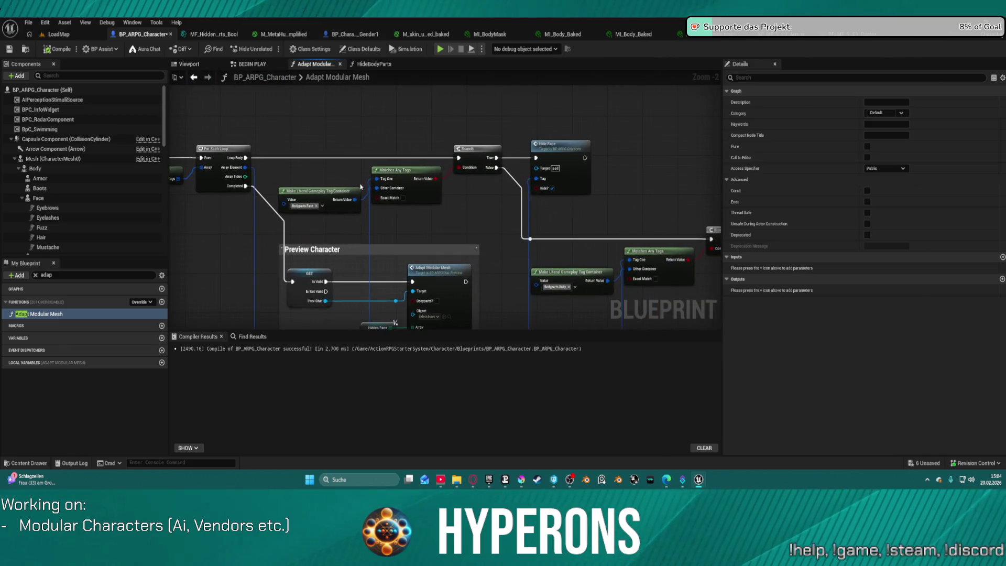
{"action": "left_click_drag", "start_coordinate": [575, 224], "coordinate": [447, 177]}
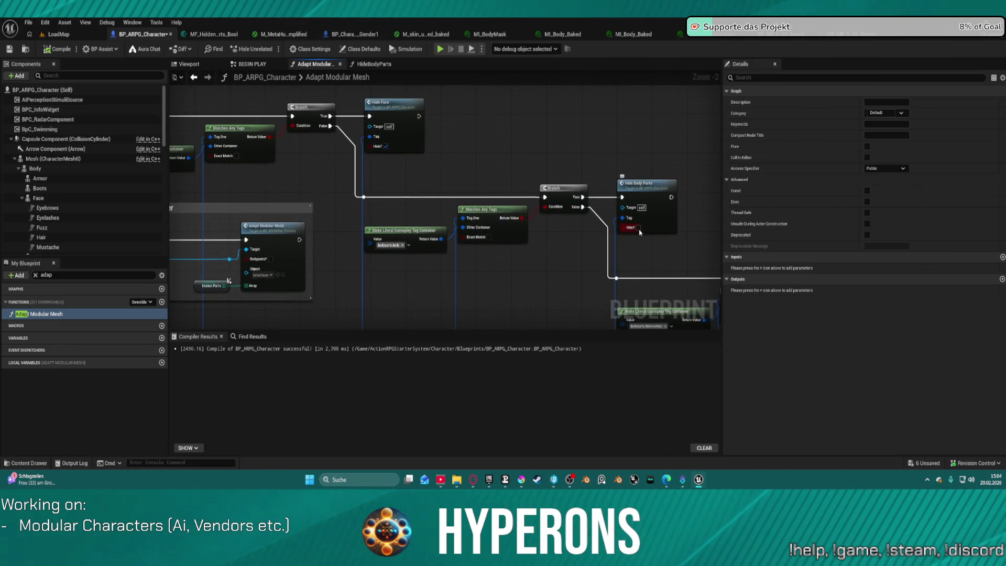
{"action": "left_click", "coordinate": [638, 229]}
{"action": "left_click", "coordinate": [440, 48]}
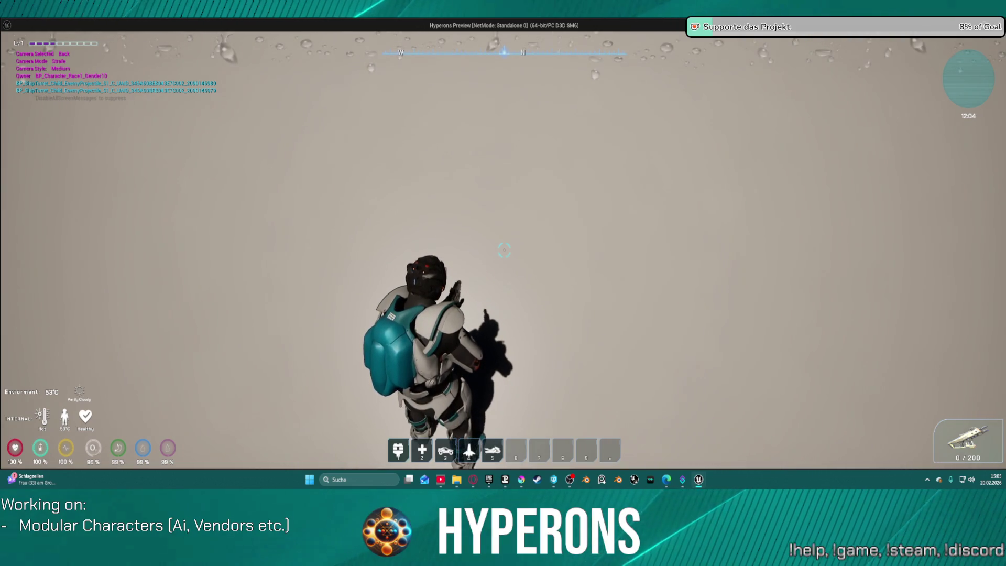
From the expanded inventory, unequip the armor, armor pants and helmet, then stop the play session.
{"action": "key", "text": "super"}
{"action": "left_click", "coordinate": [848, 420]}
{"action": "key", "text": "i"}
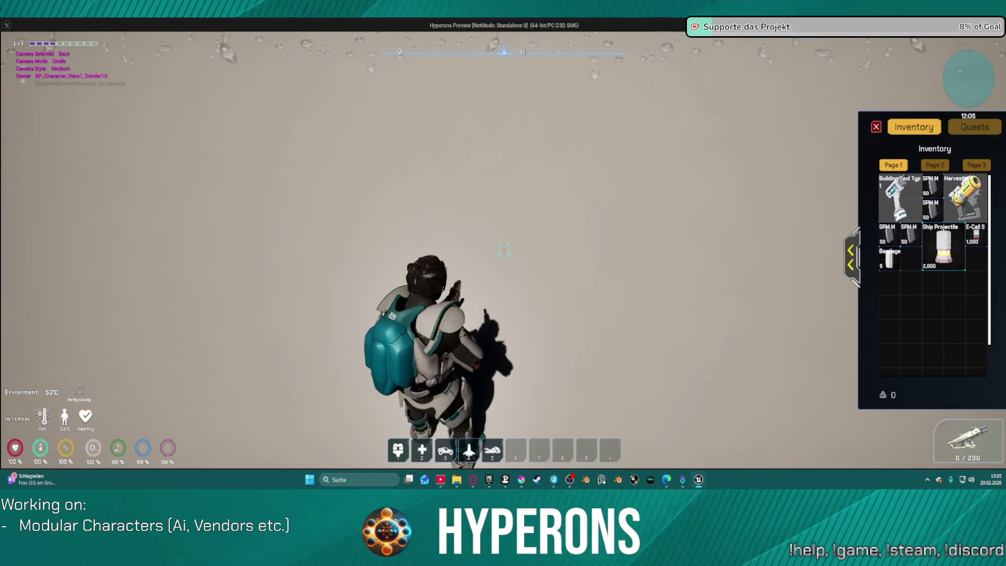
{"action": "left_click", "coordinate": [850, 257]}
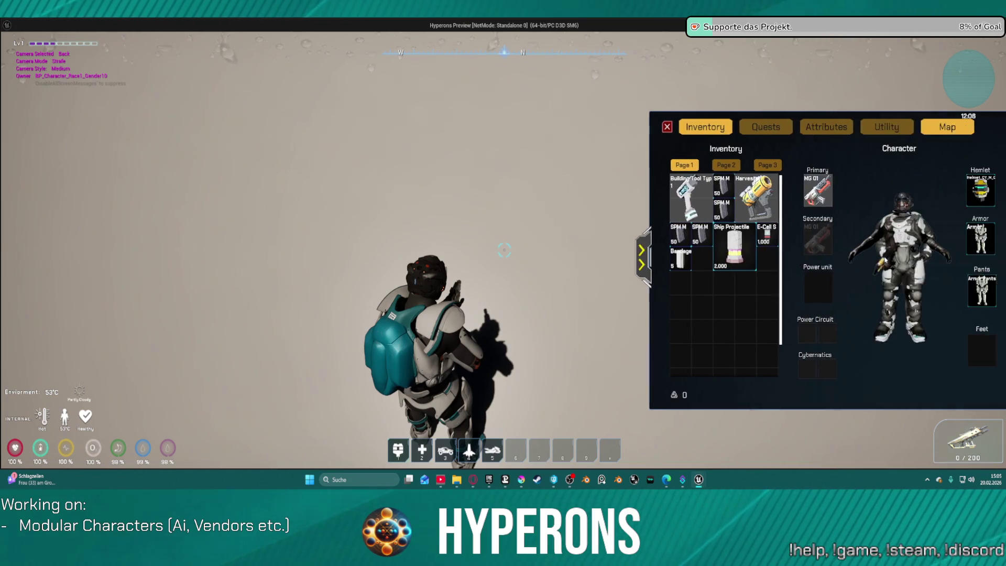
{"action": "right_click", "coordinate": [960, 239]}
{"action": "right_click", "coordinate": [960, 291]}
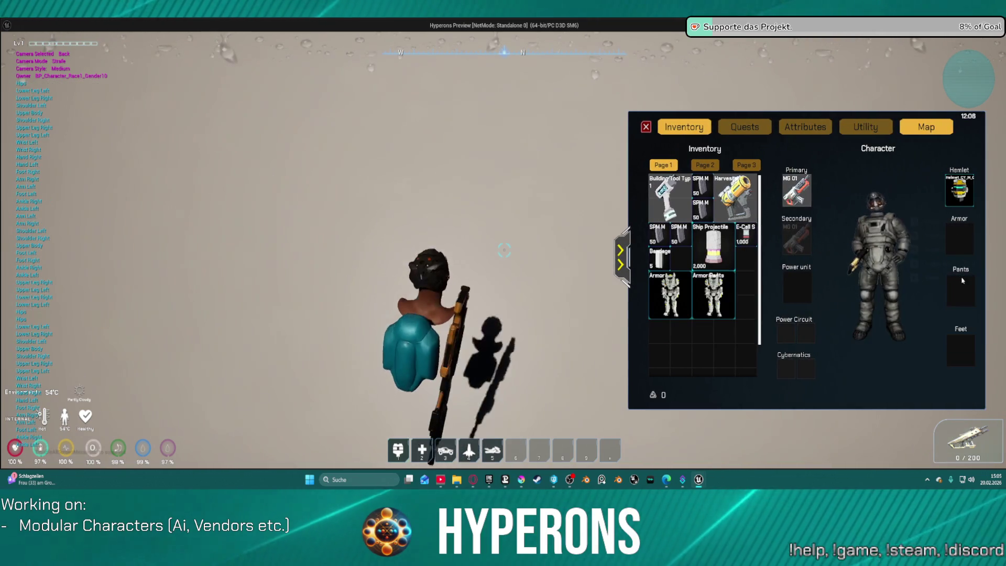
{"action": "right_click", "coordinate": [960, 207]}
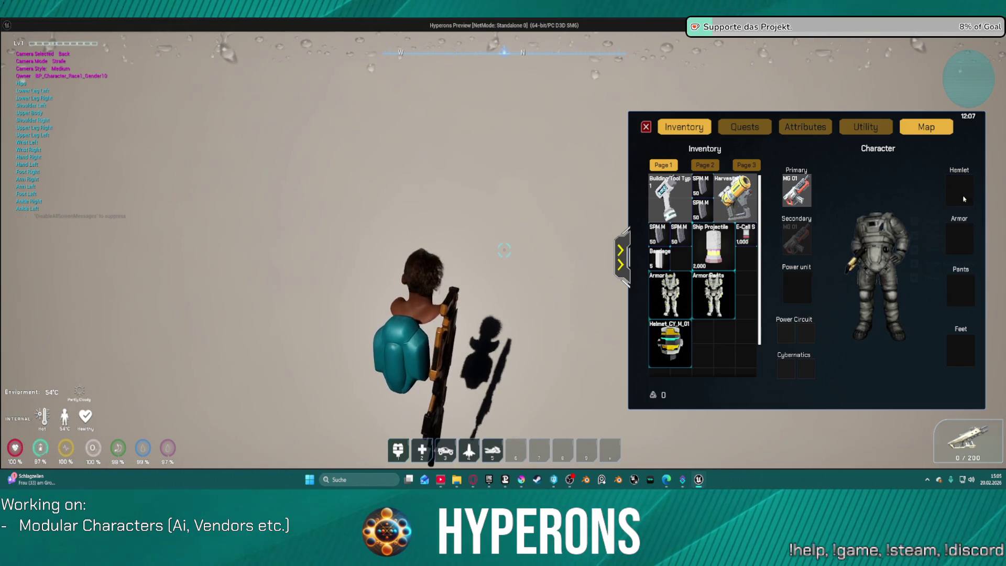
{"action": "key", "text": "Escape"}
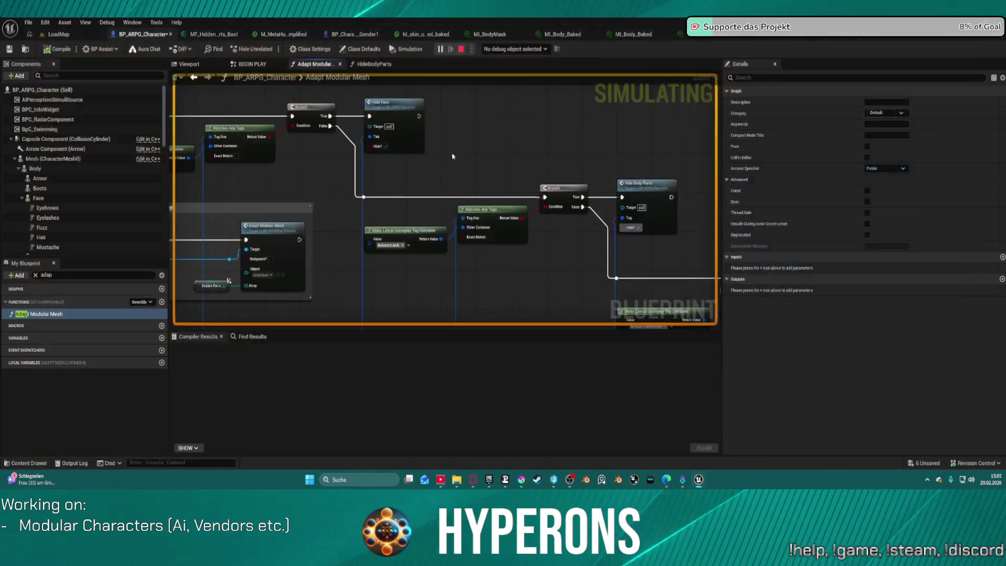
Inspect the HideBodyParts function's Switch on Gameplay Tag and Set Scalar Parameter Value nodes.
{"action": "double_click", "coordinate": [644, 201]}
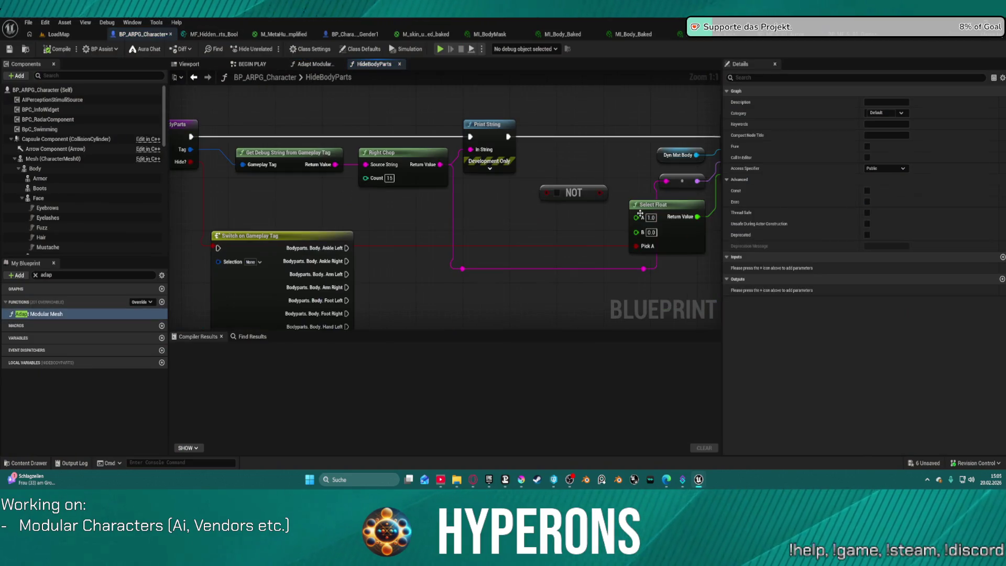
{"action": "mouse_move", "coordinate": [526, 226]}
{"action": "left_mouse_down"}
{"action": "mouse_move", "coordinate": [731, 226]}
{"action": "mouse_move", "coordinate": [692, 265]}
{"action": "left_mouse_up"}
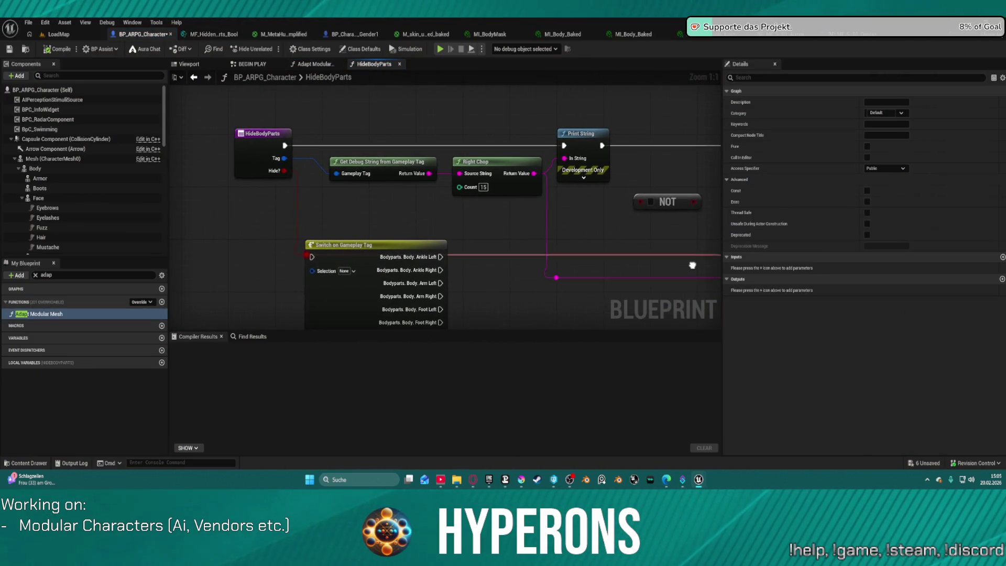
{"action": "mouse_move", "coordinate": [538, 199]}
{"action": "left_mouse_down"}
{"action": "mouse_move", "coordinate": [552, 209]}
{"action": "mouse_move", "coordinate": [294, 193]}
{"action": "left_mouse_up"}
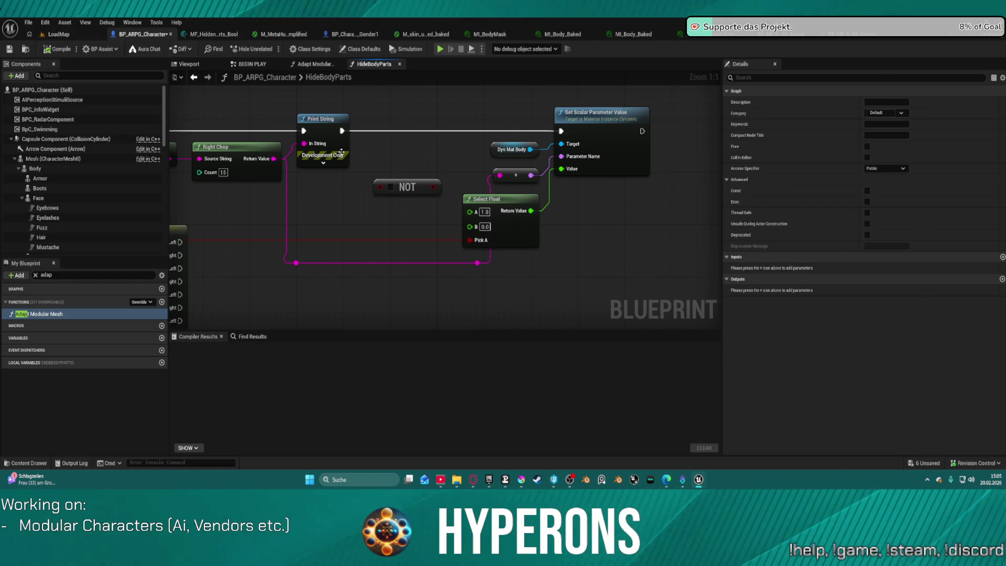
{"action": "scroll", "coordinate": [568, 265], "scroll_direction": "down", "scroll_amount": 3}
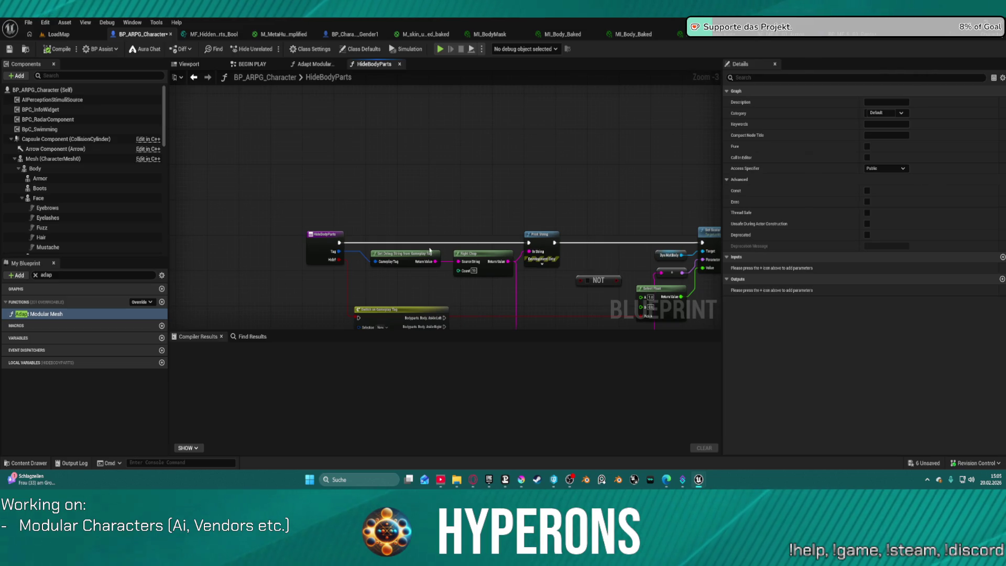
Review the spacesuit armor's Hide Body Parts tags, then go to the character's BEGIN PLAY graph.
{"action": "left_click", "coordinate": [772, 34]}
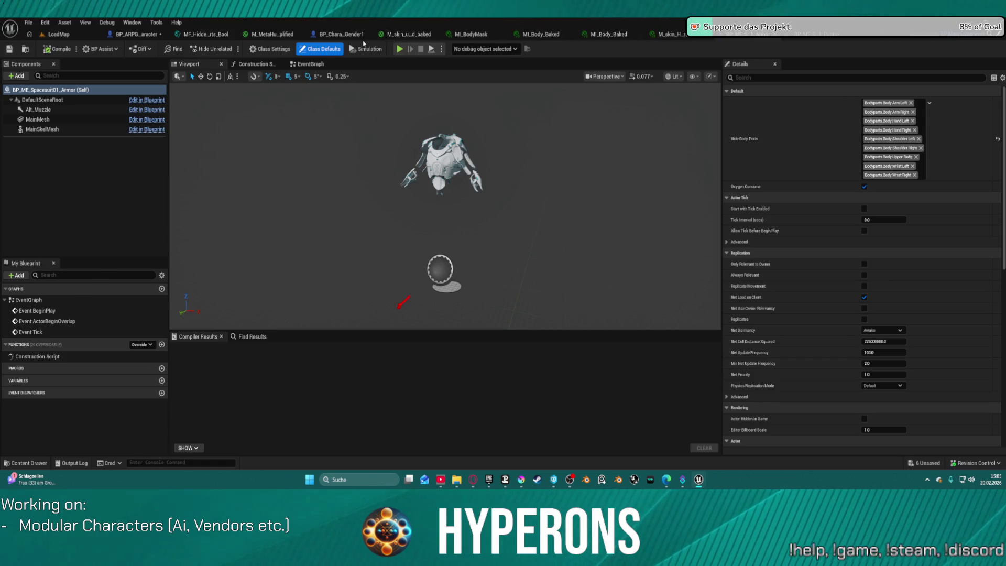
{"action": "left_click", "coordinate": [340, 35]}
{"action": "left_click", "coordinate": [138, 35]}
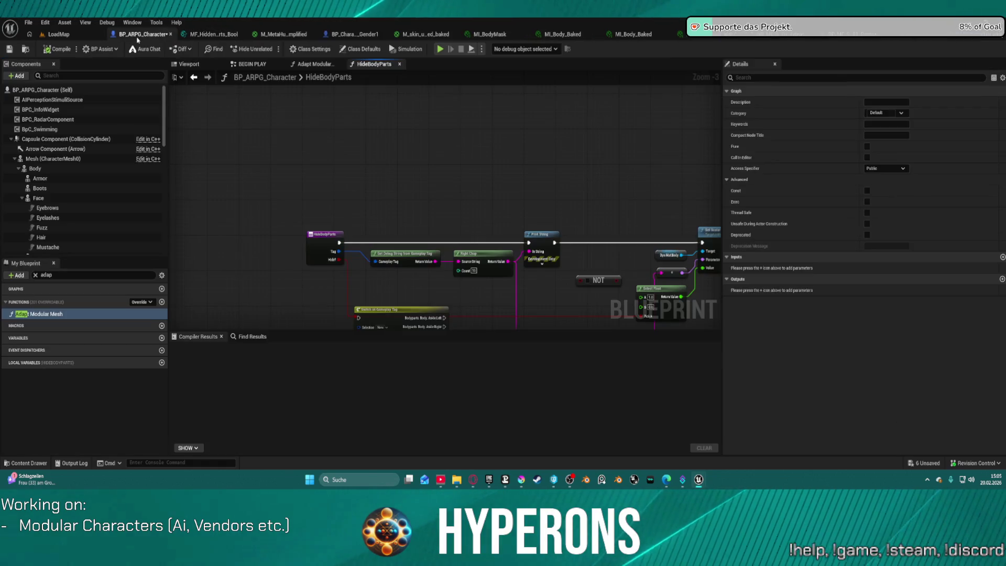
{"action": "left_click", "coordinate": [253, 64]}
{"action": "scroll", "coordinate": [290, 161], "scroll_direction": "down", "scroll_amount": 3}
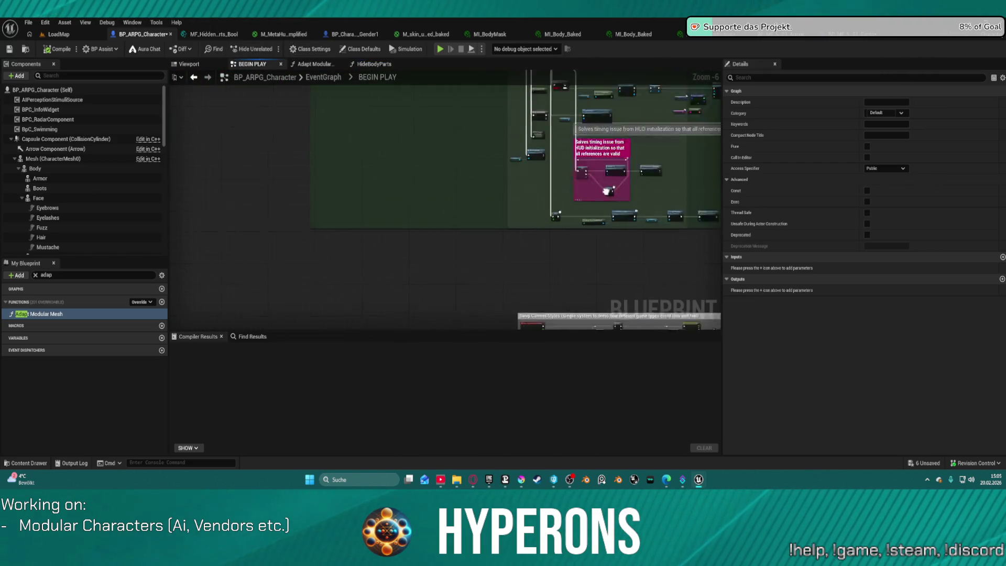
{"action": "scroll", "coordinate": [367, 204], "scroll_direction": "up", "scroll_amount": 5}
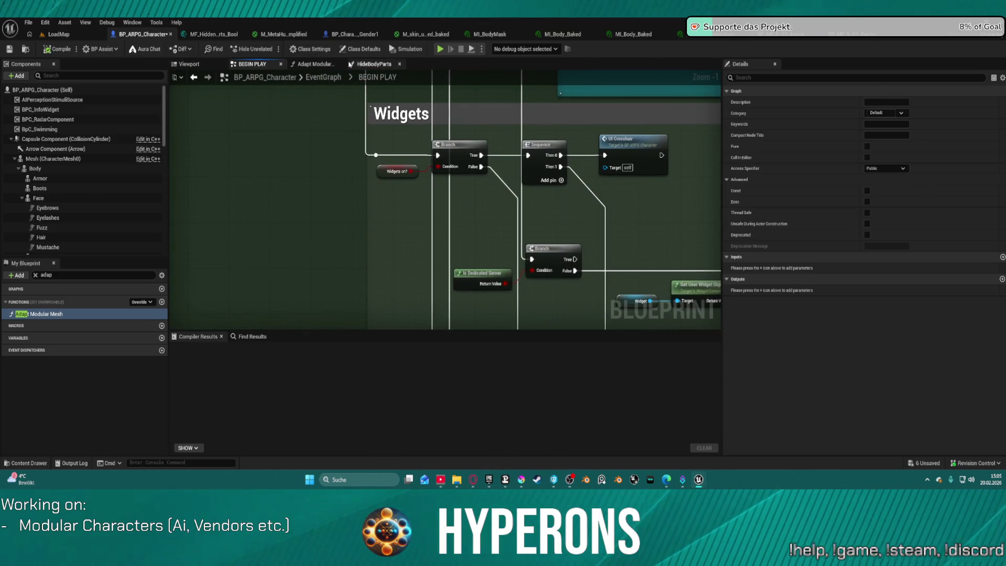
Tick Hide? on the looped Hide Body Parts call, compile the character blueprint, and launch standalone play.
{"action": "left_click", "coordinate": [370, 66]}
{"action": "left_click", "coordinate": [291, 65]}
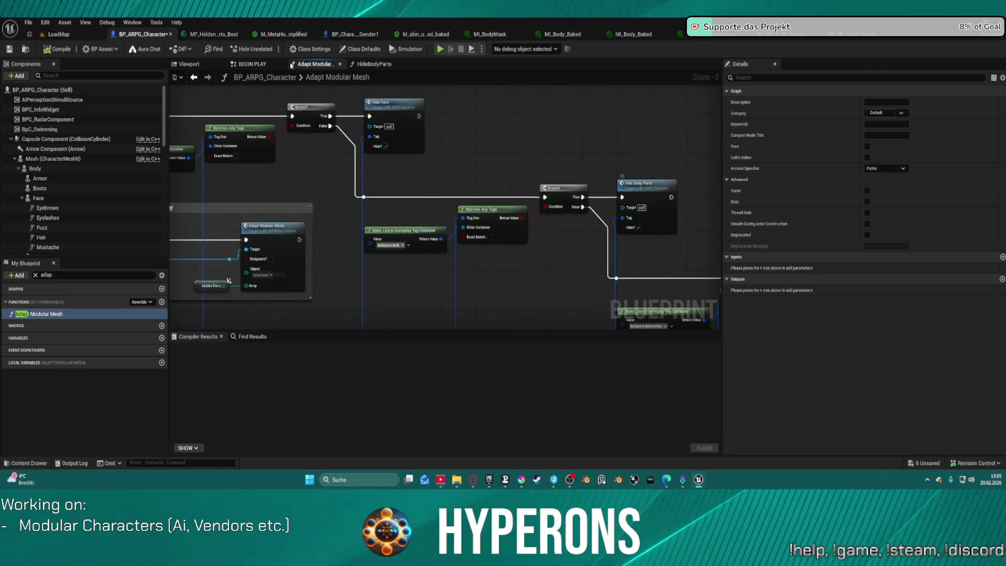
{"action": "mouse_move", "coordinate": [320, 174]}
{"action": "left_mouse_down"}
{"action": "mouse_move", "coordinate": [640, 157]}
{"action": "mouse_move", "coordinate": [665, 173]}
{"action": "mouse_move", "coordinate": [399, 177]}
{"action": "mouse_move", "coordinate": [395, 187]}
{"action": "mouse_move", "coordinate": [461, 200]}
{"action": "left_mouse_up"}
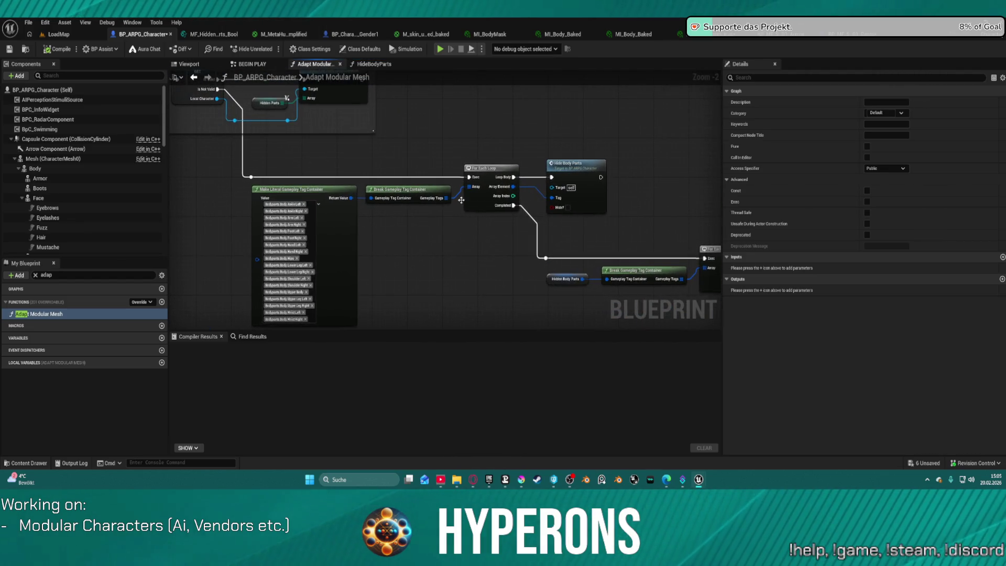
{"action": "left_click", "coordinate": [571, 211]}
{"action": "left_click", "coordinate": [567, 209]}
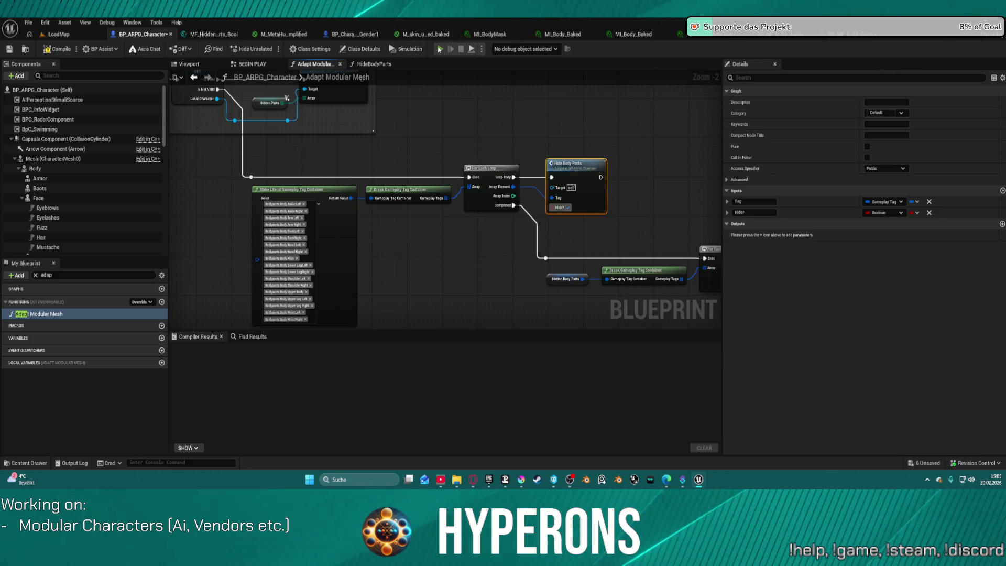
{"action": "key", "text": "F7"}
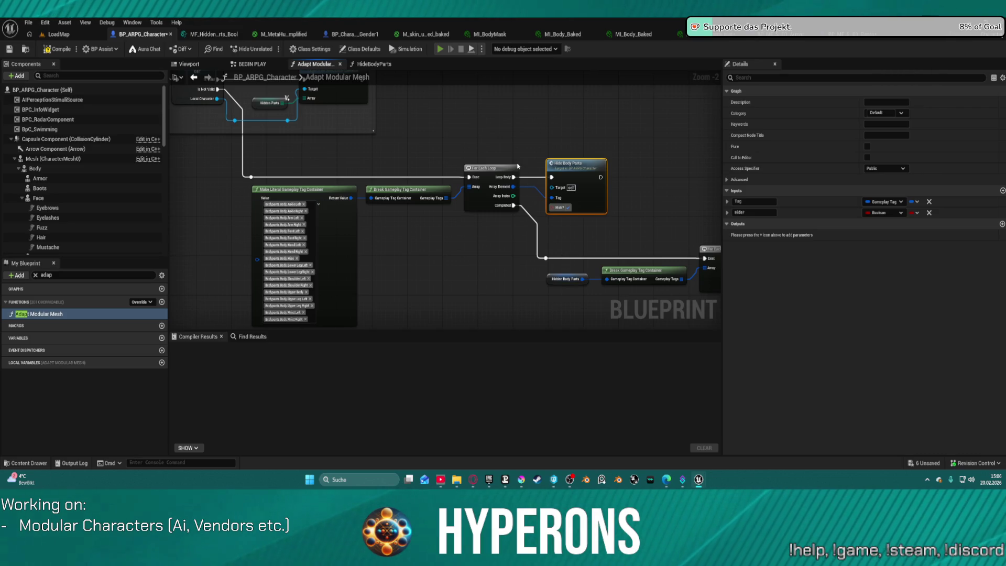
{"action": "key", "text": "alt+p"}
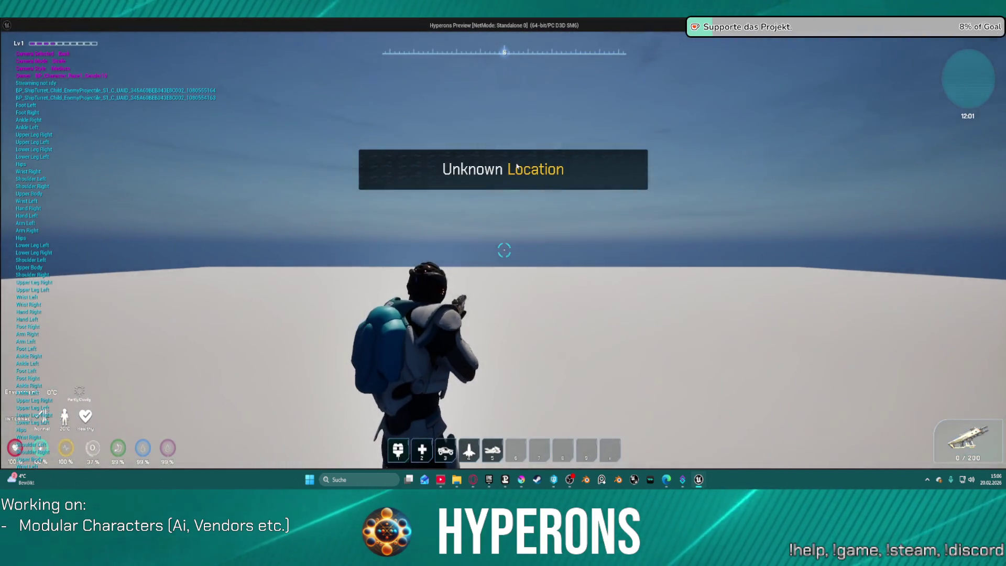
In the inventory, unequip the Armor and Armor Pants, then jetpack up to inspect the bare body.
{"action": "key", "text": "i"}
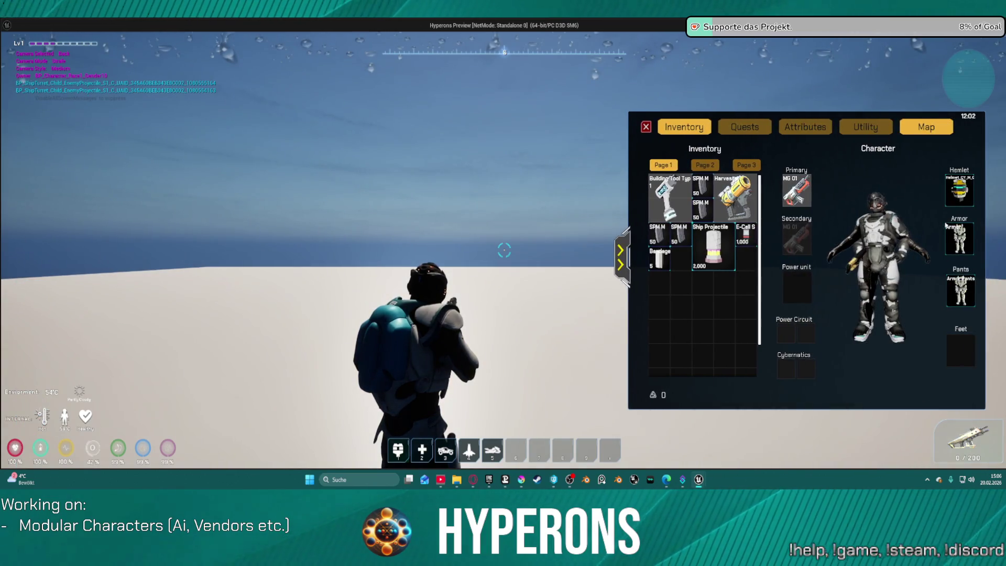
{"action": "right_click", "coordinate": [958, 238]}
{"action": "right_click", "coordinate": [969, 289]}
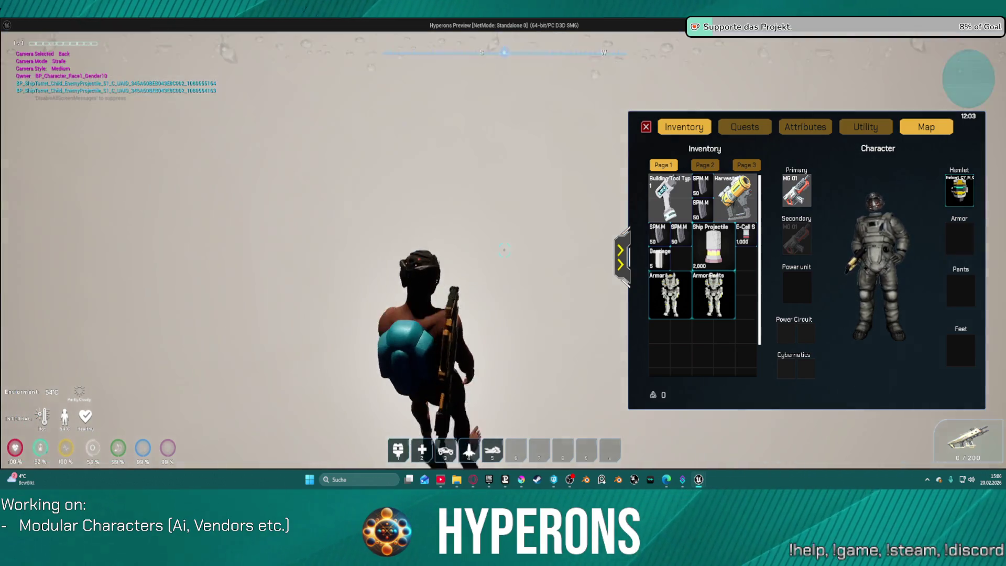
{"action": "key", "text": "space"}
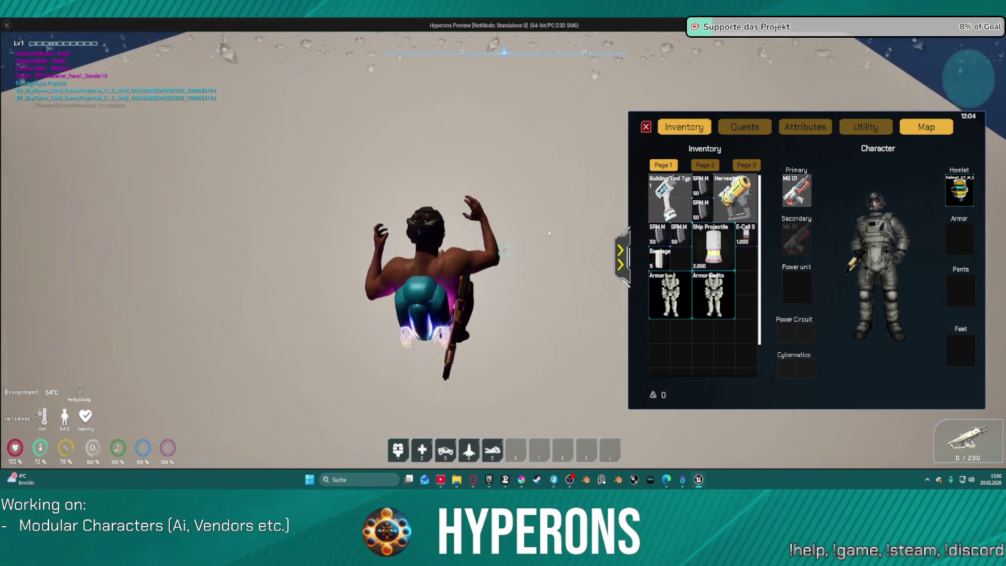
Re-equip the Armor Pants and Armor, check the armored character in flight, then stop play.
{"action": "right_click", "coordinate": [699, 296]}
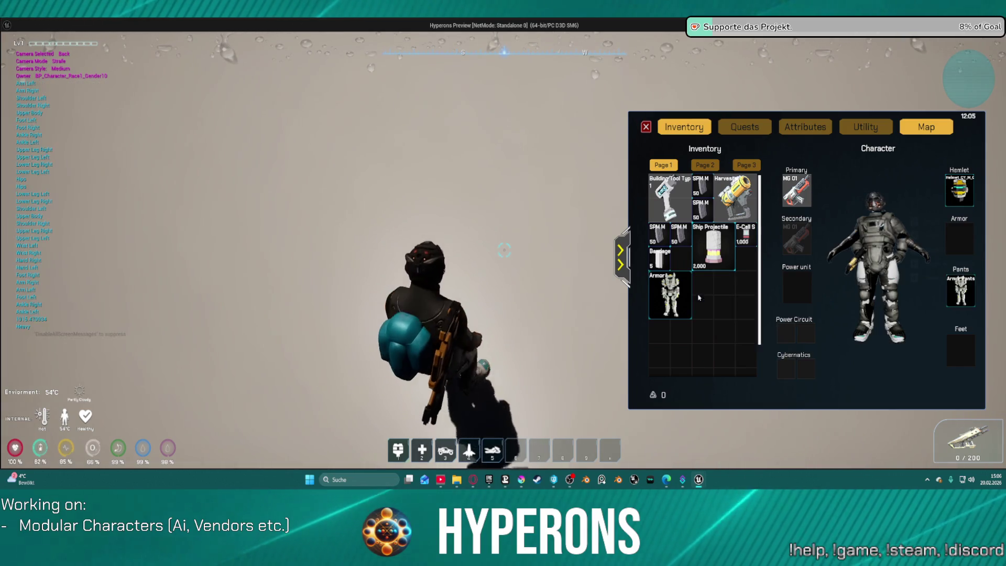
{"action": "right_click", "coordinate": [675, 300]}
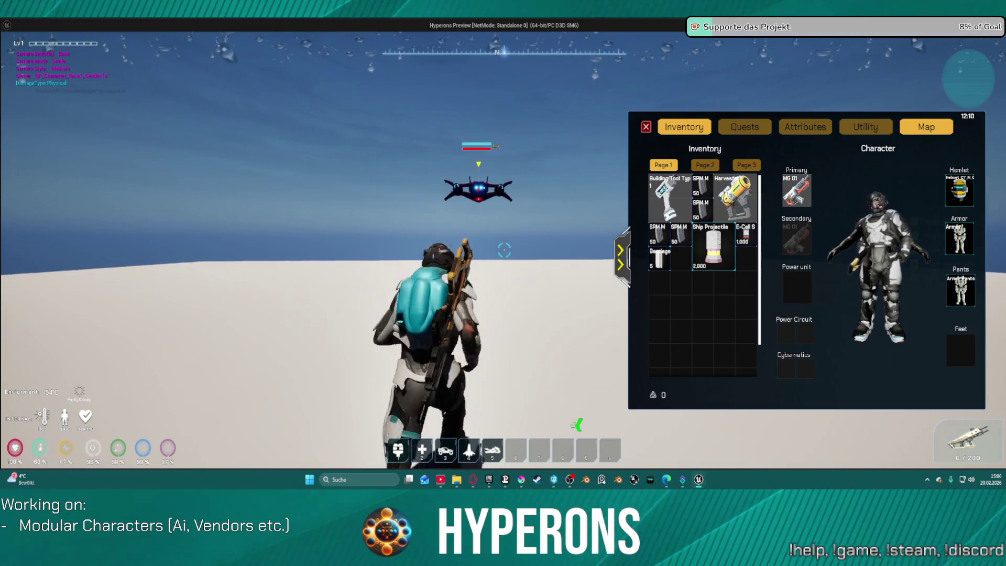
{"action": "key", "text": "space"}
{"action": "key", "text": "Escape"}
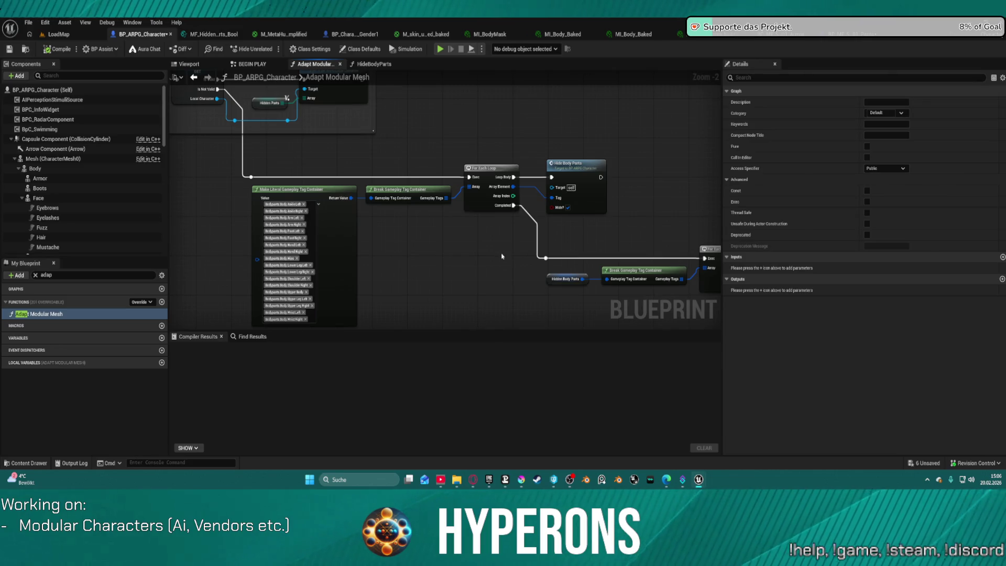
In the HideBodyParts function, disconnect the NOT node from Select Float's Pick A input.
{"action": "double_click", "coordinate": [588, 204]}
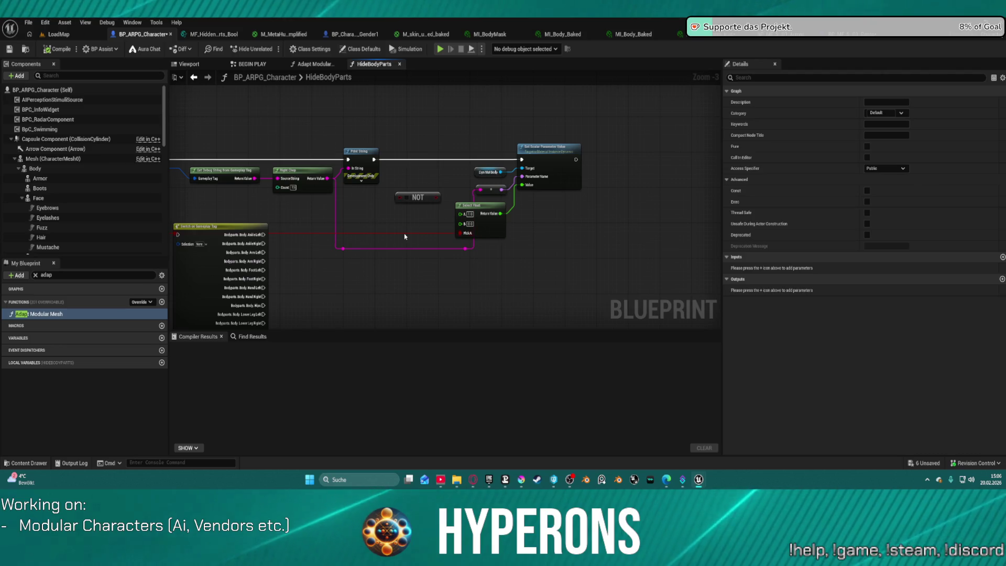
{"action": "left_click_drag", "start_coordinate": [404, 233], "coordinate": [505, 236]}
{"action": "left_click", "coordinate": [518, 201]}
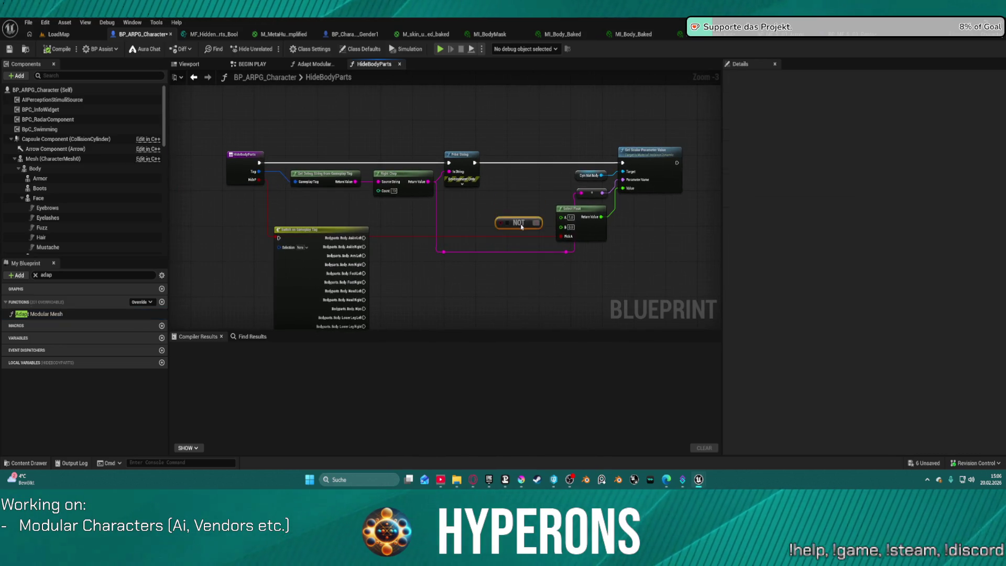
{"action": "scroll", "coordinate": [493, 228], "scroll_direction": "up", "scroll_amount": 2}
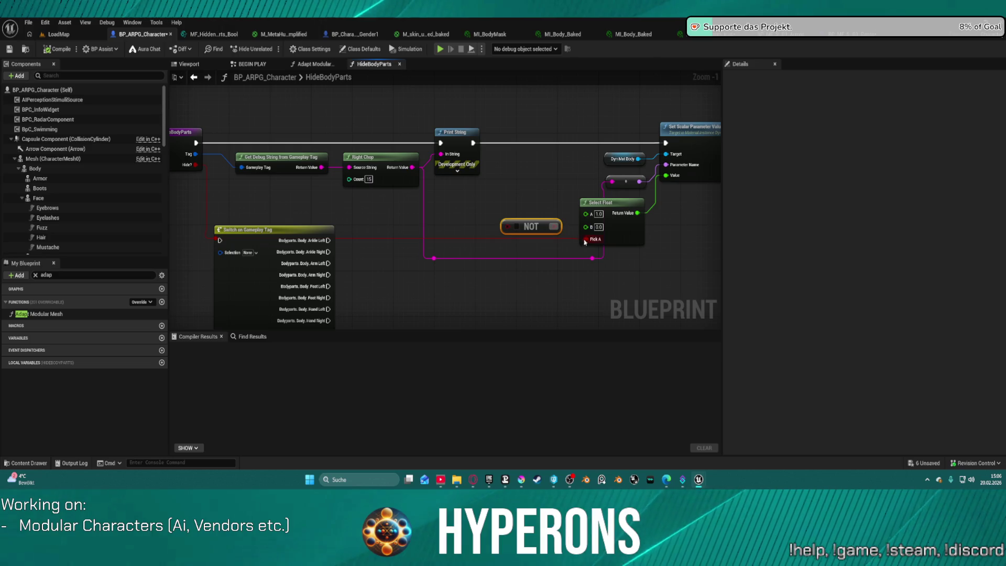
{"action": "left_click_drag", "start_coordinate": [585, 238], "coordinate": [579, 244]}
Set Select Float to A 0.0 and B 1.0, compile, and return to Adapt Modular Mesh.
{"action": "left_click", "coordinate": [598, 214]}
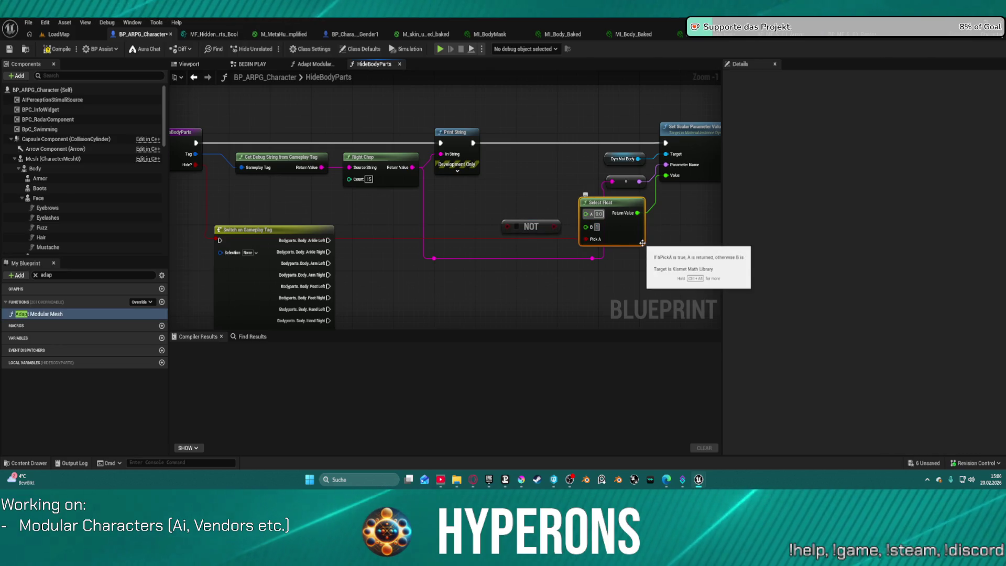
{"action": "left_click", "coordinate": [391, 193]}
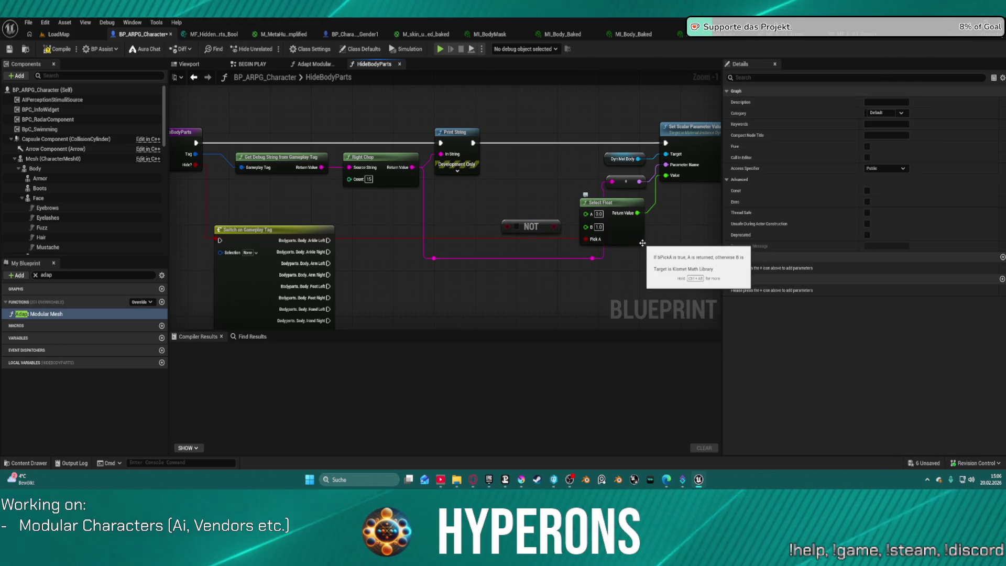
{"action": "left_click", "coordinate": [62, 52]}
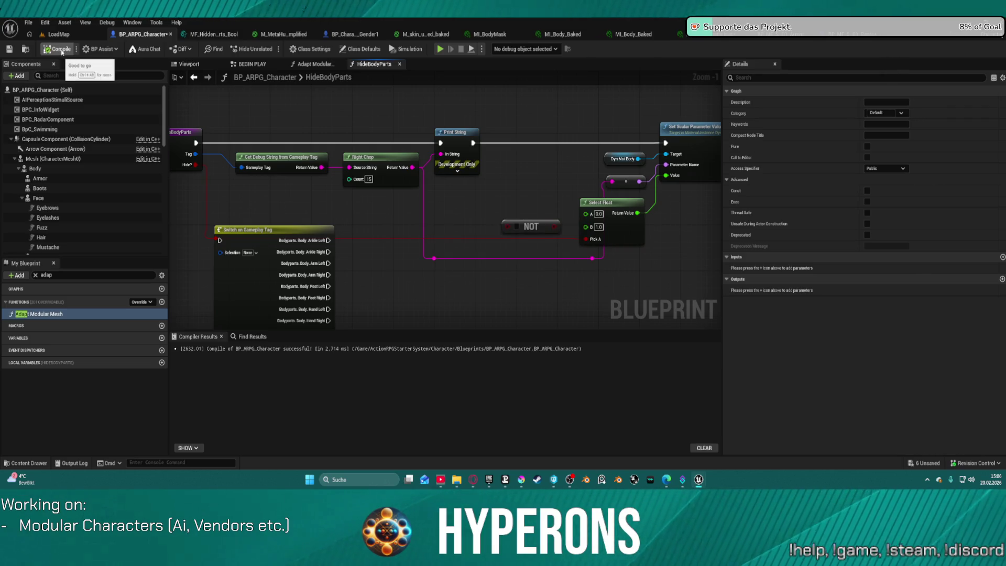
{"action": "left_click", "coordinate": [317, 65]}
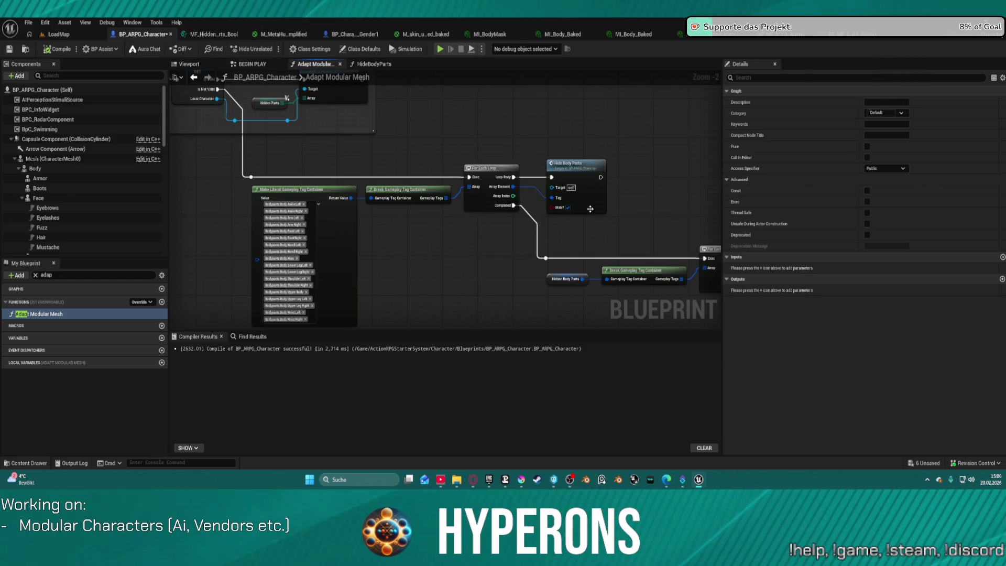
Reopen HideBodyParts and delete its Switch on Gameplay Tag node.
{"action": "key", "text": "ctrl+z"}
{"action": "key", "text": "ctrl+z"}
{"action": "key", "text": "ctrl+z"}
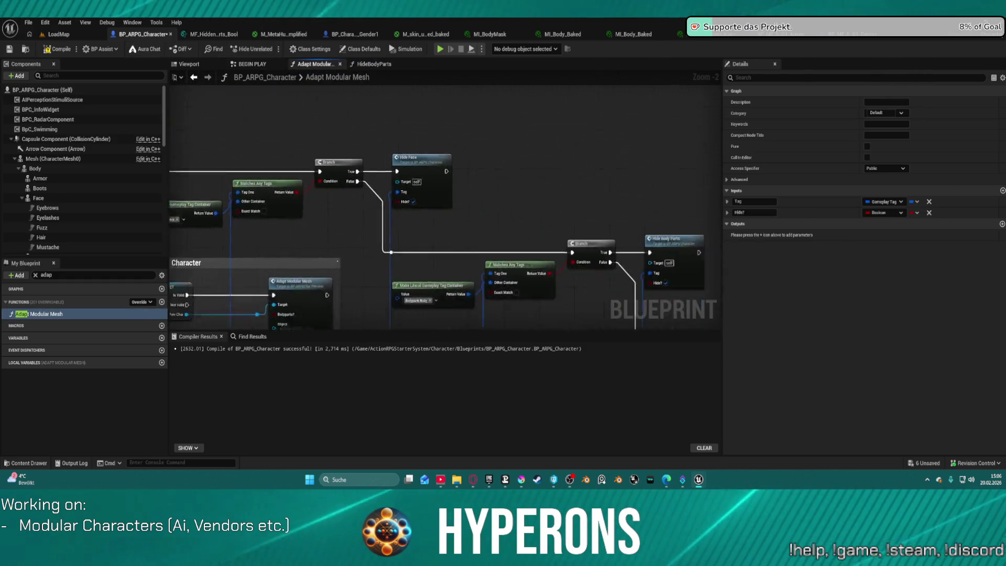
{"action": "left_click", "coordinate": [468, 294]}
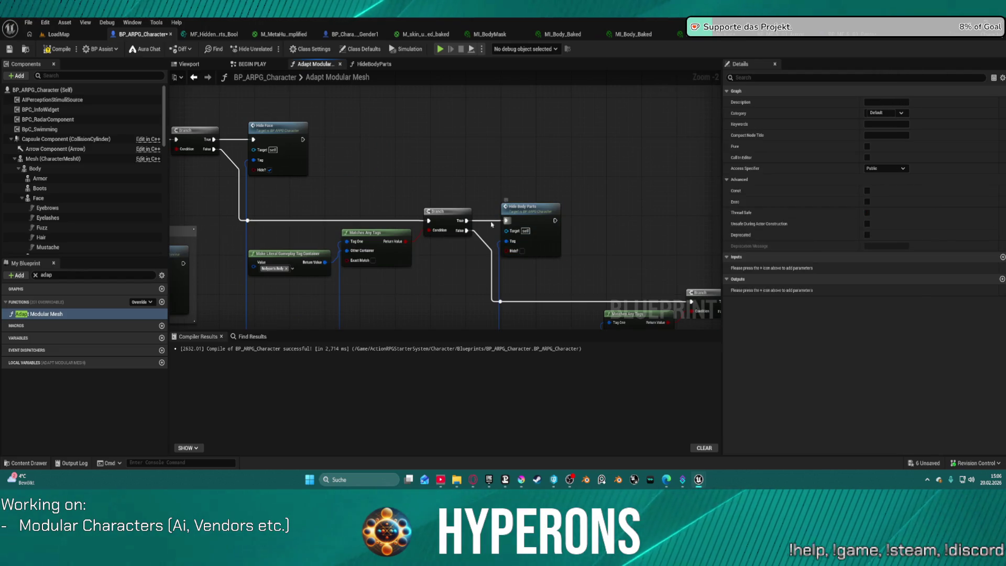
{"action": "double_click", "coordinate": [537, 206]}
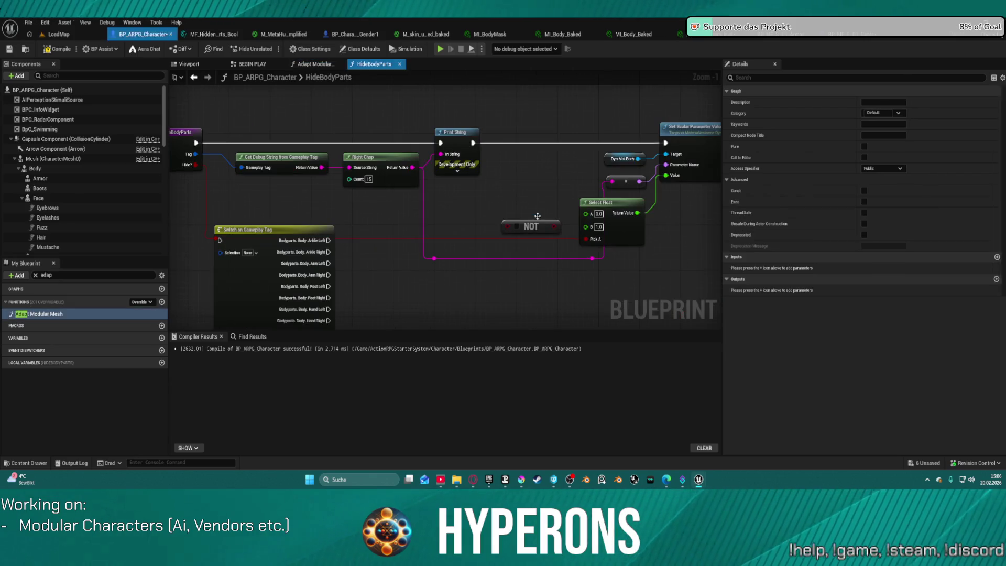
{"action": "mouse_move", "coordinate": [552, 208]}
{"action": "left_mouse_down"}
{"action": "mouse_move", "coordinate": [471, 122]}
{"action": "mouse_move", "coordinate": [390, 190]}
{"action": "mouse_move", "coordinate": [409, 226]}
{"action": "mouse_move", "coordinate": [332, 204]}
{"action": "mouse_move", "coordinate": [372, 194]}
{"action": "left_mouse_up"}
{"action": "left_click", "coordinate": [353, 181]}
{"action": "key", "text": "Delete"}
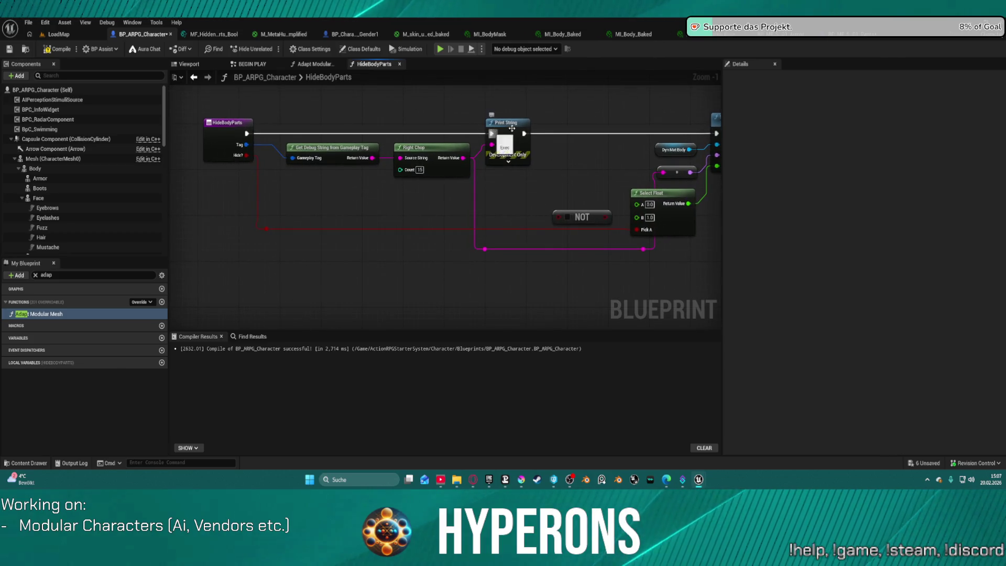
Remove the leftover NOT node and return to the Adapt Modular Mesh graph.
{"action": "left_click_drag", "start_coordinate": [460, 208], "coordinate": [451, 214]}
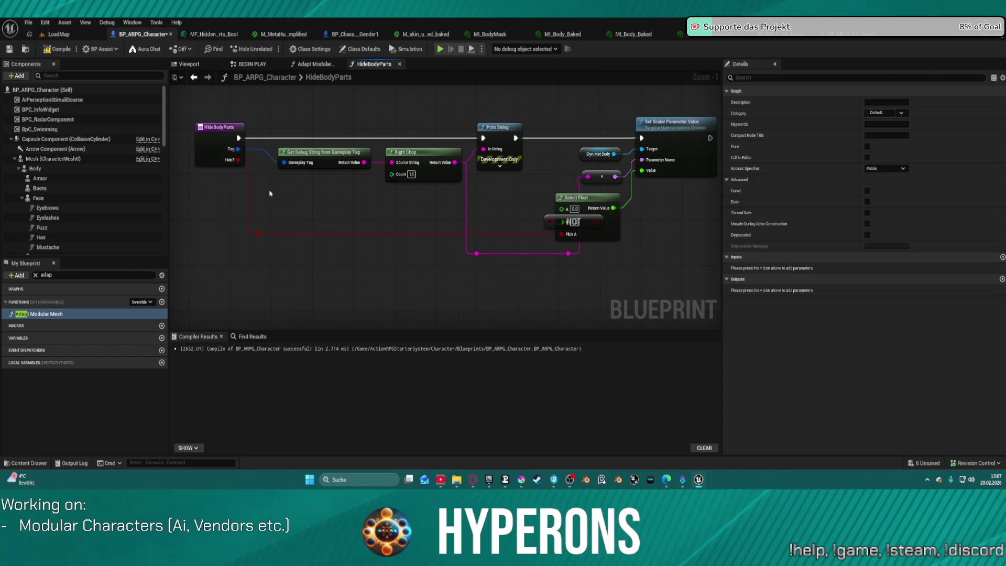
{"action": "left_click", "coordinate": [539, 218]}
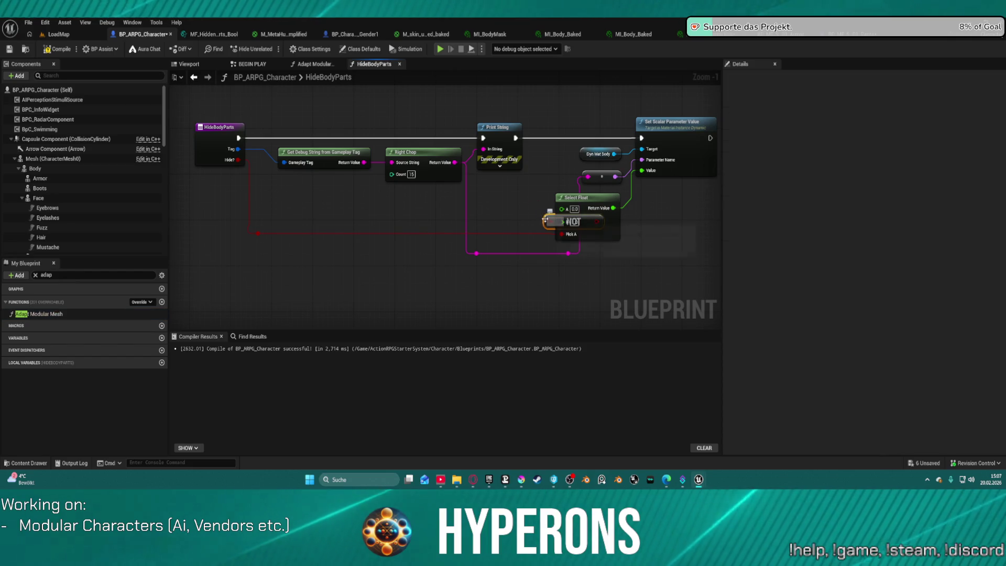
{"action": "left_click", "coordinate": [314, 64]}
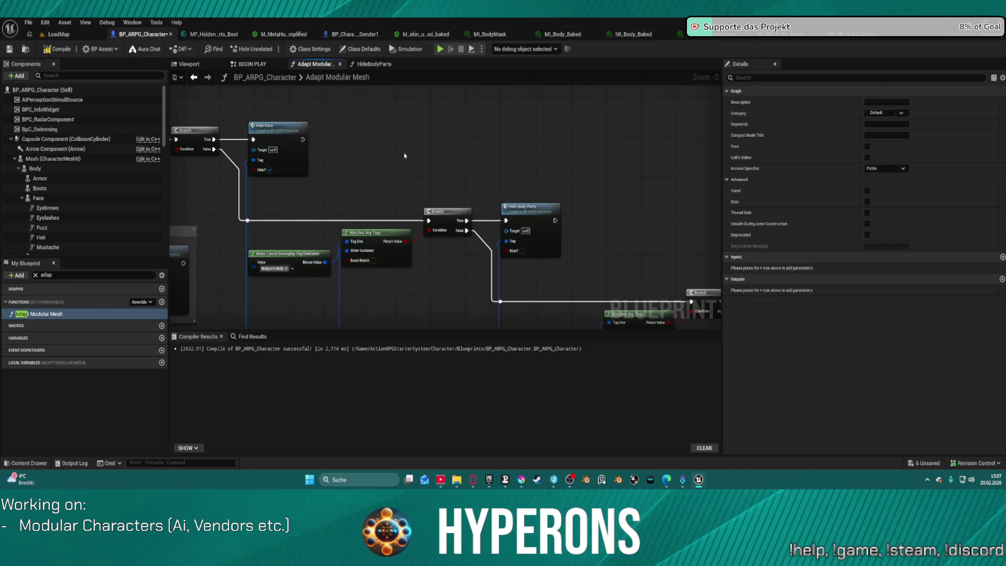
Pan and zoom across Adapt Modular Mesh to review the For Each Loops, Local Character (MP) group, and Has Tag branches.
{"action": "scroll", "coordinate": [458, 271], "scroll_direction": "down", "scroll_amount": 1}
{"action": "left_click_drag", "start_coordinate": [458, 272], "coordinate": [778, 222]}
{"action": "mouse_move", "coordinate": [529, 244]}
{"action": "left_mouse_down"}
{"action": "mouse_move", "coordinate": [559, 315]}
{"action": "mouse_move", "coordinate": [615, 355]}
{"action": "mouse_move", "coordinate": [701, 385]}
{"action": "mouse_move", "coordinate": [757, 357]}
{"action": "left_mouse_up"}
{"action": "mouse_move", "coordinate": [367, 157]}
{"action": "left_mouse_down"}
{"action": "mouse_move", "coordinate": [642, 238]}
{"action": "mouse_move", "coordinate": [682, 346]}
{"action": "left_mouse_up"}
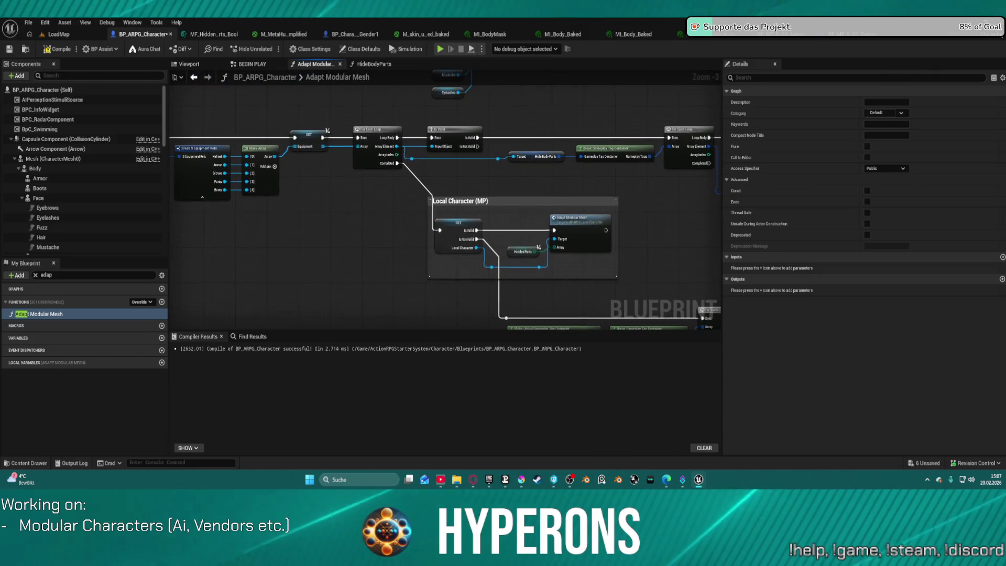
{"action": "left_click_drag", "start_coordinate": [524, 236], "coordinate": [234, 235]}
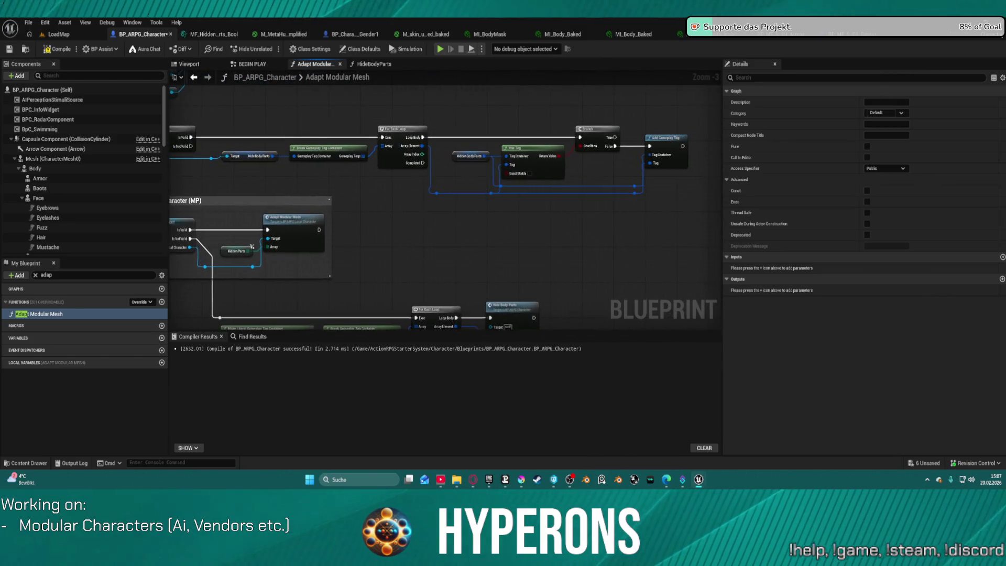
{"action": "left_click_drag", "start_coordinate": [445, 210], "coordinate": [396, 84]}
{"action": "mouse_move", "coordinate": [268, 104]}
{"action": "left_mouse_down"}
{"action": "mouse_move", "coordinate": [310, 111]}
{"action": "mouse_move", "coordinate": [349, 81]}
{"action": "mouse_move", "coordinate": [388, 195]}
{"action": "mouse_move", "coordinate": [457, 229]}
{"action": "mouse_move", "coordinate": [609, 218]}
{"action": "left_mouse_up"}
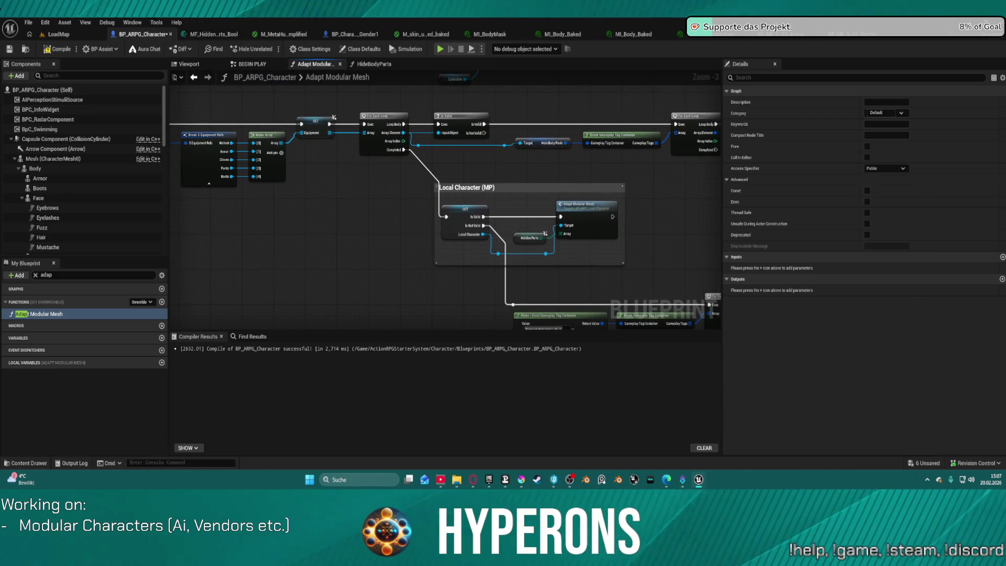
{"action": "left_click_drag", "start_coordinate": [532, 255], "coordinate": [531, 255]}
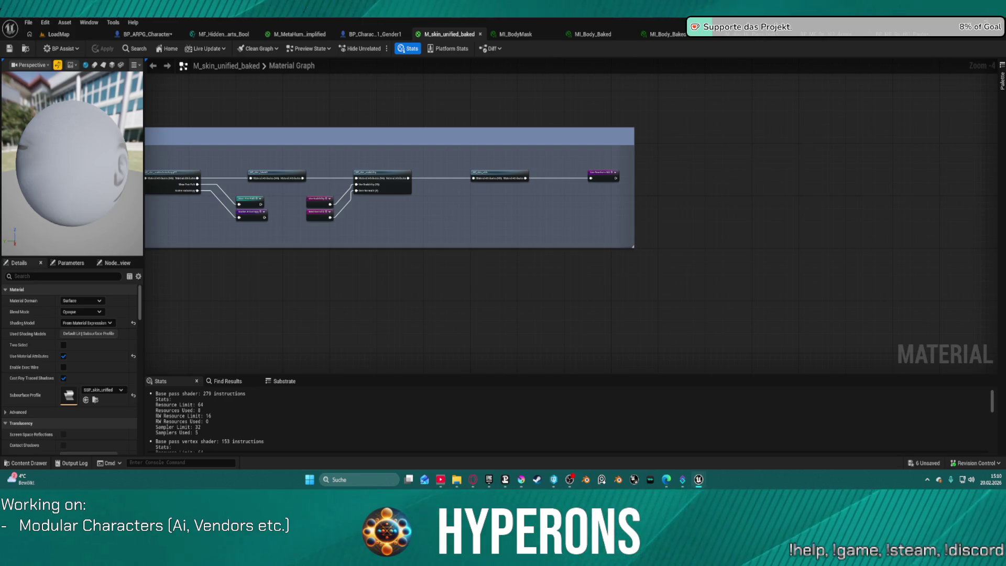
Return to BP_ARPG_Character and bring the Branch, Hide Face and Preview Character nodes into view.
{"action": "left_click", "coordinate": [155, 36]}
{"action": "mouse_move", "coordinate": [642, 268]}
{"action": "left_mouse_down"}
{"action": "mouse_move", "coordinate": [391, 220]}
{"action": "mouse_move", "coordinate": [323, 154]}
{"action": "mouse_move", "coordinate": [274, 153]}
{"action": "mouse_move", "coordinate": [516, 101]}
{"action": "left_mouse_up"}
{"action": "mouse_move", "coordinate": [593, 176]}
{"action": "left_mouse_down"}
{"action": "mouse_move", "coordinate": [419, 231]}
{"action": "mouse_move", "coordinate": [325, 283]}
{"action": "mouse_move", "coordinate": [255, 302]}
{"action": "mouse_move", "coordinate": [282, 276]}
{"action": "left_mouse_up"}
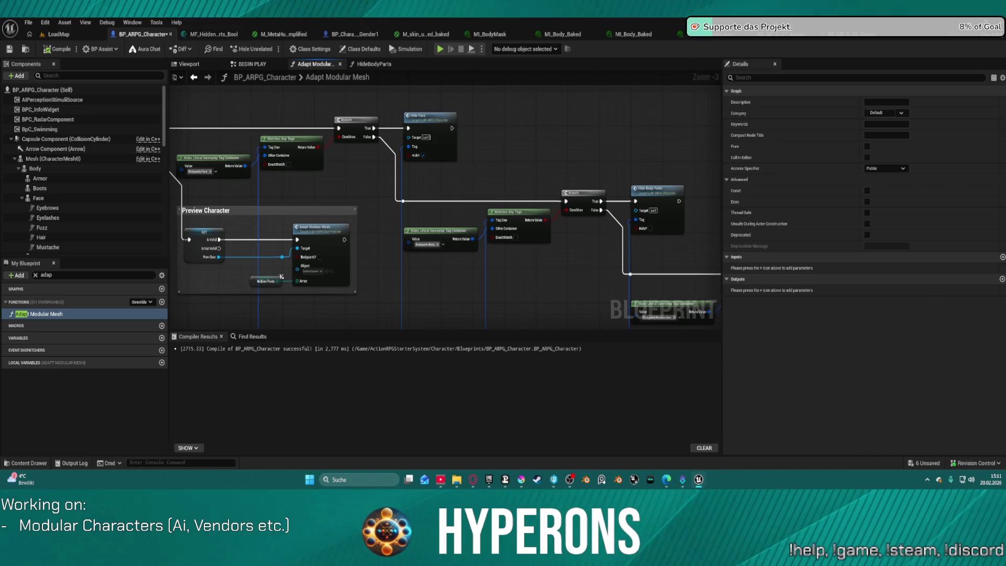
Center the Hide Body Parts call and move the Make Literal Gameplay Tag Container node up.
{"action": "left_click_drag", "start_coordinate": [359, 174], "coordinate": [397, 189]}
{"action": "left_click_drag", "start_coordinate": [398, 189], "coordinate": [178, 139]}
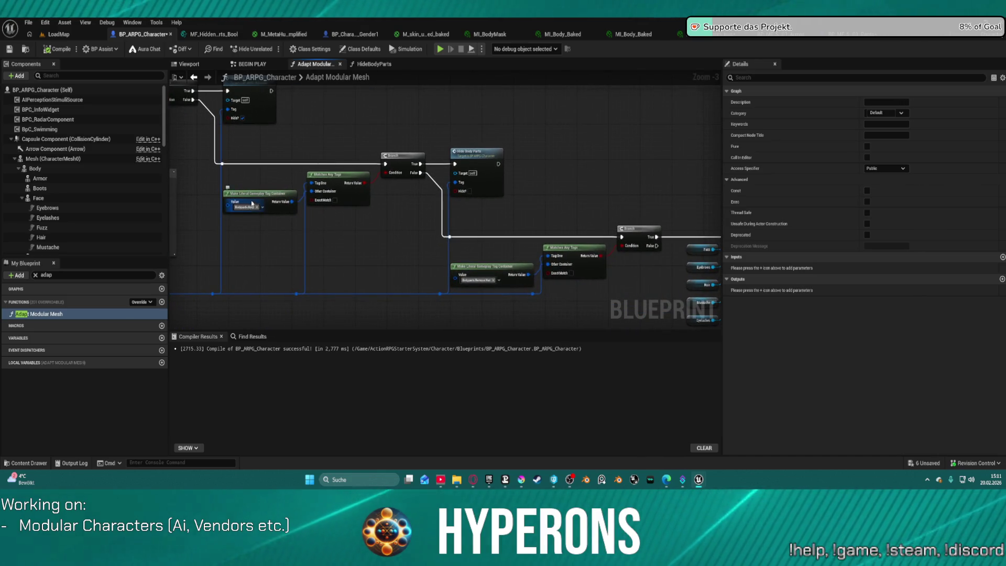
{"action": "left_click", "coordinate": [227, 212]}
{"action": "mouse_move", "coordinate": [228, 205]}
{"action": "left_mouse_down"}
{"action": "mouse_move", "coordinate": [257, 191]}
{"action": "mouse_move", "coordinate": [247, 183]}
{"action": "left_mouse_up"}
{"action": "key", "text": "Escape"}
Look inside the HideBodyParts function, then come back to Adapt Modular Mesh.
{"action": "double_click", "coordinate": [456, 170]}
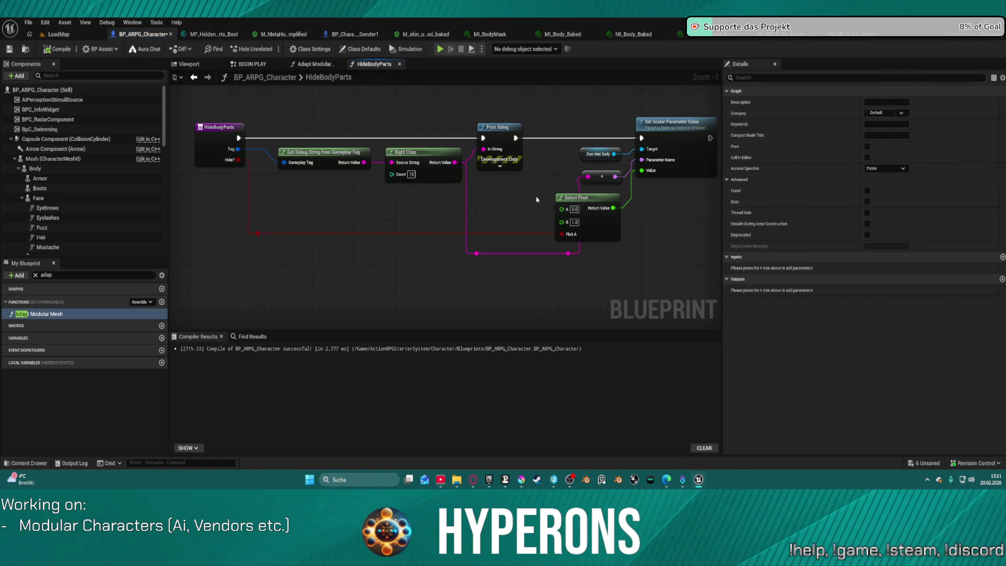
{"action": "scroll", "coordinate": [426, 213], "scroll_direction": "down", "scroll_amount": 1}
{"action": "left_click_drag", "start_coordinate": [427, 213], "coordinate": [628, 305]}
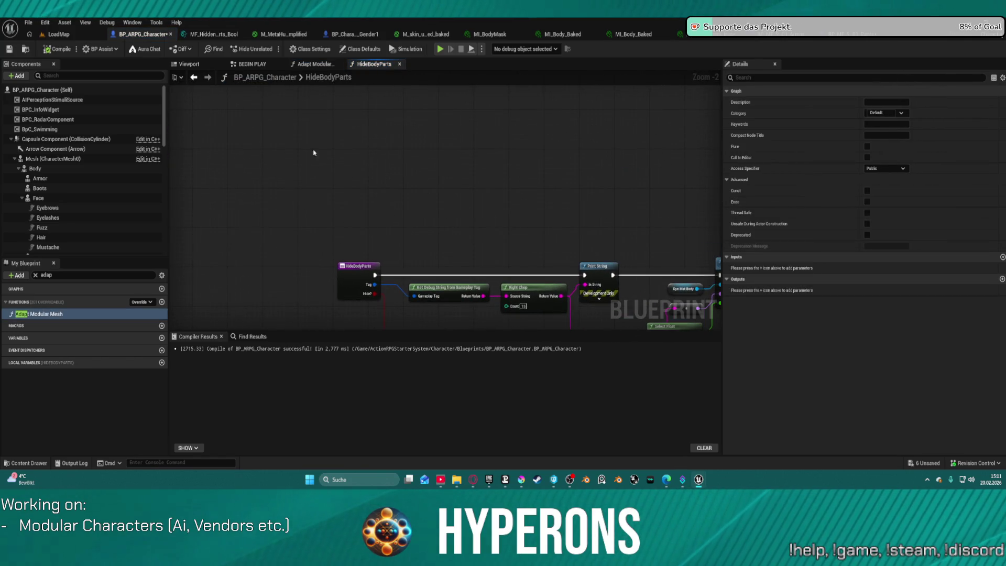
{"action": "left_click", "coordinate": [194, 77]}
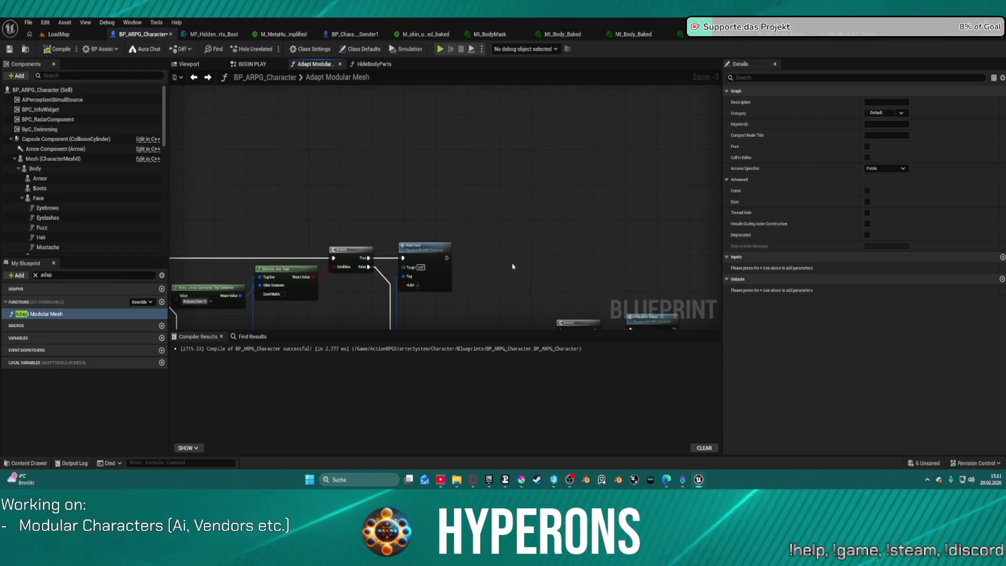
Add a breakpoint on the For Each Loop that iterates Hidden Body Parts.
{"action": "left_click_drag", "start_coordinate": [508, 151], "coordinate": [793, 243]}
{"action": "mouse_move", "coordinate": [445, 199]}
{"action": "left_mouse_down"}
{"action": "mouse_move", "coordinate": [542, 285]}
{"action": "mouse_move", "coordinate": [493, 327]}
{"action": "left_mouse_up"}
{"action": "mouse_move", "coordinate": [649, 319]}
{"action": "left_mouse_down"}
{"action": "mouse_move", "coordinate": [614, 161]}
{"action": "mouse_move", "coordinate": [529, 189]}
{"action": "left_mouse_up"}
{"action": "right_click", "coordinate": [529, 189]}
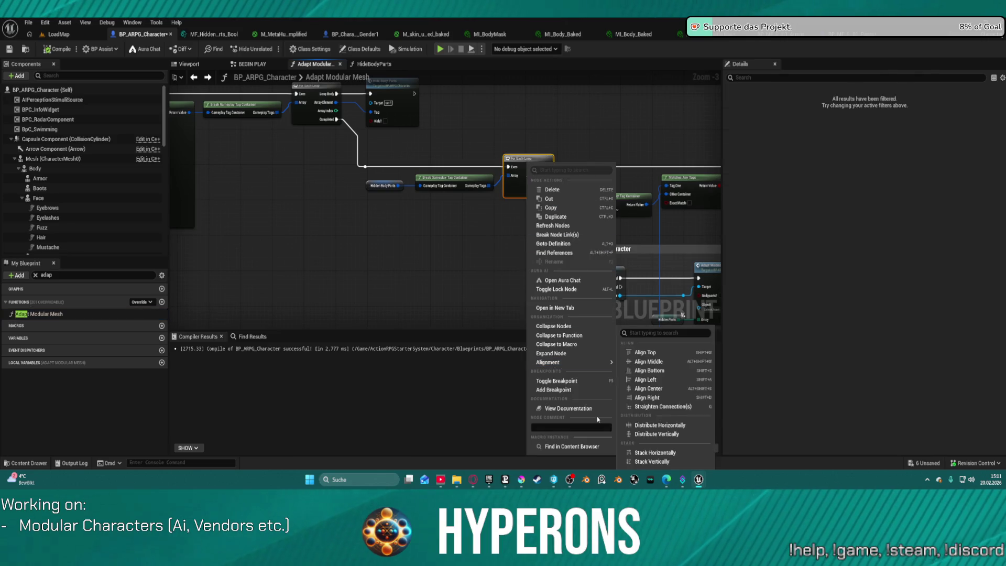
{"action": "left_click", "coordinate": [559, 392]}
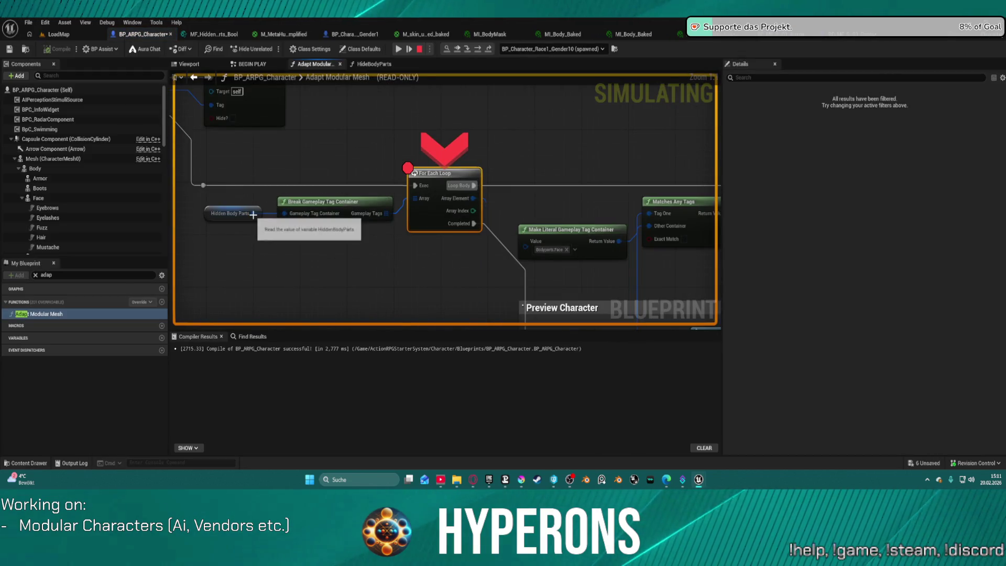
At the breakpoint, expand Hidden Body Parts to confirm nine tags like Arm Right and Hand Left, then stop simulating.
{"action": "mouse_move", "coordinate": [253, 213]}
{"action": "left_click", "coordinate": [350, 223]}
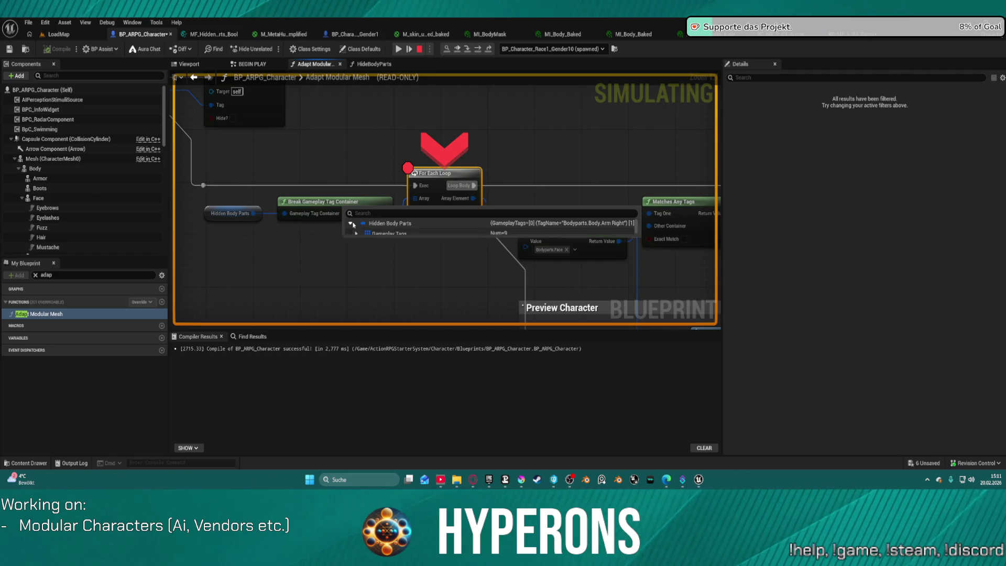
{"action": "left_click", "coordinate": [356, 234]}
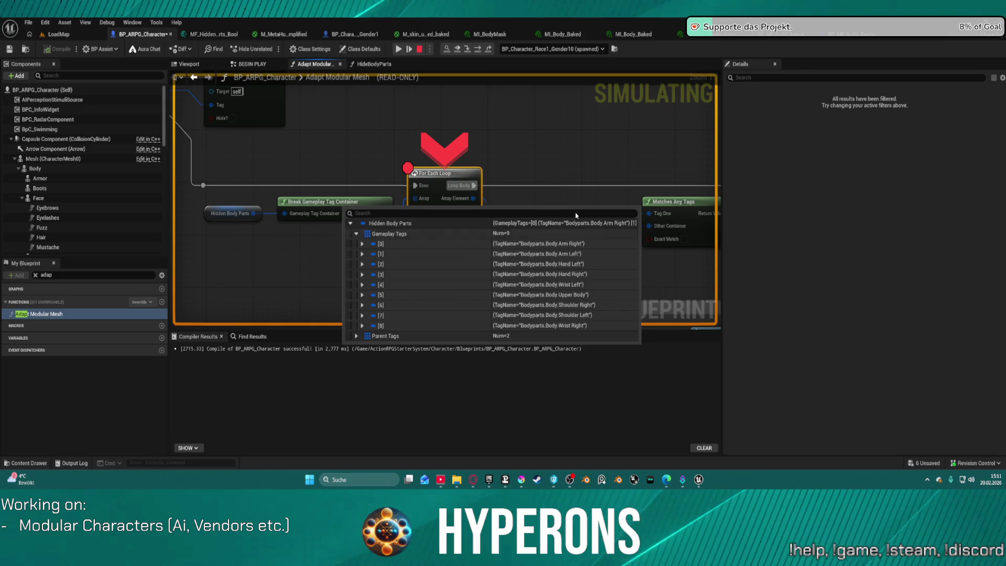
{"action": "left_click_drag", "start_coordinate": [588, 226], "coordinate": [461, 187]}
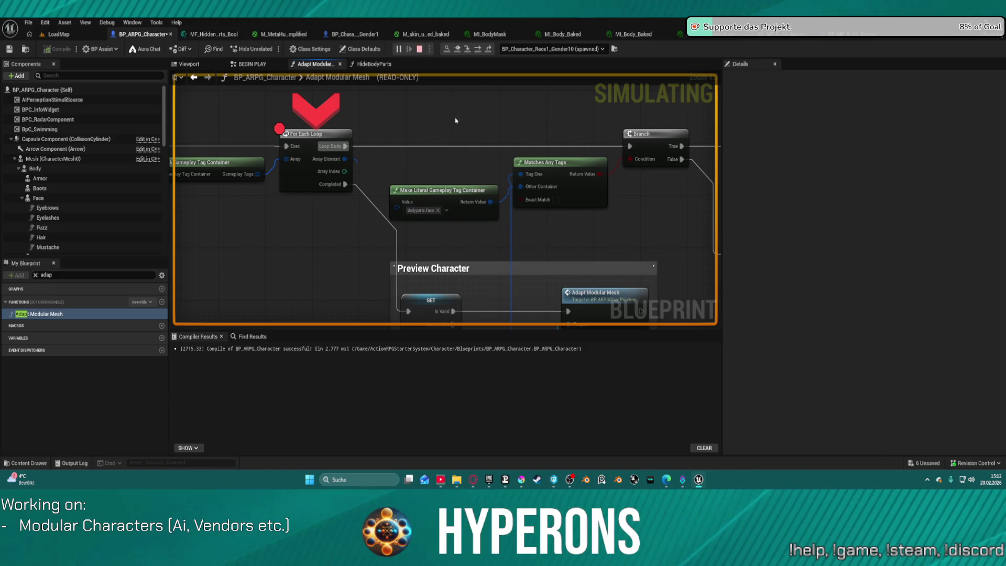
{"action": "key", "text": "Escape"}
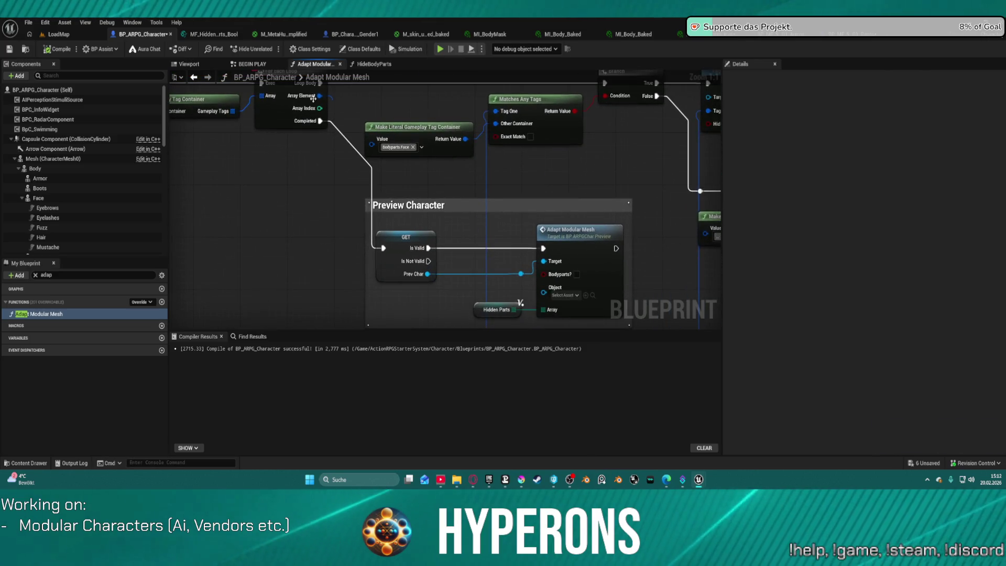
Pan and zoom the Adapt Modular Mesh graph to see the whole node network around the Branch.
{"action": "mouse_move", "coordinate": [539, 341]}
{"action": "left_mouse_down"}
{"action": "mouse_move", "coordinate": [233, 115]}
{"action": "mouse_move", "coordinate": [430, 273]}
{"action": "mouse_move", "coordinate": [397, 280]}
{"action": "mouse_move", "coordinate": [367, 321]}
{"action": "left_mouse_up"}
{"action": "scroll", "coordinate": [431, 170], "scroll_direction": "down", "scroll_amount": 2}
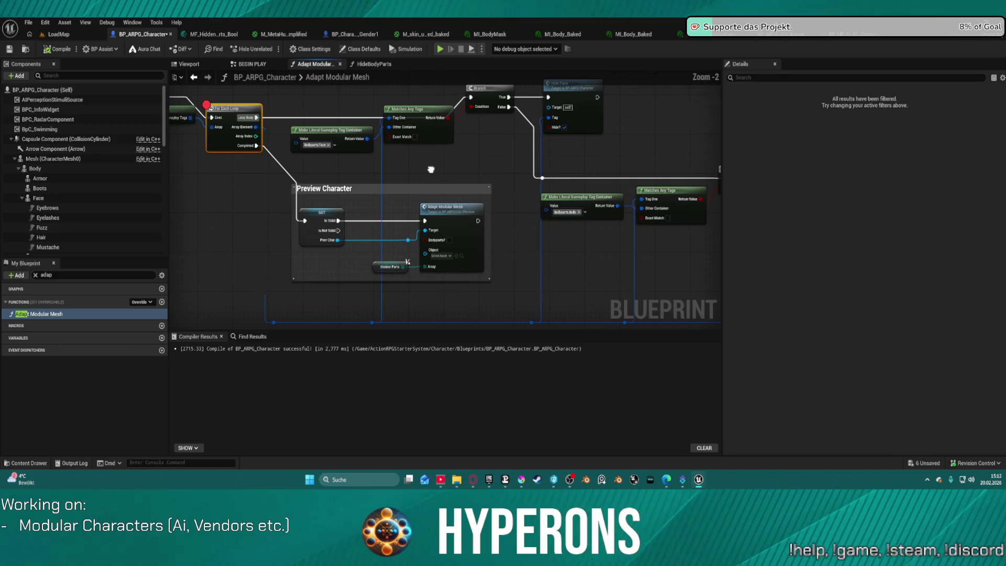
{"action": "mouse_move", "coordinate": [431, 169]}
{"action": "left_mouse_down"}
{"action": "mouse_move", "coordinate": [393, 173]}
{"action": "mouse_move", "coordinate": [314, 252]}
{"action": "mouse_move", "coordinate": [350, 243]}
{"action": "left_mouse_up"}
{"action": "scroll", "coordinate": [393, 173], "scroll_direction": "down", "scroll_amount": 7}
{"action": "scroll", "coordinate": [349, 243], "scroll_direction": "up", "scroll_amount": 5}
{"action": "scroll", "coordinate": [349, 243], "scroll_direction": "up", "scroll_amount": 4}
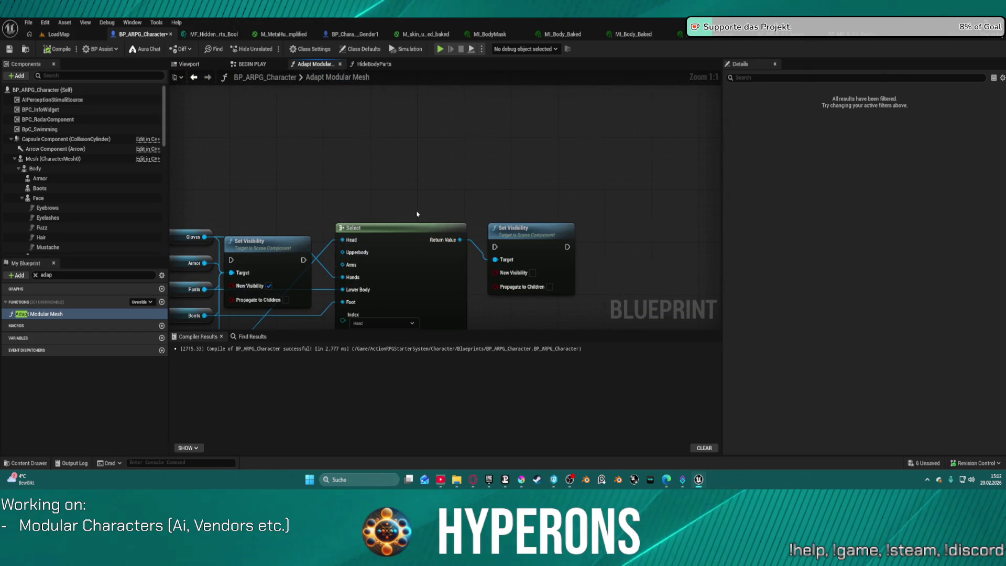
{"action": "scroll", "coordinate": [468, 185], "scroll_direction": "down", "scroll_amount": 6}
{"action": "scroll", "coordinate": [467, 188], "scroll_direction": "up", "scroll_amount": 3}
{"action": "left_click_drag", "start_coordinate": [445, 186], "coordinate": [422, 183]}
{"action": "scroll", "coordinate": [423, 182], "scroll_direction": "up", "scroll_amount": 4}
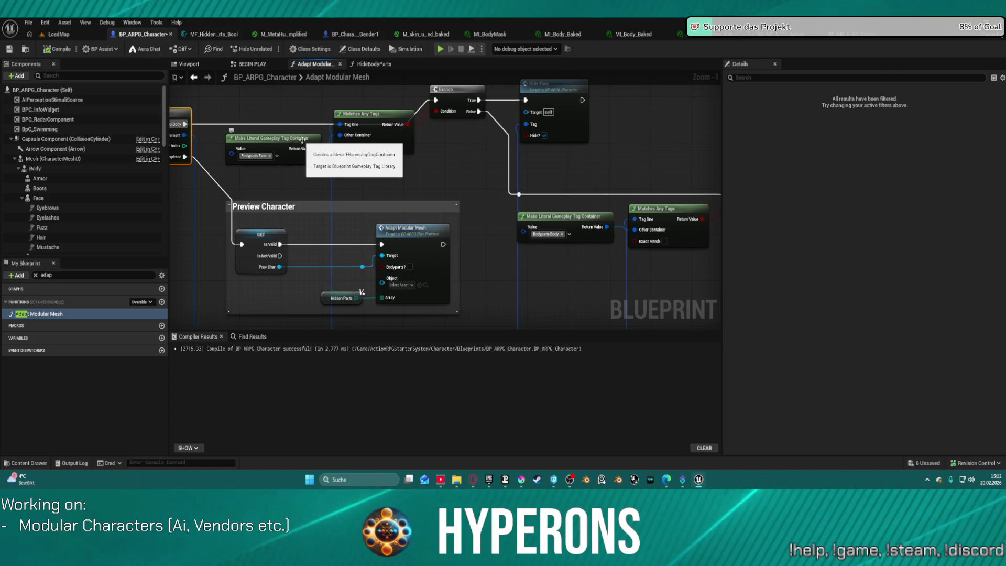
Reposition the face tag literal, Hide Face and Branch nodes to tidy the layout.
{"action": "mouse_move", "coordinate": [276, 151]}
{"action": "left_mouse_down"}
{"action": "mouse_move", "coordinate": [298, 143]}
{"action": "mouse_move", "coordinate": [273, 99]}
{"action": "left_mouse_up"}
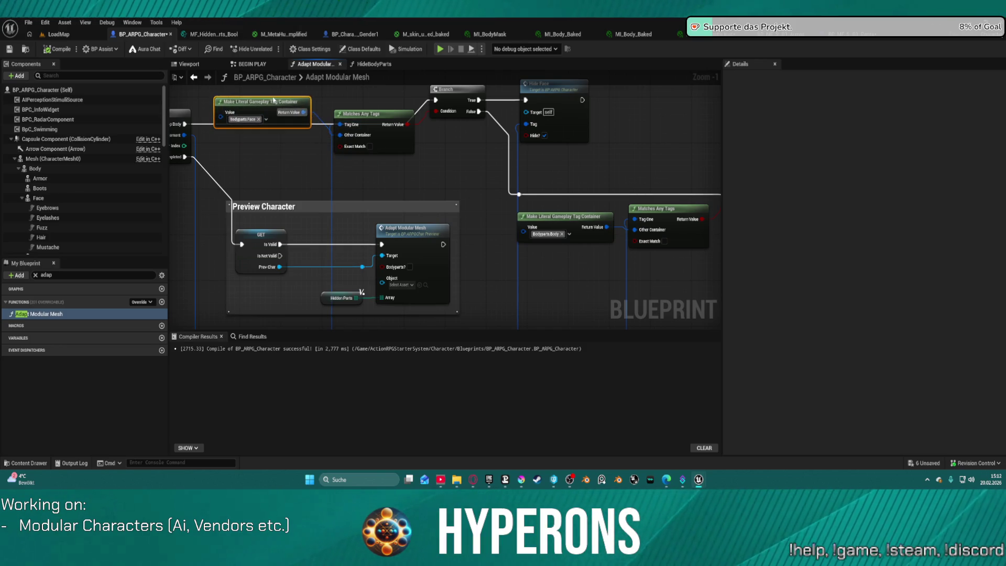
{"action": "left_click_drag", "start_coordinate": [559, 103], "coordinate": [591, 127]}
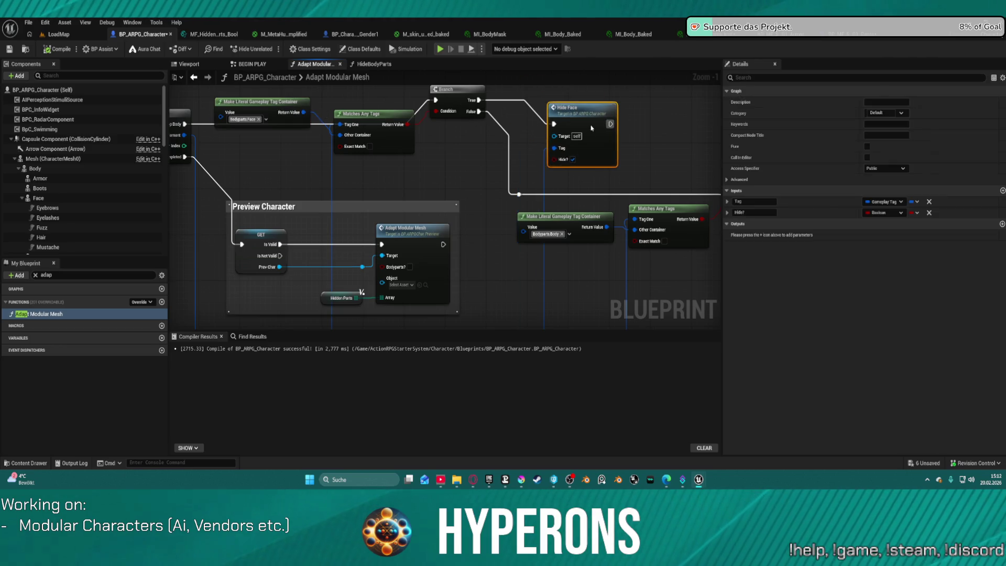
{"action": "left_click_drag", "start_coordinate": [440, 99], "coordinate": [451, 115]}
{"action": "mouse_move", "coordinate": [653, 142]}
{"action": "left_mouse_down"}
{"action": "mouse_move", "coordinate": [505, 101]}
{"action": "mouse_move", "coordinate": [432, 164]}
{"action": "left_mouse_up"}
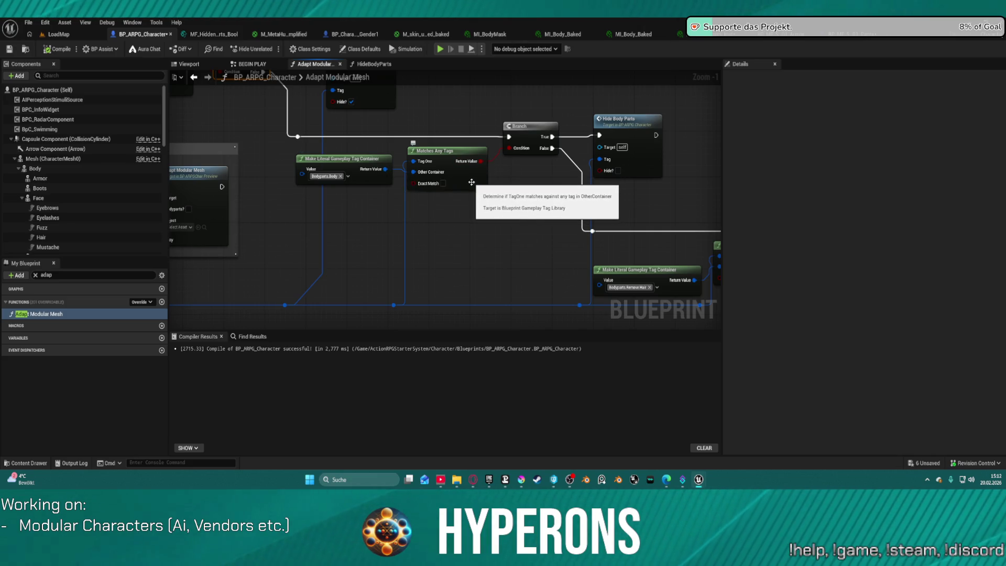
{"action": "mouse_move", "coordinate": [470, 182]}
{"action": "left_mouse_down"}
{"action": "mouse_move", "coordinate": [482, 187]}
{"action": "mouse_move", "coordinate": [502, 289]}
{"action": "mouse_move", "coordinate": [587, 289]}
{"action": "left_mouse_up"}
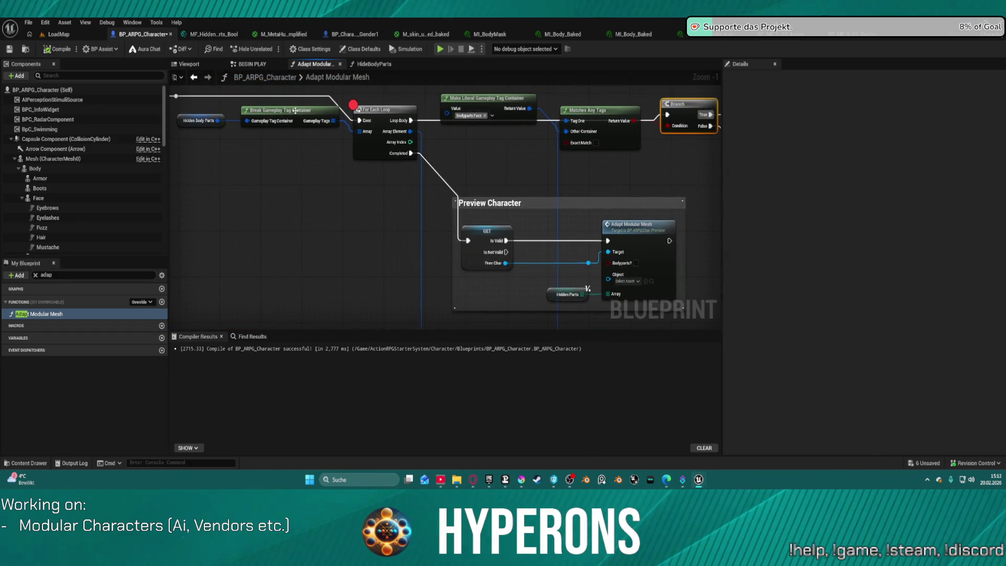
{"action": "left_click", "coordinate": [200, 120]}
{"action": "mouse_move", "coordinate": [578, 198]}
{"action": "left_mouse_down"}
{"action": "mouse_move", "coordinate": [294, 189]}
{"action": "mouse_move", "coordinate": [204, 220]}
{"action": "mouse_move", "coordinate": [241, 230]}
{"action": "left_mouse_up"}
{"action": "mouse_move", "coordinate": [445, 204]}
{"action": "left_mouse_down"}
{"action": "mouse_move", "coordinate": [384, 196]}
{"action": "mouse_move", "coordinate": [462, 230]}
{"action": "mouse_move", "coordinate": [452, 213]}
{"action": "left_mouse_up"}
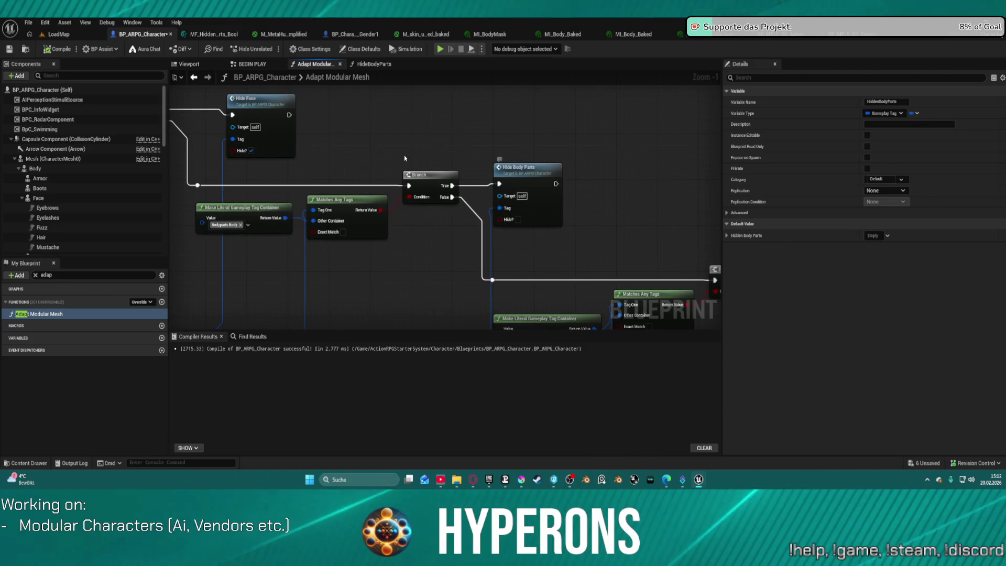
{"action": "scroll", "coordinate": [524, 157], "scroll_direction": "down", "scroll_amount": 4}
{"action": "left_click_drag", "start_coordinate": [400, 153], "coordinate": [313, 162]}
{"action": "scroll", "coordinate": [343, 196], "scroll_direction": "up", "scroll_amount": 1}
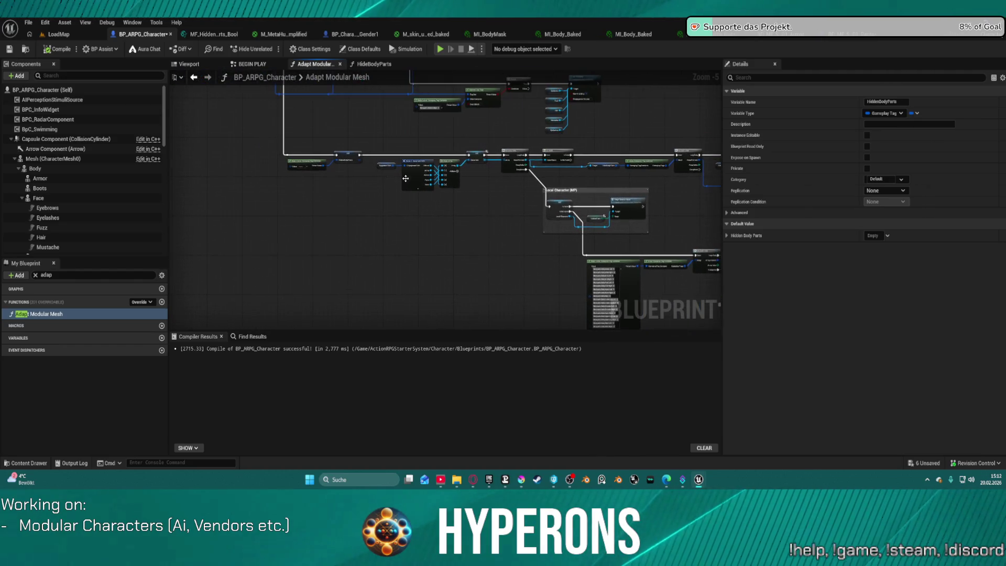
{"action": "mouse_move", "coordinate": [403, 152]}
{"action": "left_mouse_down"}
{"action": "mouse_move", "coordinate": [234, 235]}
{"action": "mouse_move", "coordinate": [267, 236]}
{"action": "left_mouse_up"}
{"action": "left_click_drag", "start_coordinate": [524, 262], "coordinate": [209, 183]}
{"action": "scroll", "coordinate": [466, 193], "scroll_direction": "up", "scroll_amount": 1}
{"action": "scroll", "coordinate": [524, 198], "scroll_direction": "down", "scroll_amount": 1}
{"action": "left_click_drag", "start_coordinate": [381, 180], "coordinate": [502, 151]}
{"action": "scroll", "coordinate": [581, 195], "scroll_direction": "up", "scroll_amount": 4}
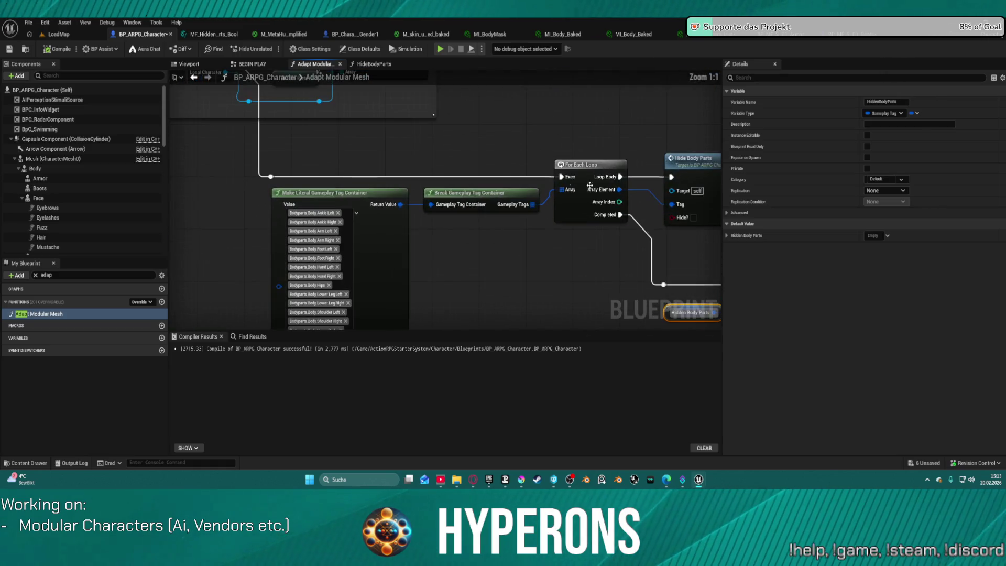
{"action": "left_click_drag", "start_coordinate": [640, 230], "coordinate": [534, 225]}
{"action": "scroll", "coordinate": [535, 225], "scroll_direction": "down", "scroll_amount": 5}
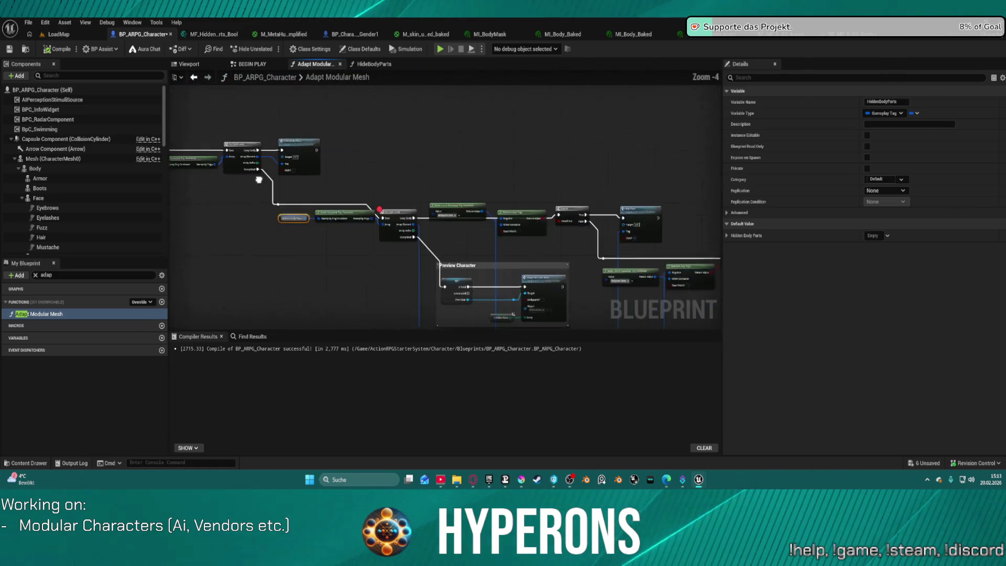
{"action": "scroll", "coordinate": [461, 172], "scroll_direction": "up", "scroll_amount": 4}
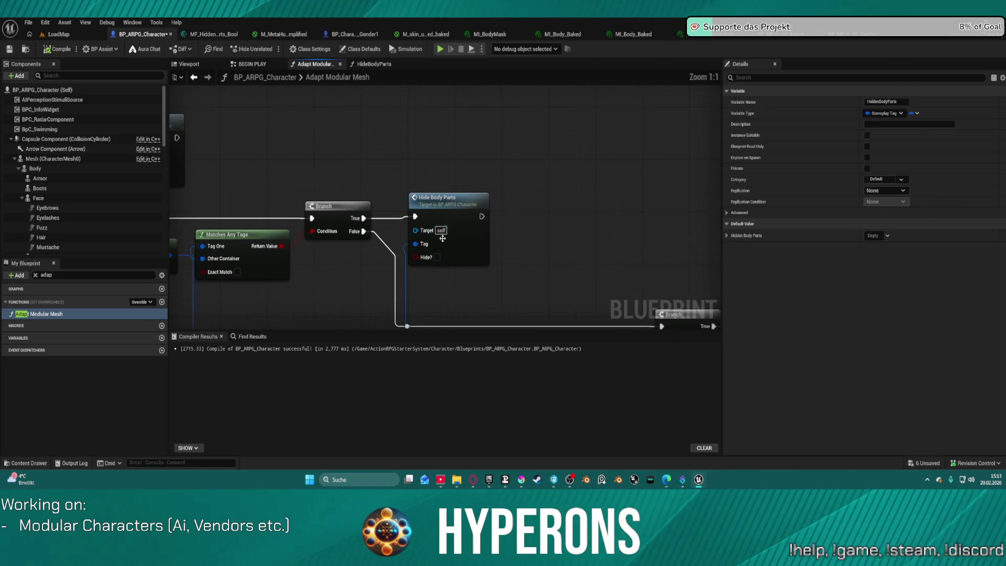
Tick Hide? on the Hide Body Parts call after the Branch, compile, and start play.
{"action": "left_click", "coordinate": [438, 264]}
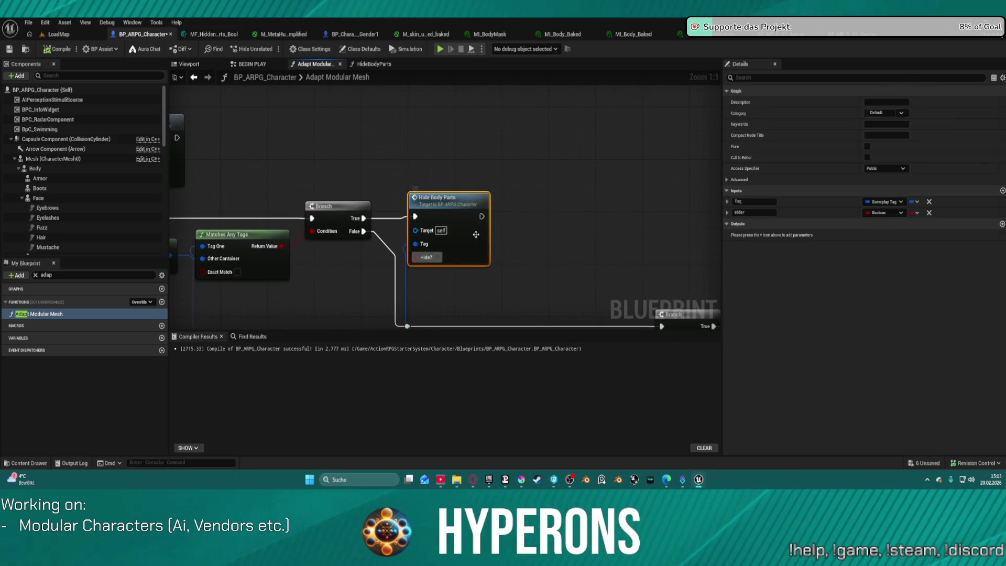
{"action": "left_click", "coordinate": [438, 258]}
{"action": "scroll", "coordinate": [543, 222], "scroll_direction": "down", "scroll_amount": 5}
{"action": "left_click_drag", "start_coordinate": [543, 222], "coordinate": [458, 153]}
{"action": "scroll", "coordinate": [258, 148], "scroll_direction": "up", "scroll_amount": 4}
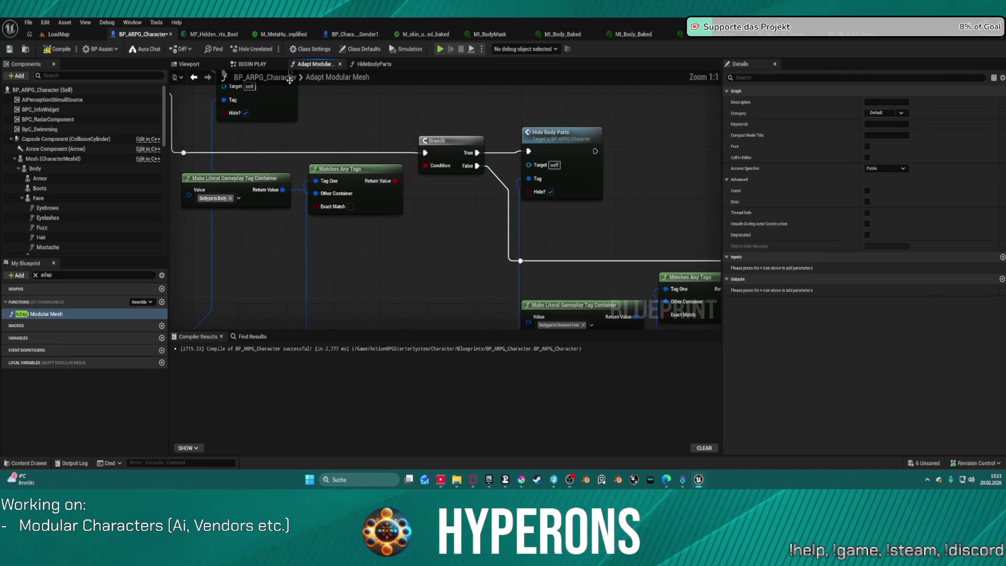
{"action": "key", "text": "F7"}
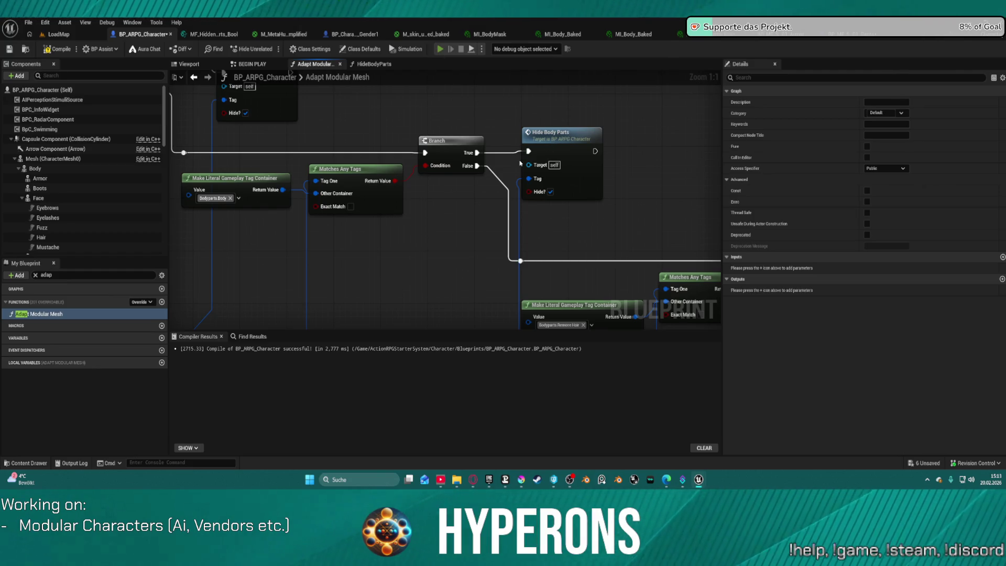
{"action": "key", "text": "alt+p"}
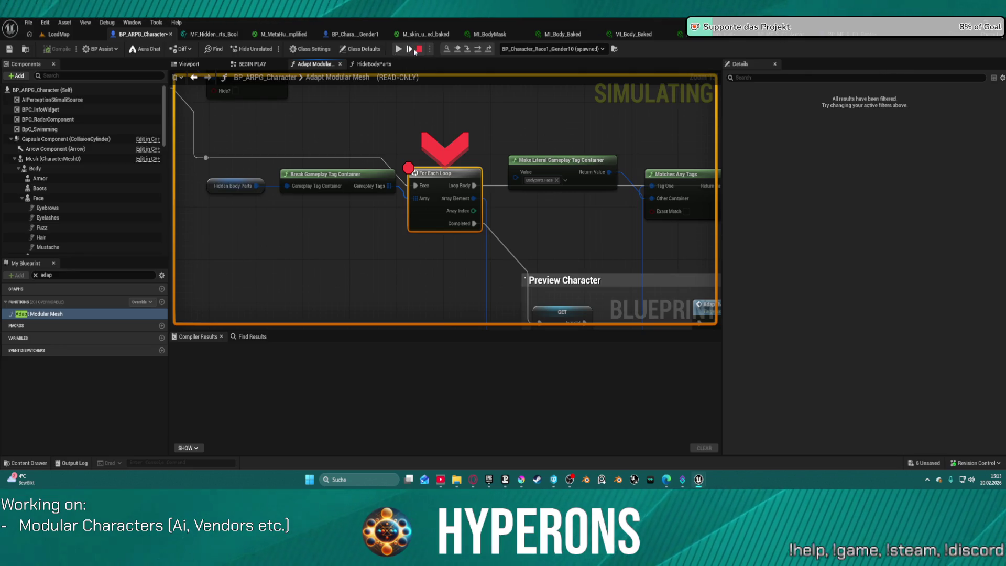
Remove the For Each Loop breakpoint and resume the paused game.
{"action": "right_click", "coordinate": [446, 198]}
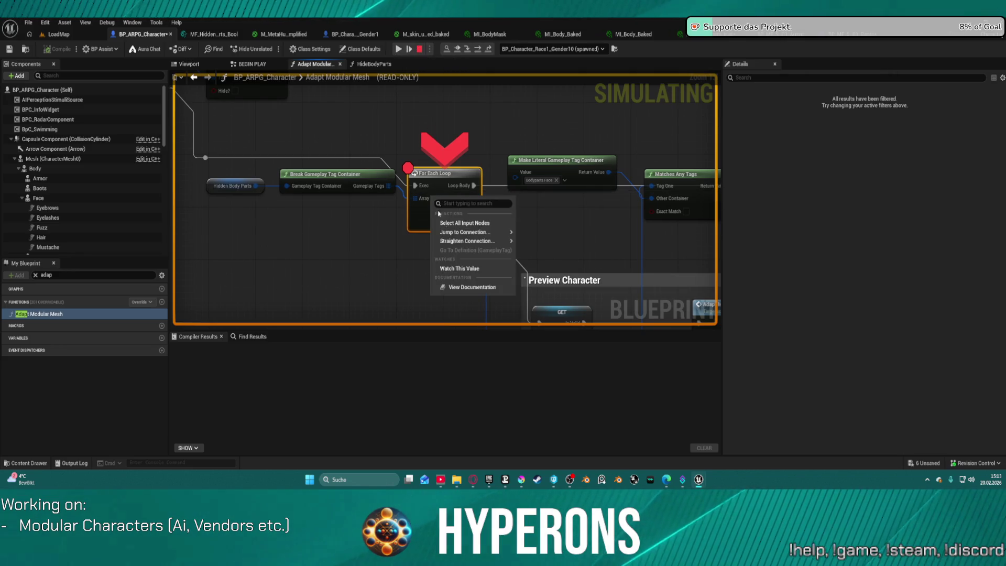
{"action": "right_click", "coordinate": [439, 172]}
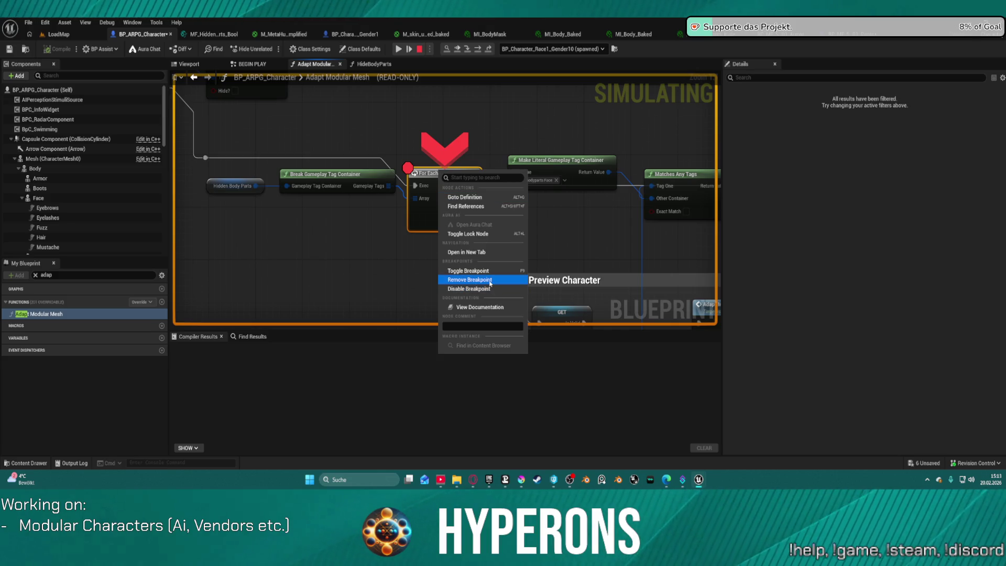
{"action": "left_click", "coordinate": [471, 280]}
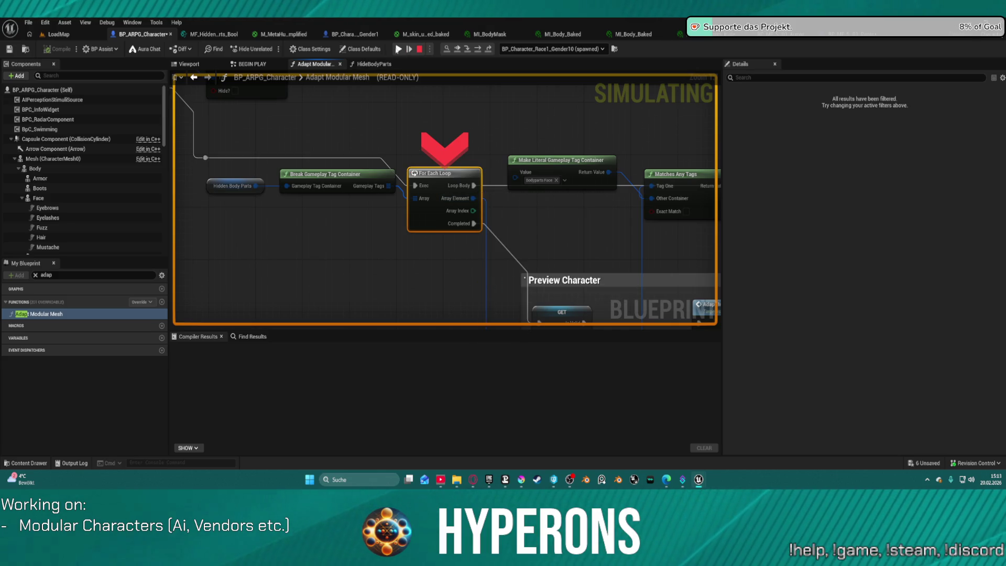
{"action": "left_click", "coordinate": [397, 48]}
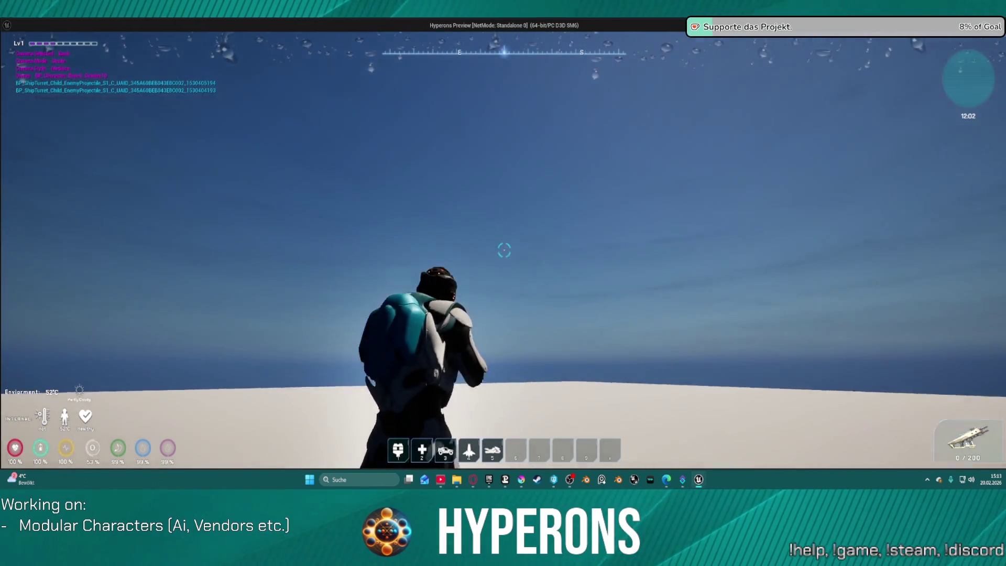
In the game preview's character inventory, unequip the armor and the armor pants.
{"action": "key", "text": "i"}
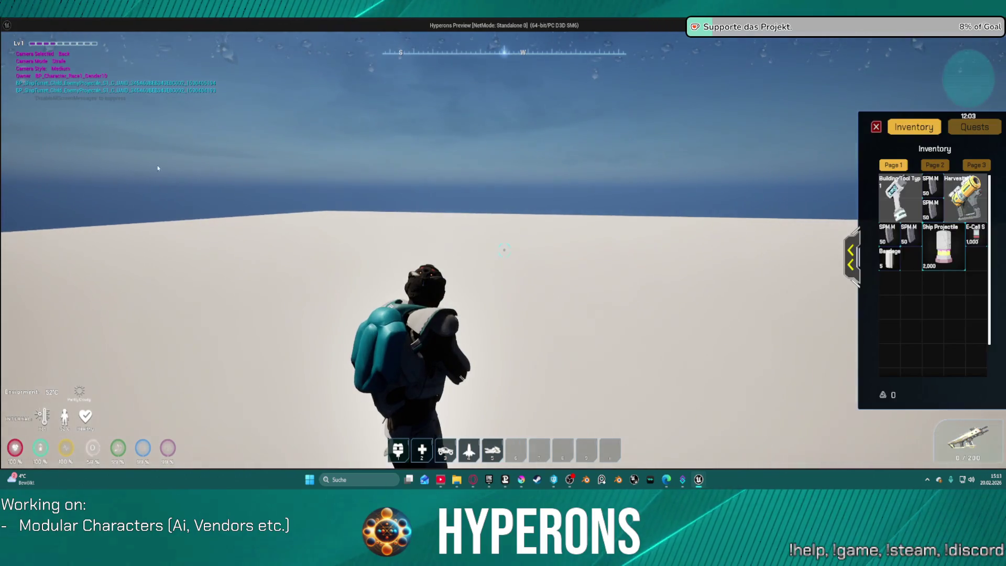
{"action": "left_click", "coordinate": [850, 251]}
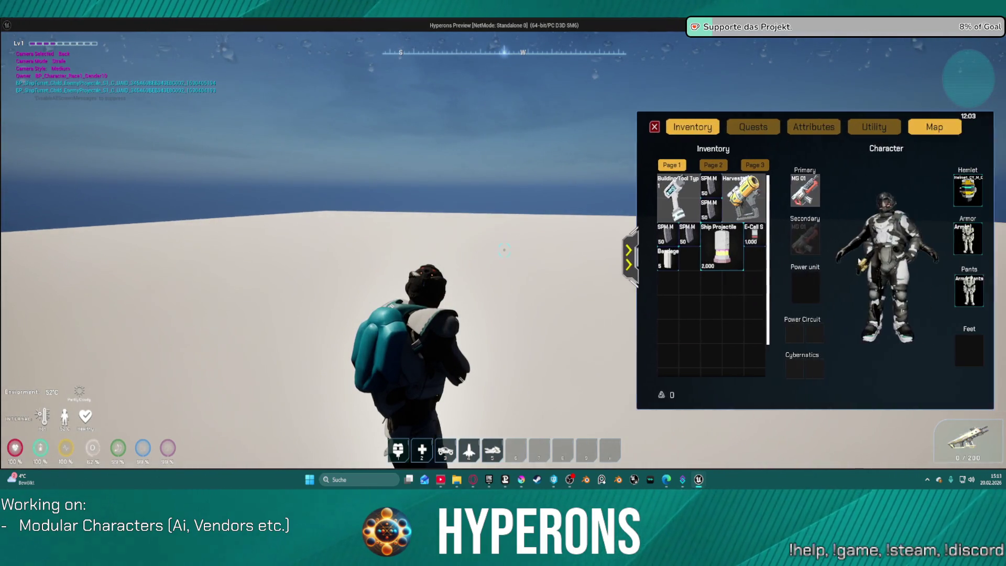
{"action": "right_click", "coordinate": [954, 243]}
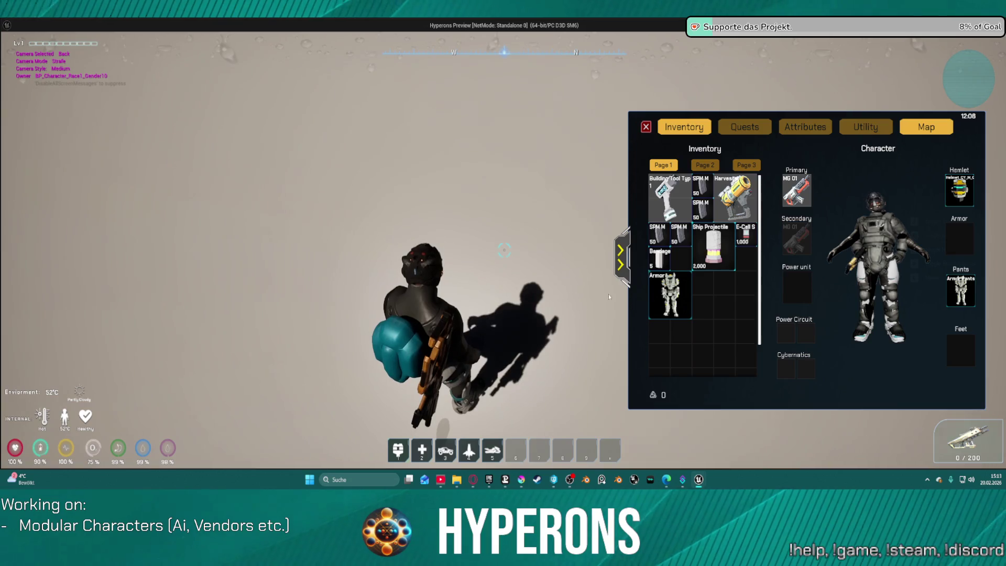
{"action": "right_click", "coordinate": [960, 291]}
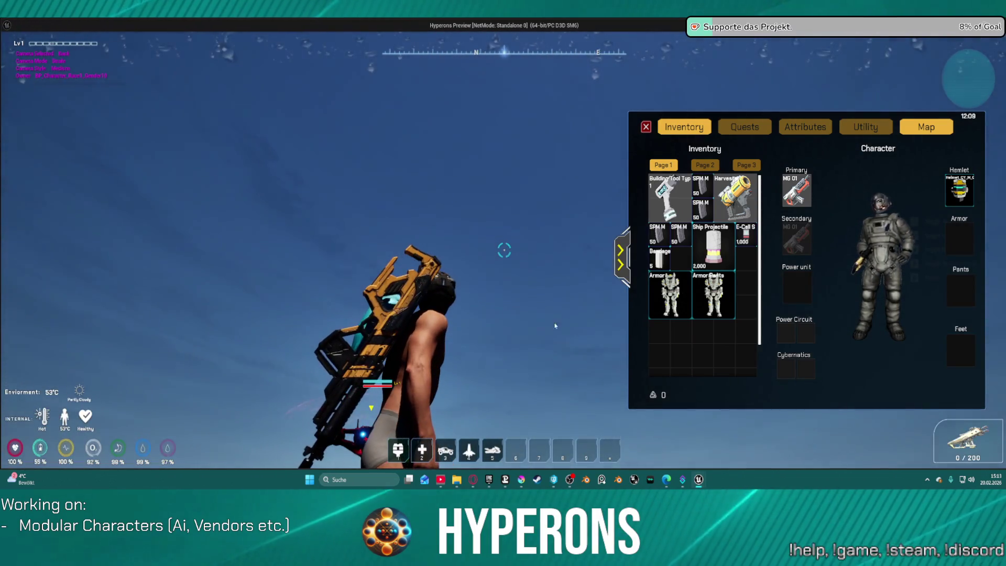
Re-equip the armor and armor pants, then toggle each off and back on again.
{"action": "right_click", "coordinate": [673, 302]}
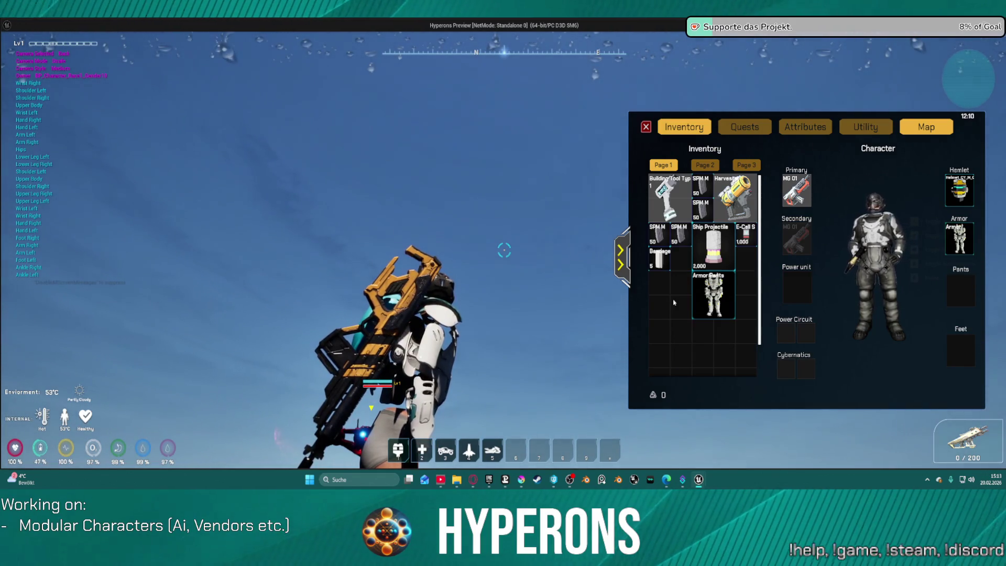
{"action": "mouse_move", "coordinate": [705, 306]}
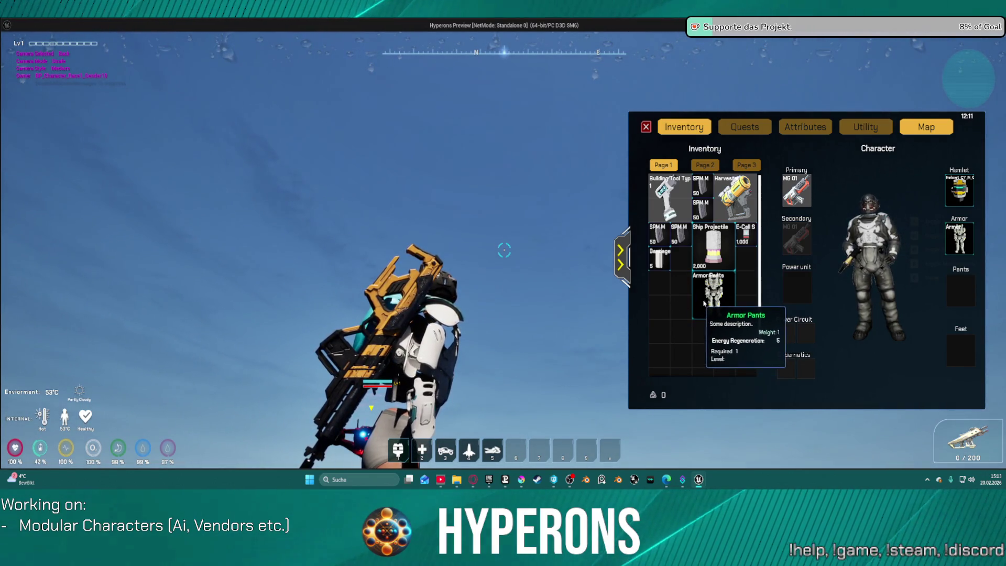
{"action": "right_click", "coordinate": [706, 301]}
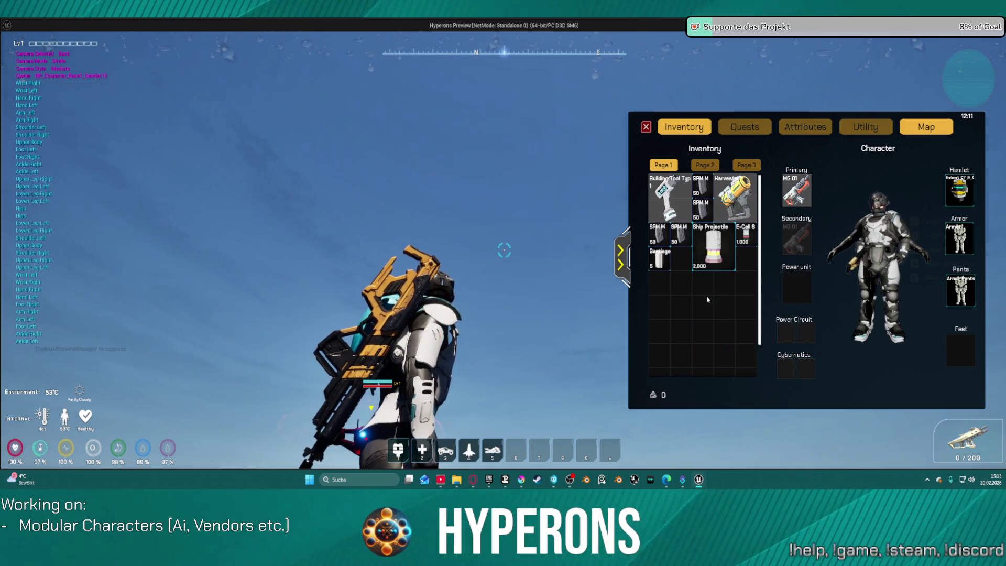
{"action": "left_click_drag", "start_coordinate": [505, 306], "coordinate": [703, 311]}
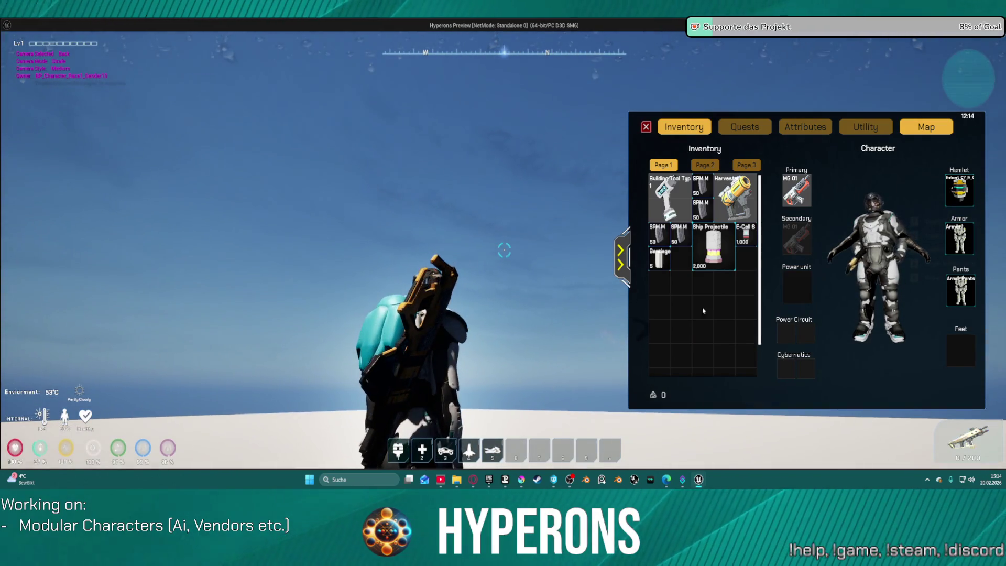
{"action": "right_click", "coordinate": [962, 236]}
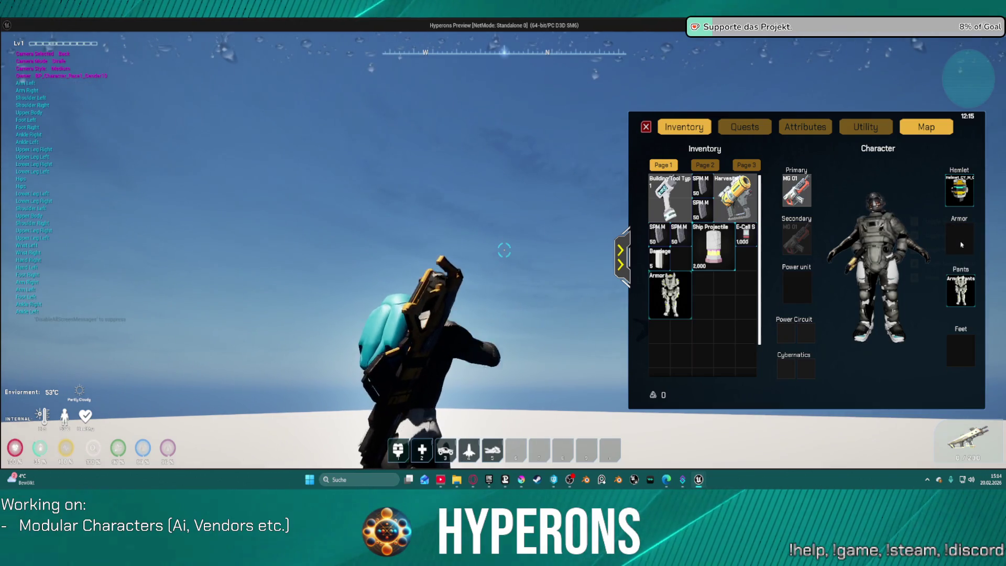
{"action": "right_click", "coordinate": [670, 298]}
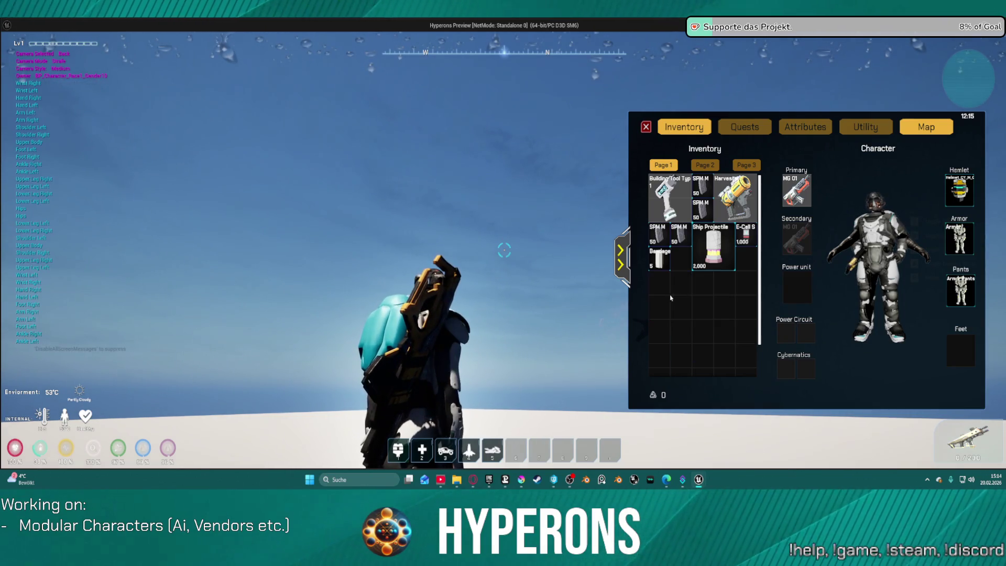
{"action": "right_click", "coordinate": [963, 289]}
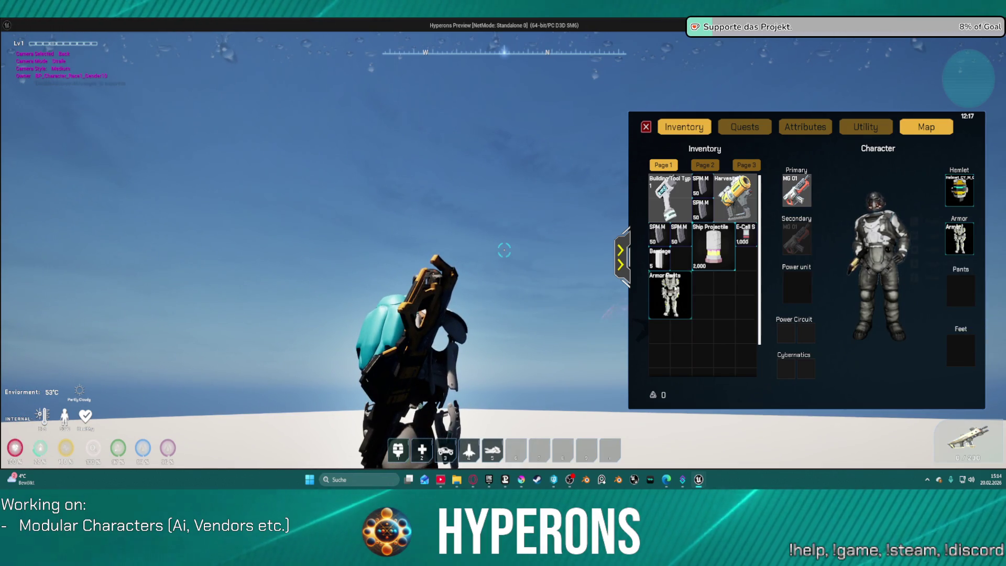
{"action": "right_click", "coordinate": [675, 289]}
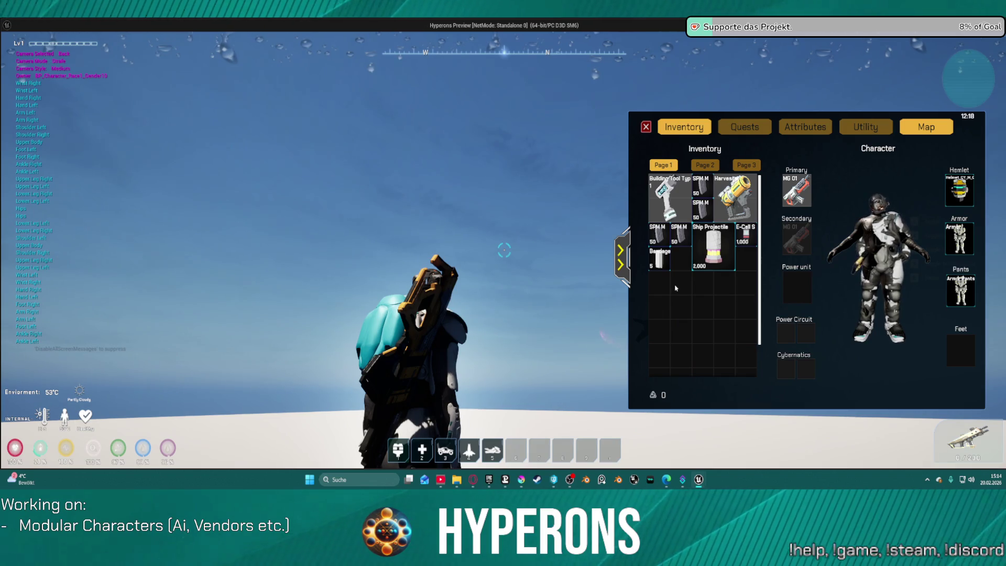
Unequip the armor pants and armor once more, leaving only the helmet, and close the preview.
{"action": "mouse_move", "coordinate": [972, 295]}
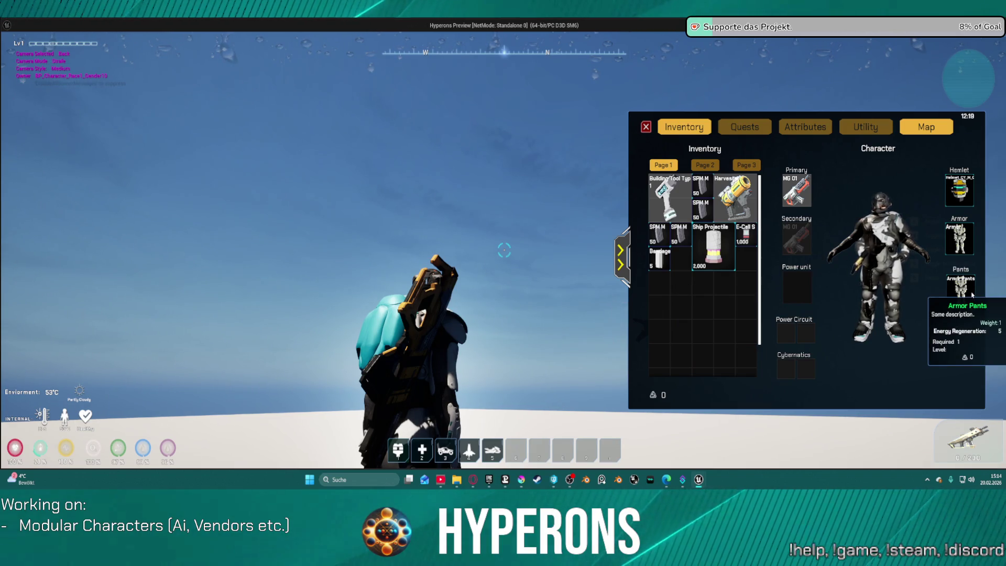
{"action": "right_click", "coordinate": [972, 294]}
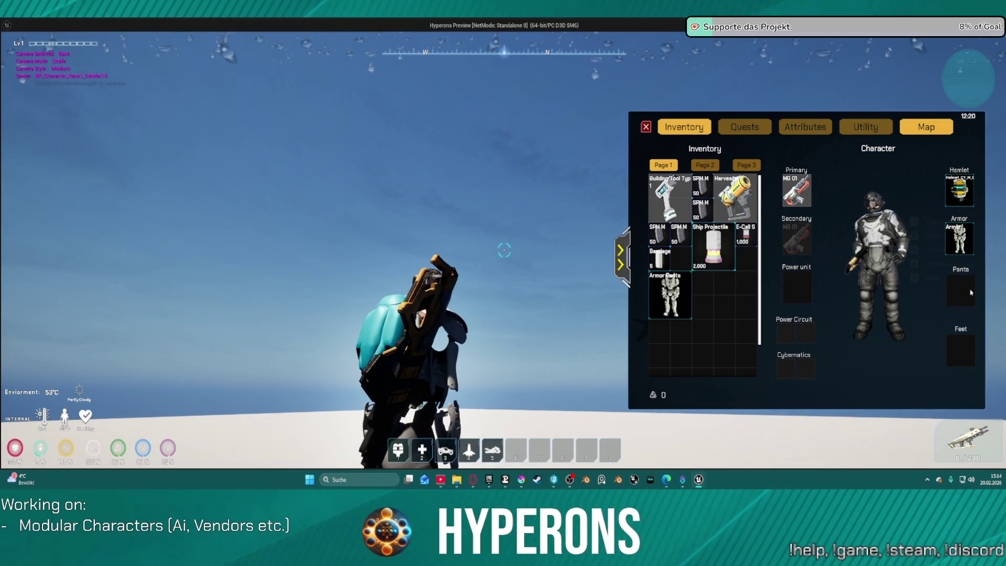
{"action": "right_click", "coordinate": [968, 242]}
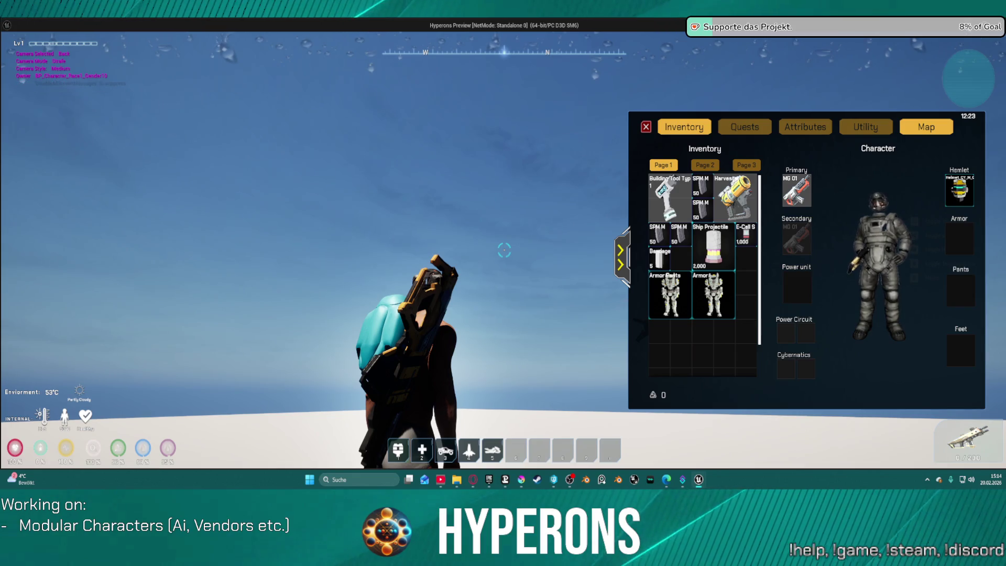
{"action": "key", "text": "Escape"}
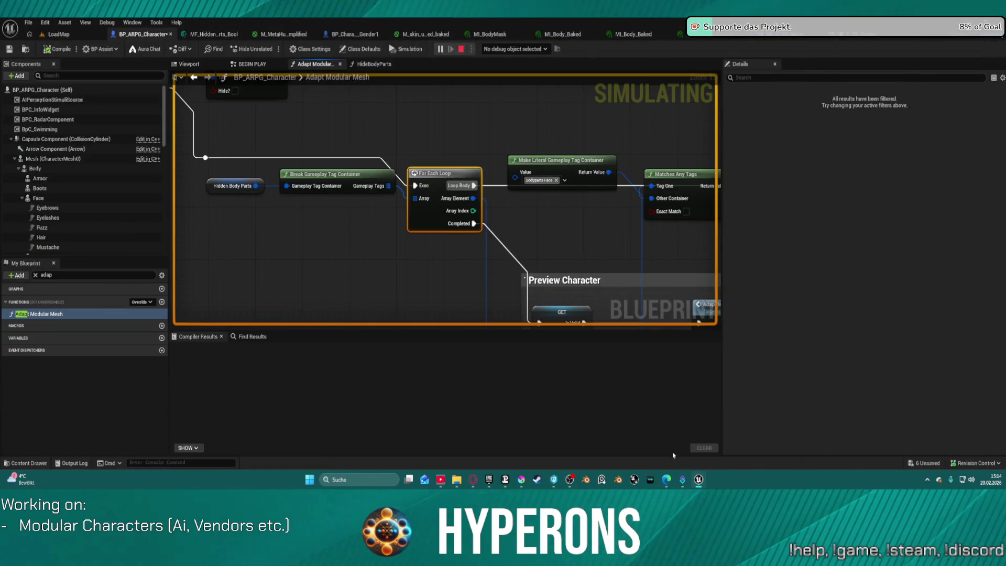
Remove the Upper Body, Arm, Hand, Wrist and Shoulder Left tags from Hide Body Parts.
{"action": "mouse_move", "coordinate": [700, 479]}
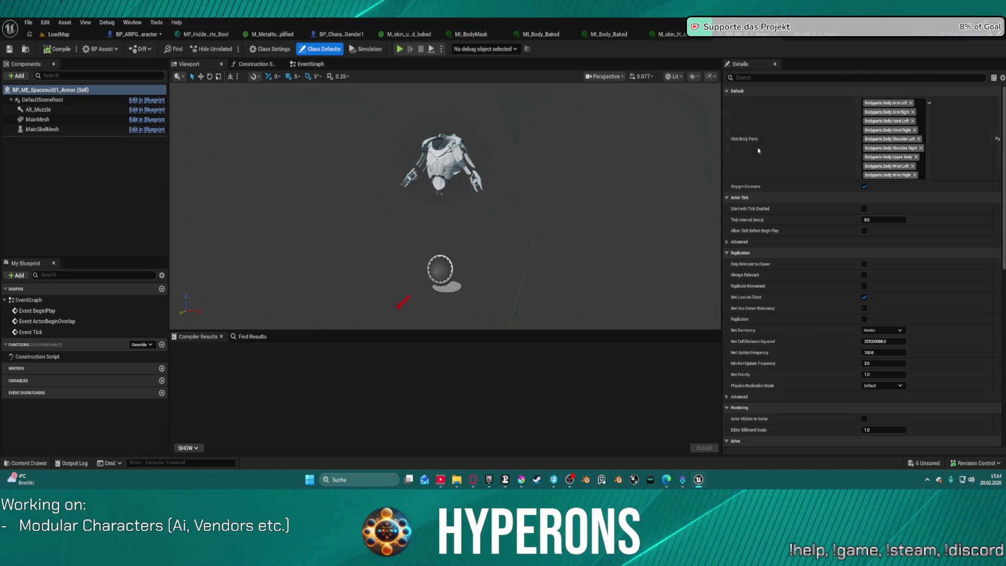
{"action": "left_click", "coordinate": [915, 157]}
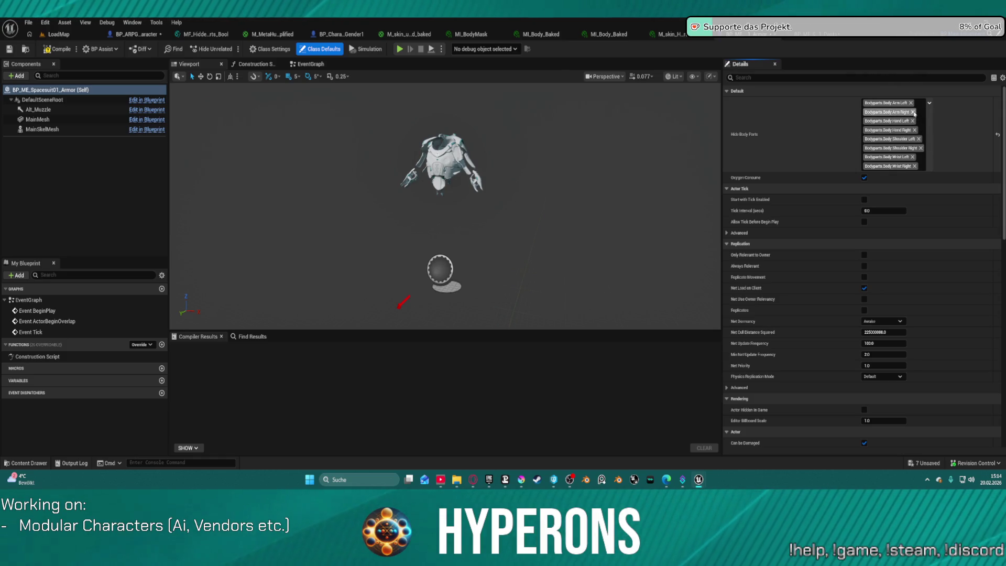
{"action": "left_click", "coordinate": [913, 112]}
{"action": "left_click", "coordinate": [911, 103]}
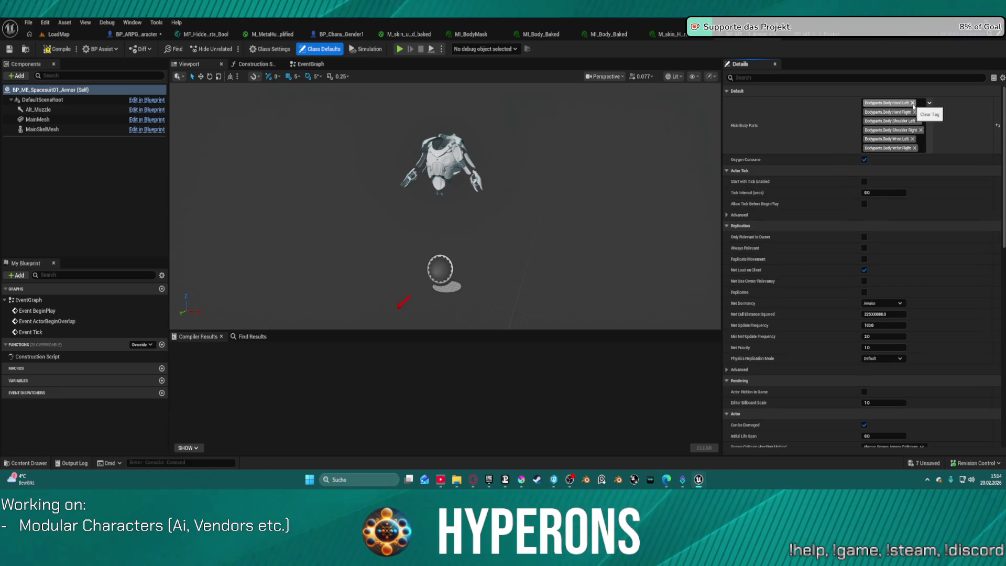
{"action": "left_click", "coordinate": [912, 103]}
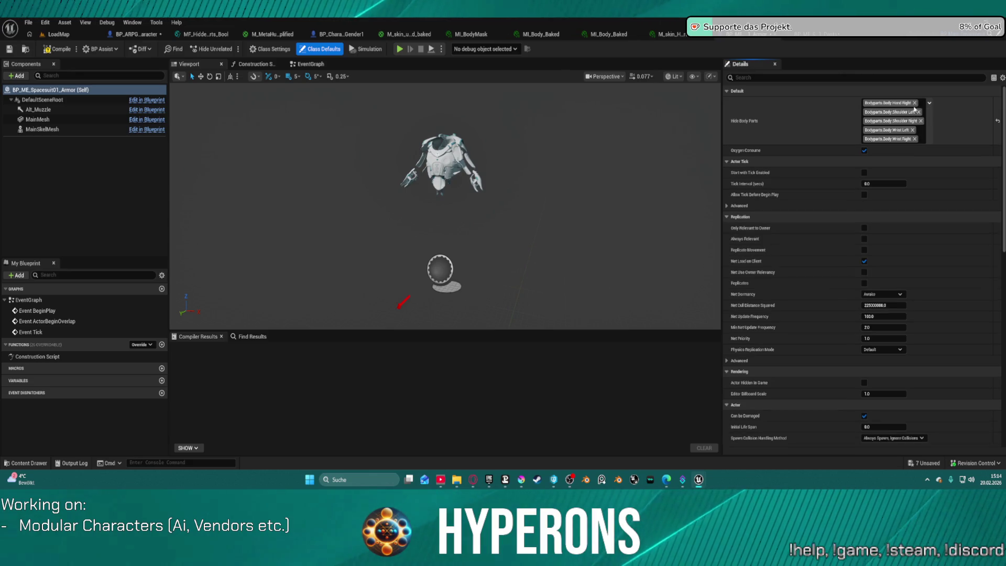
{"action": "left_click", "coordinate": [915, 104]}
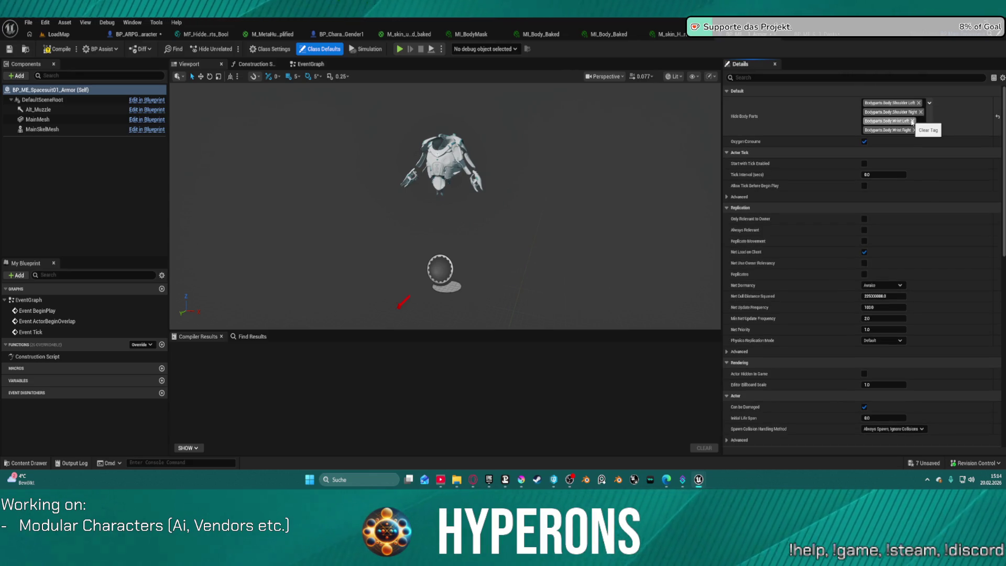
{"action": "left_click", "coordinate": [911, 121]}
{"action": "left_click", "coordinate": [913, 122]}
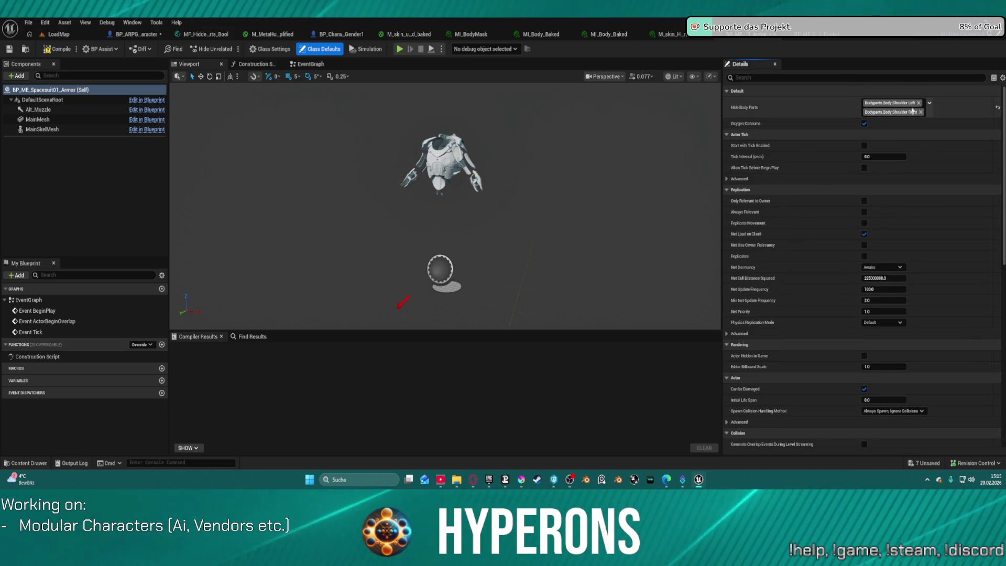
{"action": "left_click", "coordinate": [917, 103]}
Clear Shoulder Right in the tag picker, compile the armor blueprint, and return to LoadMap.
{"action": "left_click", "coordinate": [893, 103]}
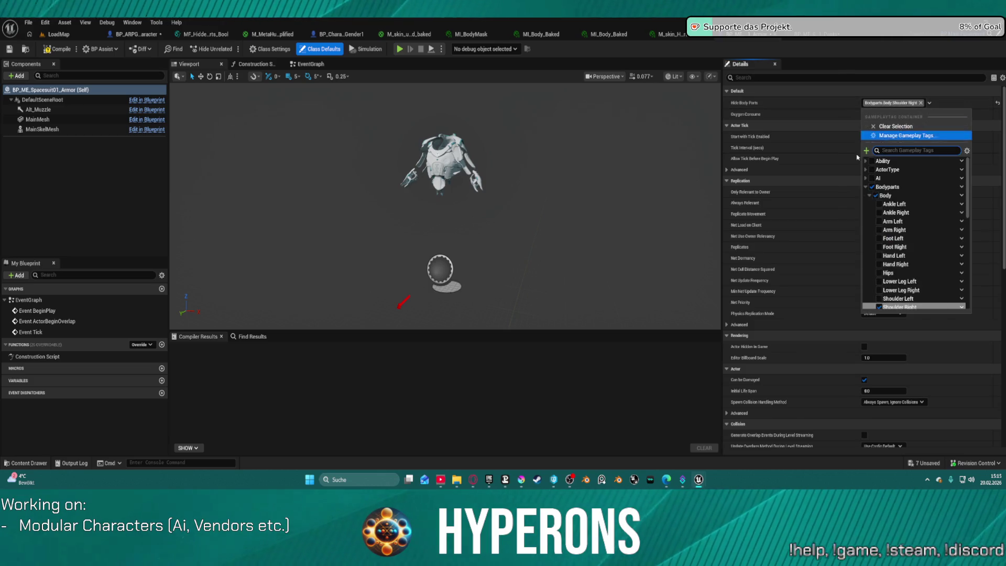
{"action": "left_click", "coordinate": [878, 307]}
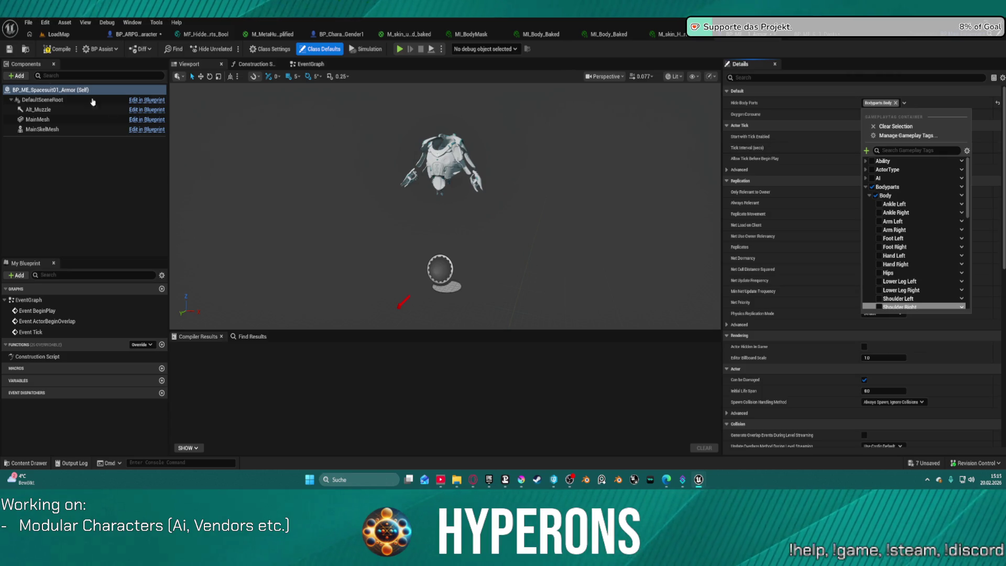
{"action": "left_click", "coordinate": [52, 50]}
{"action": "left_click", "coordinate": [59, 34]}
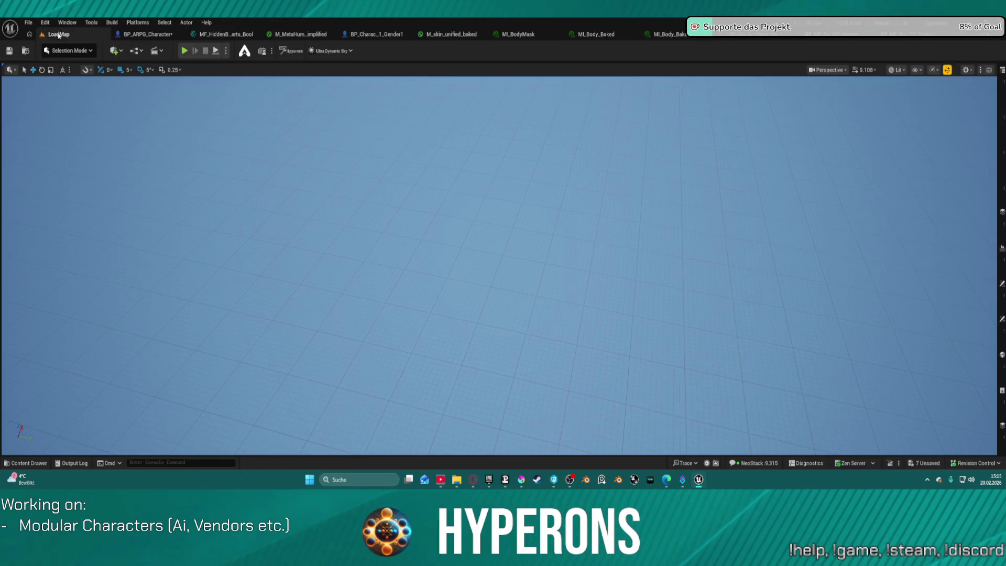
Play the LoadMap level and unequip only the armor pants from the character inventory.
{"action": "left_click", "coordinate": [185, 51]}
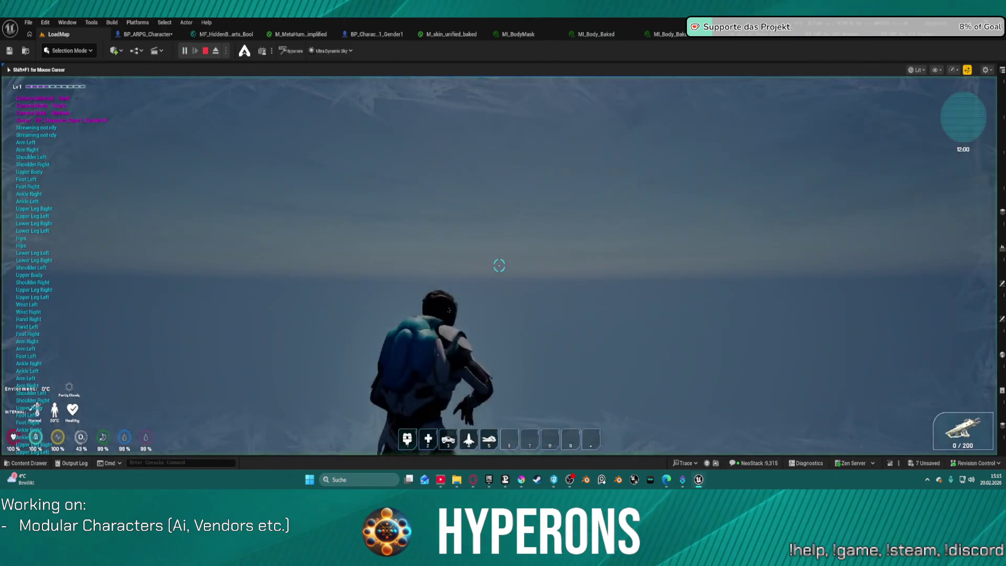
{"action": "key", "text": "i"}
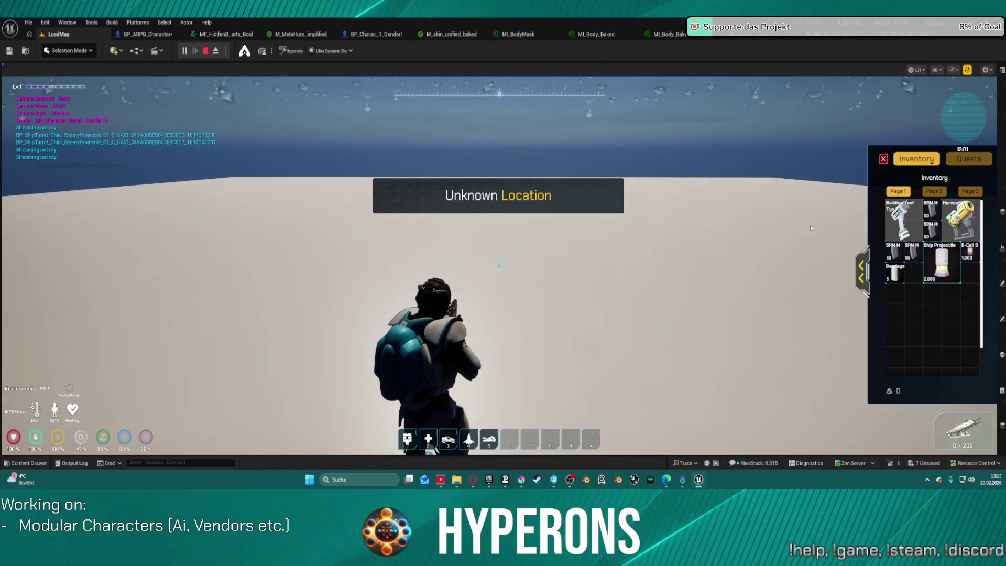
{"action": "left_click", "coordinate": [860, 272]}
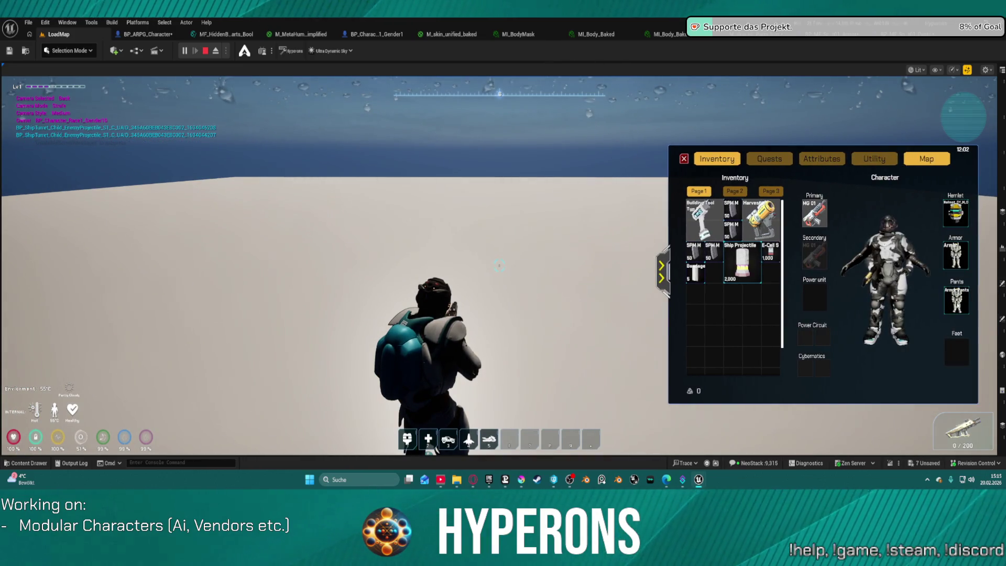
{"action": "left_click", "coordinate": [957, 303]}
Release the mouse with Shift+F1 and eject with F8 to inspect the character freely.
{"action": "left_click", "coordinate": [498, 266]}
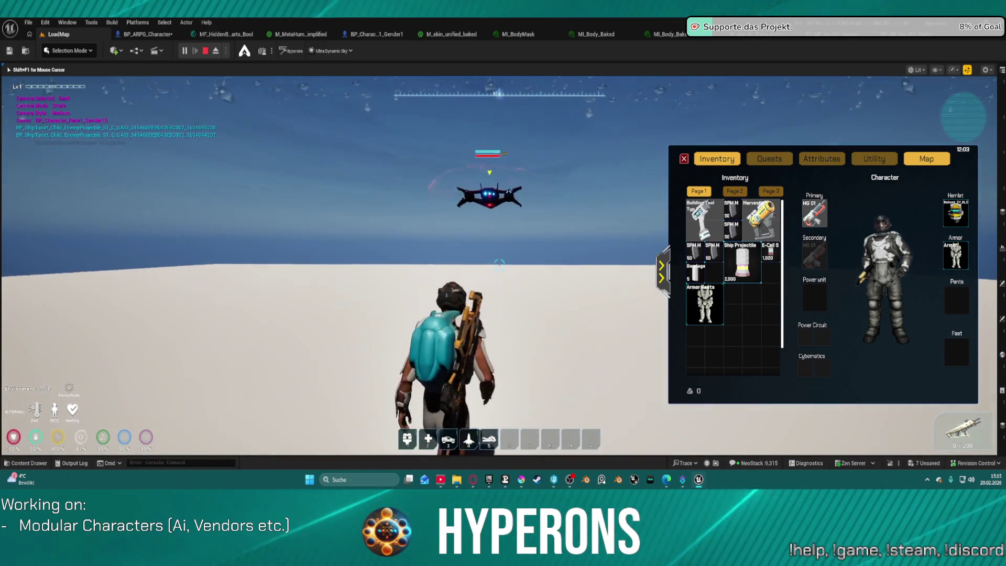
{"action": "key", "text": "shift+F1"}
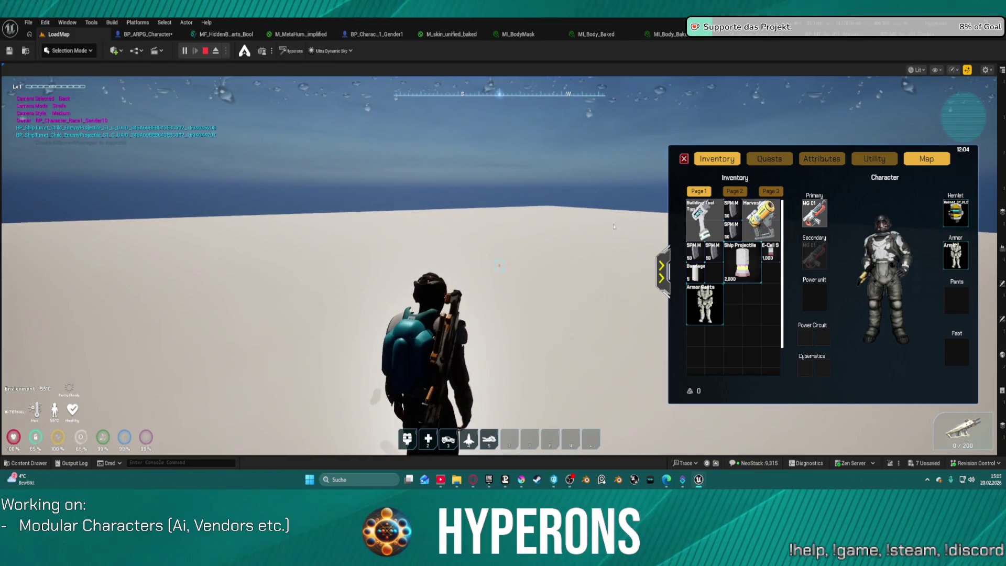
{"action": "key", "text": "F8"}
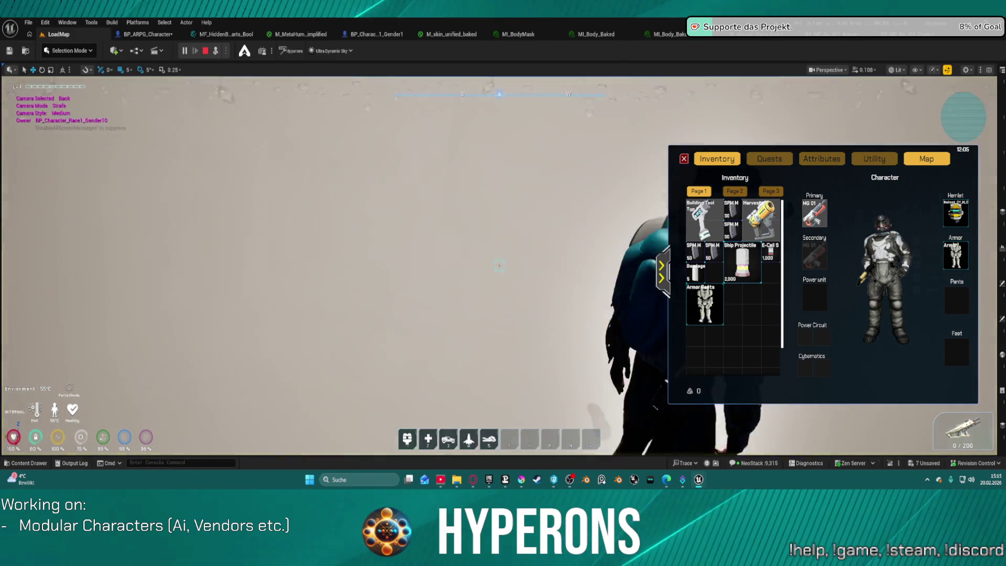
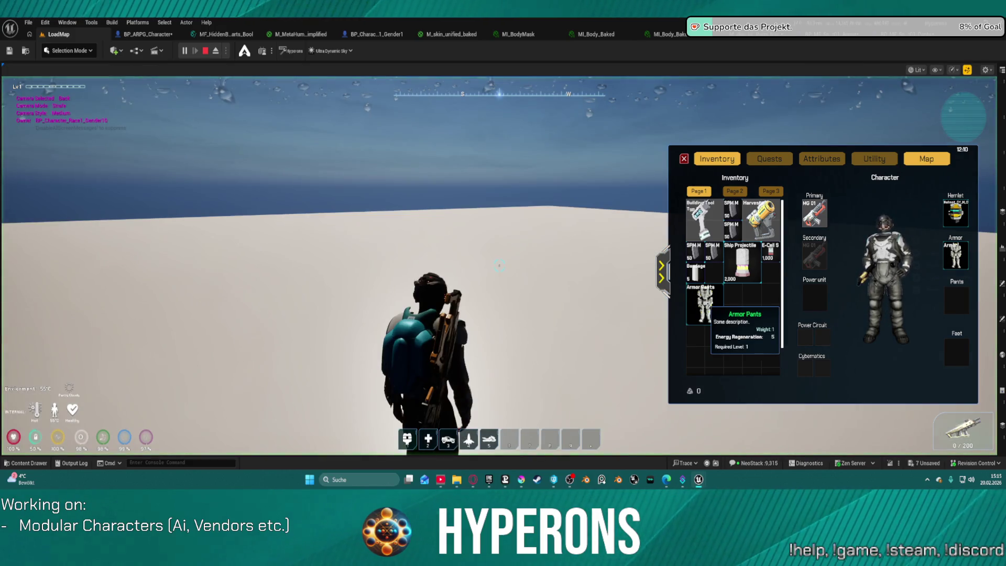
Unequip the Armor Pants, body armor and helmet in the inventory, then equip all three again.
{"action": "double_click", "coordinate": [705, 301]}
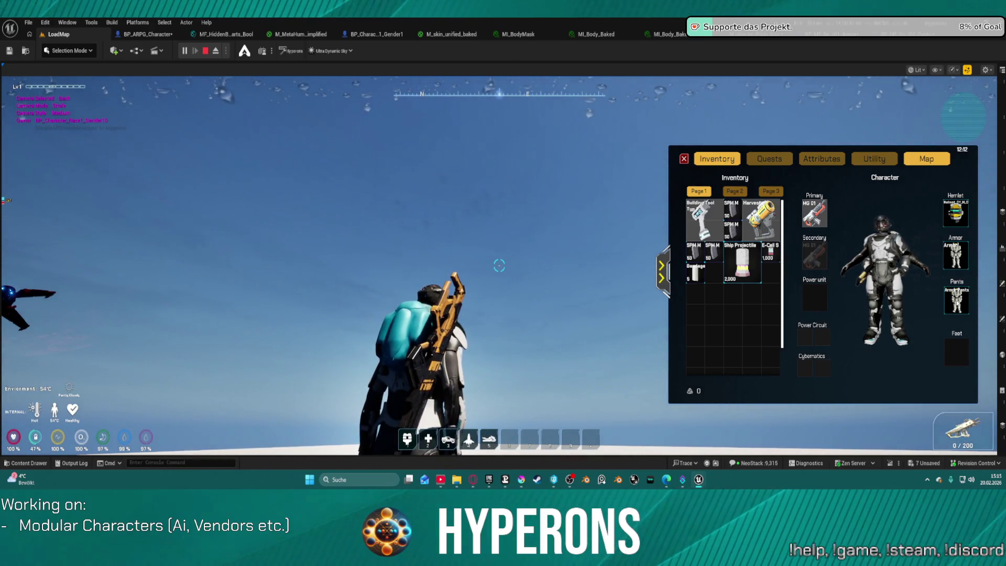
{"action": "double_click", "coordinate": [957, 303]}
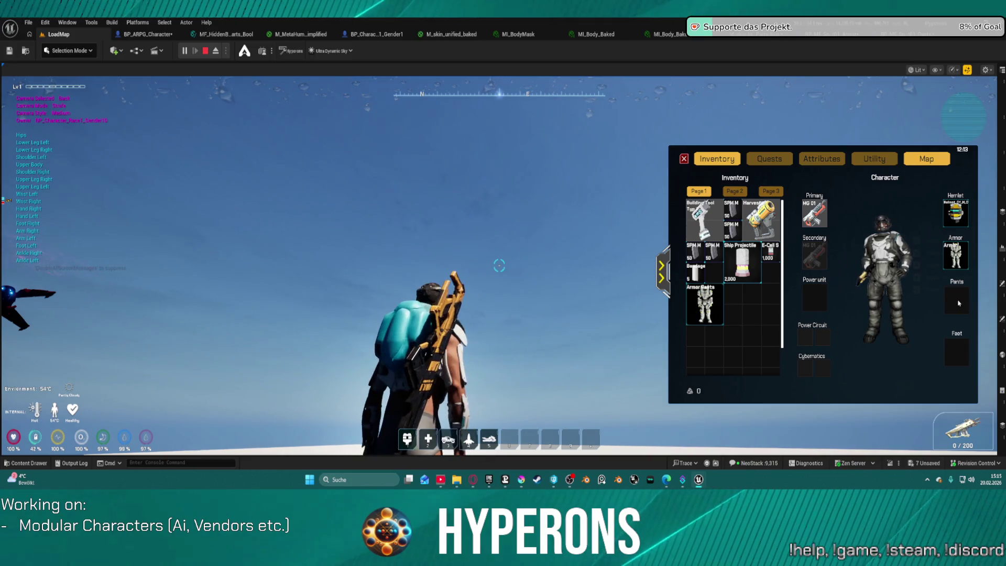
{"action": "double_click", "coordinate": [963, 255]}
{"action": "double_click", "coordinate": [952, 214]}
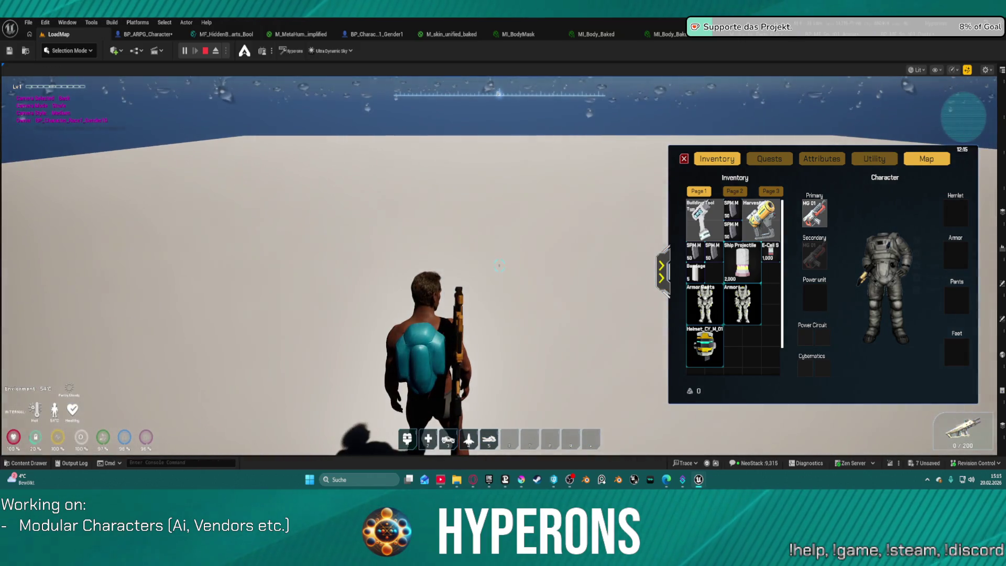
{"action": "double_click", "coordinate": [704, 345]}
{"action": "double_click", "coordinate": [704, 304]}
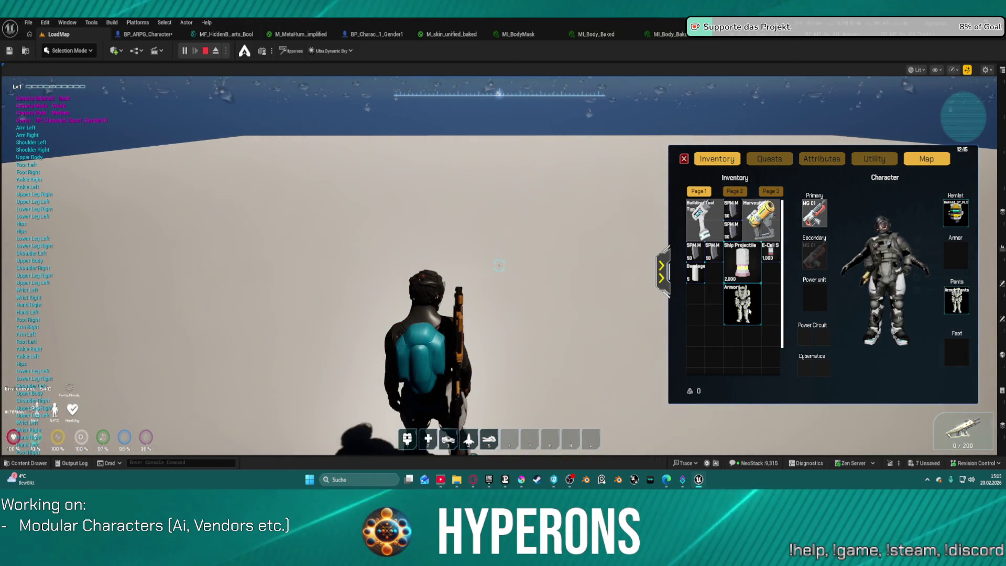
{"action": "double_click", "coordinate": [742, 304]}
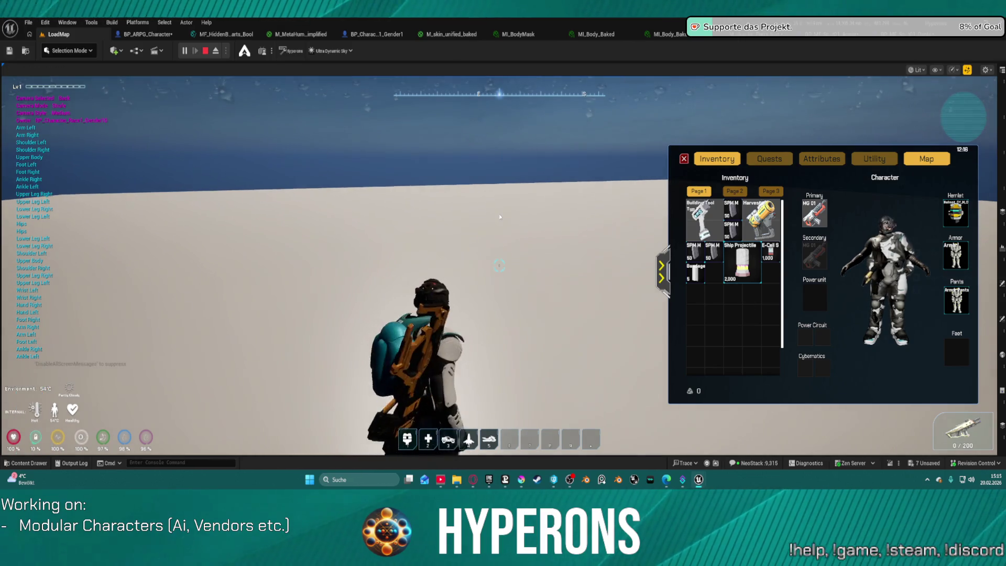
Fly upward with the jetpack in the game view, releasing the mouse with Shift+F1.
{"action": "left_click", "coordinate": [487, 214]}
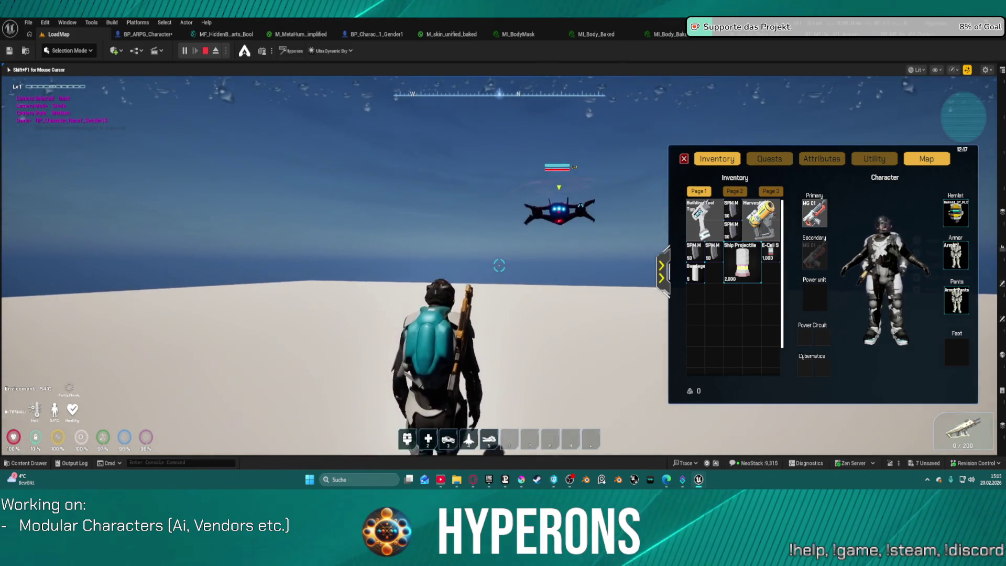
{"action": "key", "text": "space"}
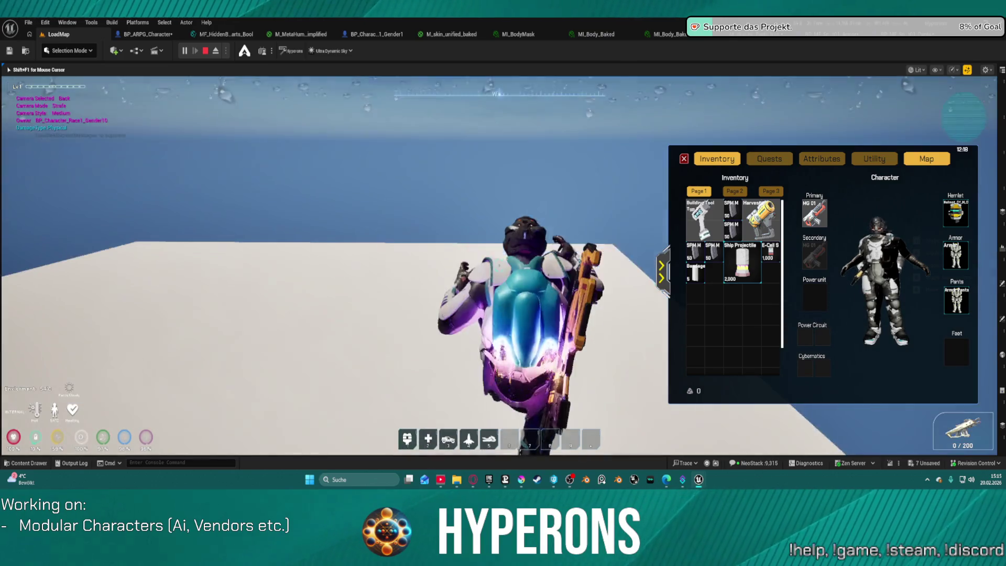
{"action": "key", "text": "shift+F1"}
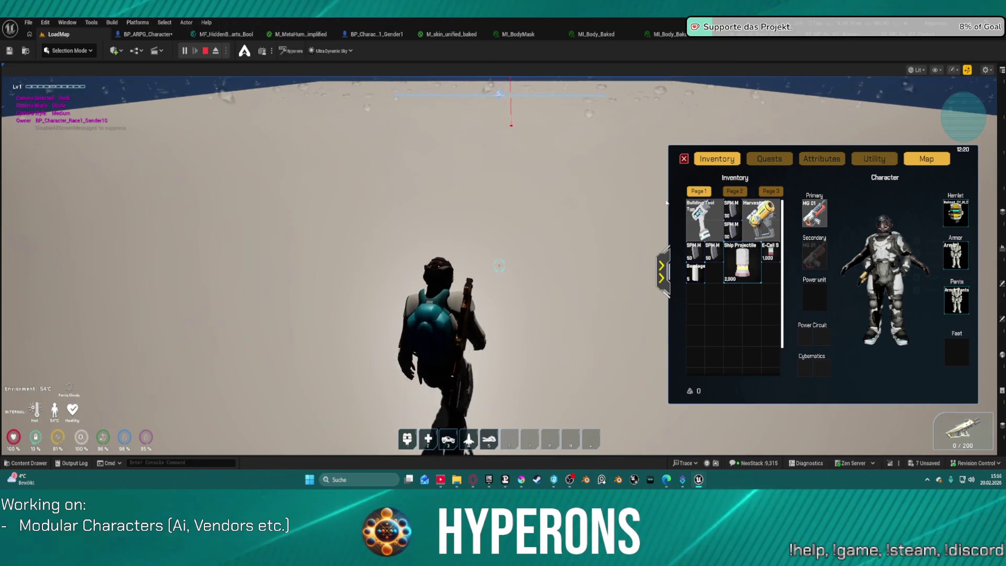
{"action": "key", "text": "space"}
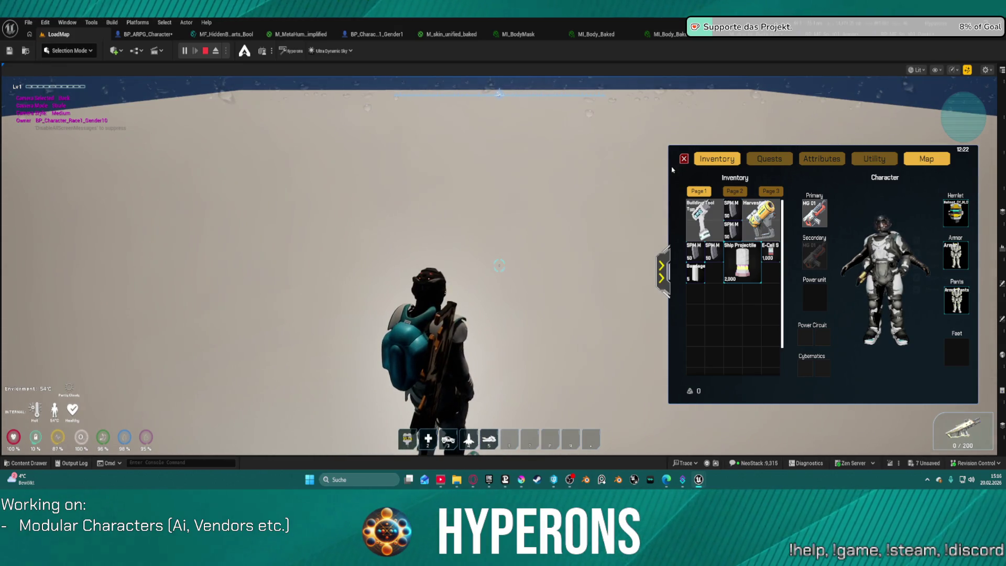
Close the inventory, aim the rifle and jetpack up toward the drone.
{"action": "key", "text": "i"}
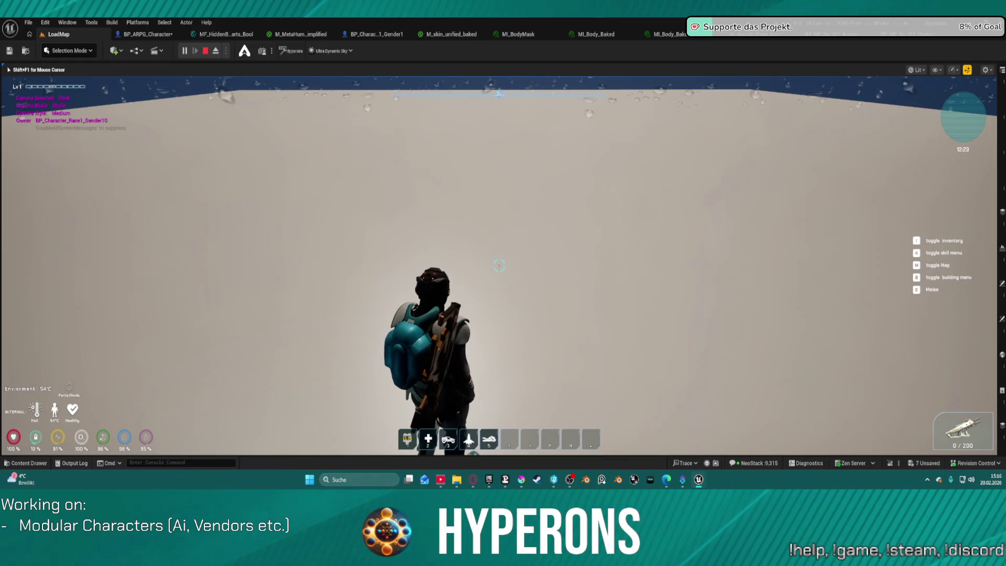
{"action": "right_click", "coordinate": [499, 266]}
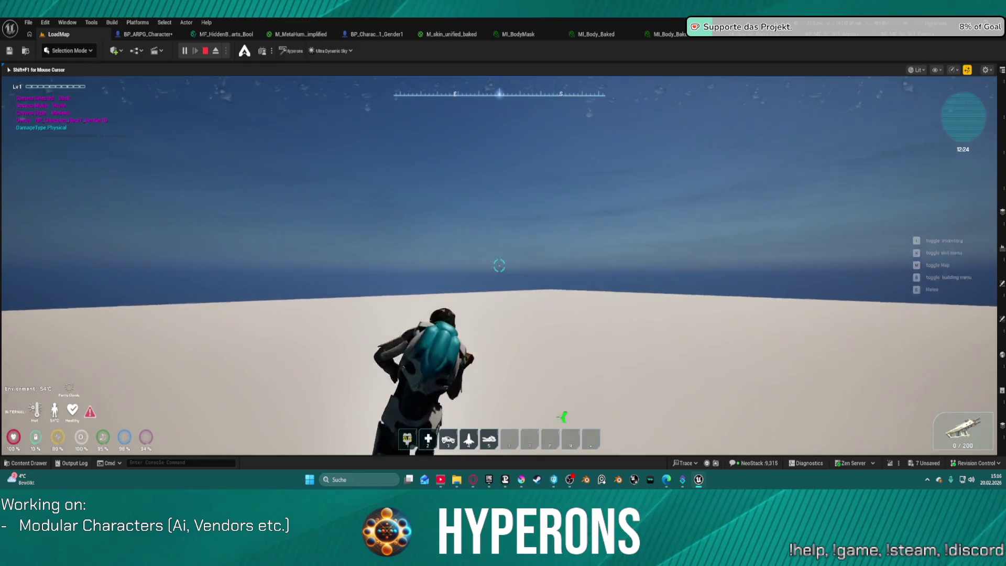
{"action": "key", "text": "space"}
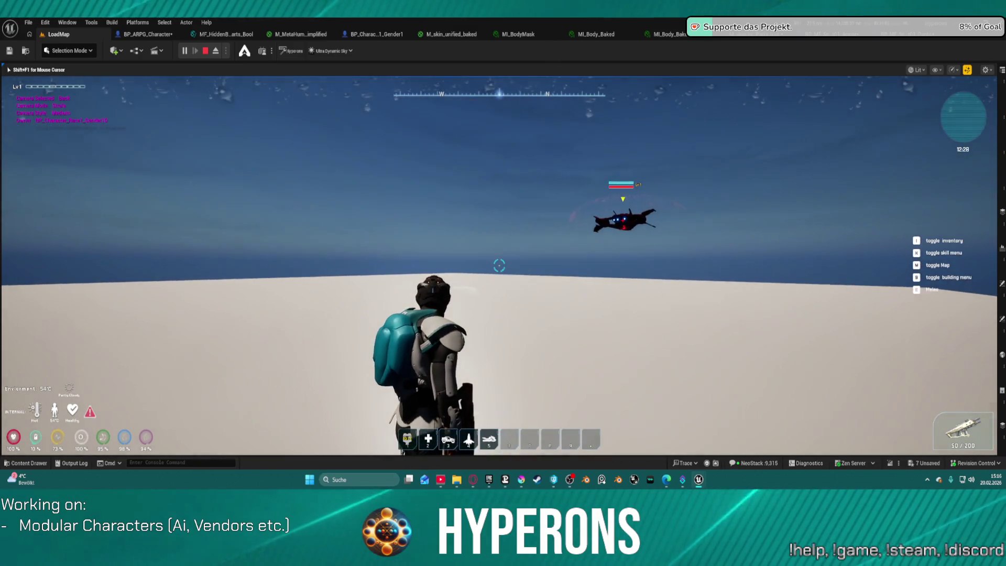
{"action": "key", "text": "space"}
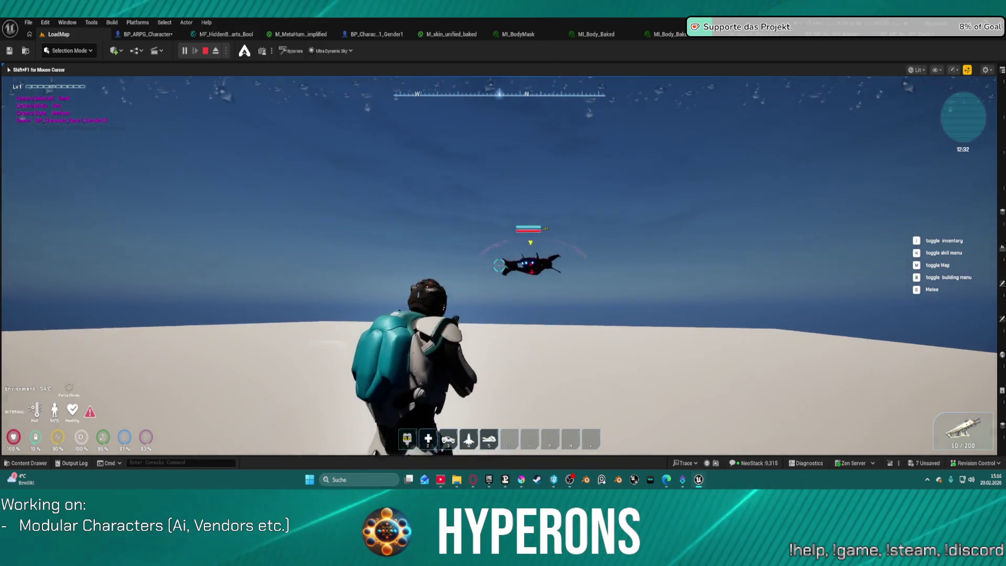
Shoot the drone three times, then stop the Play-In-Editor session.
{"action": "left_click", "coordinate": [499, 267]}
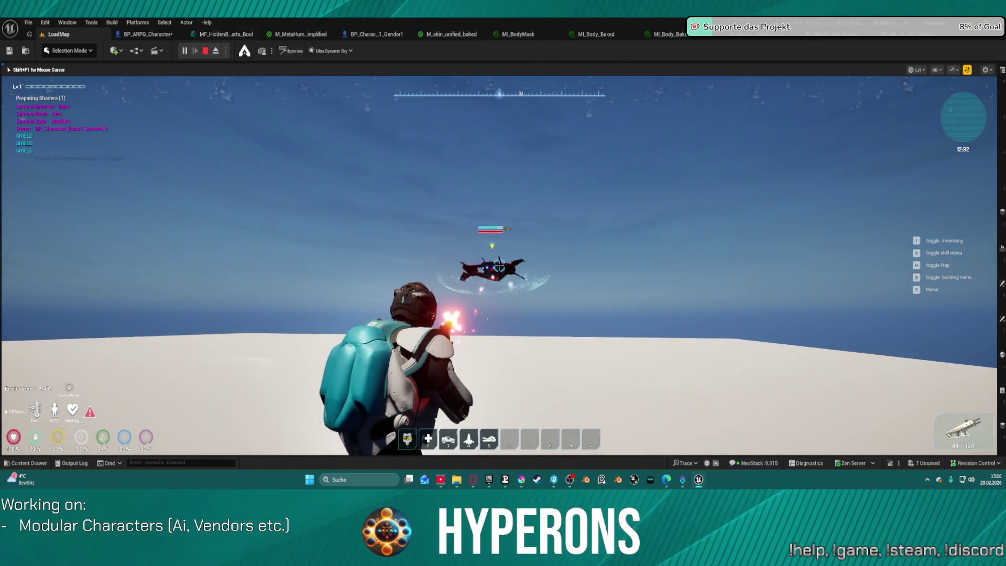
{"action": "left_click", "coordinate": [498, 267]}
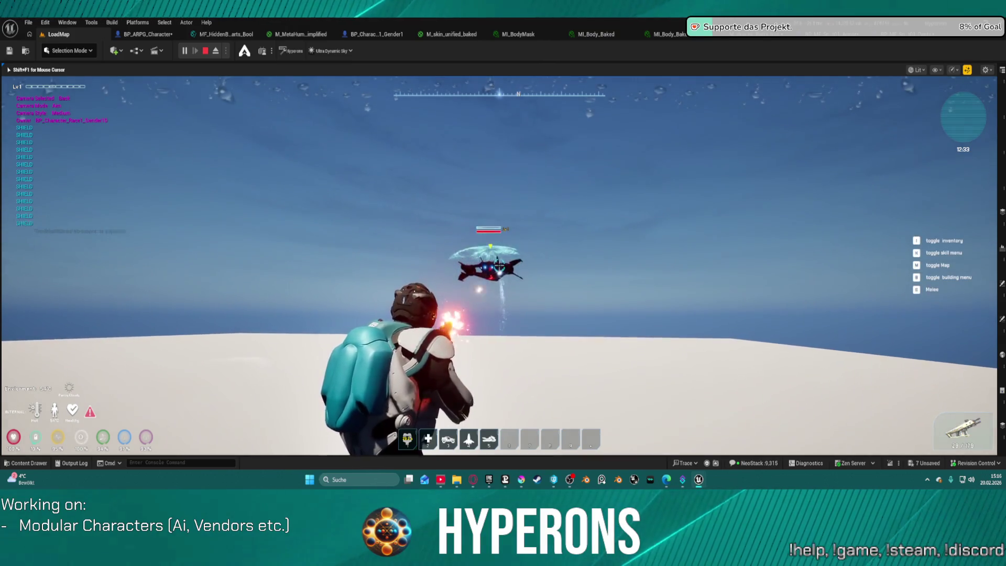
{"action": "left_click", "coordinate": [498, 267]}
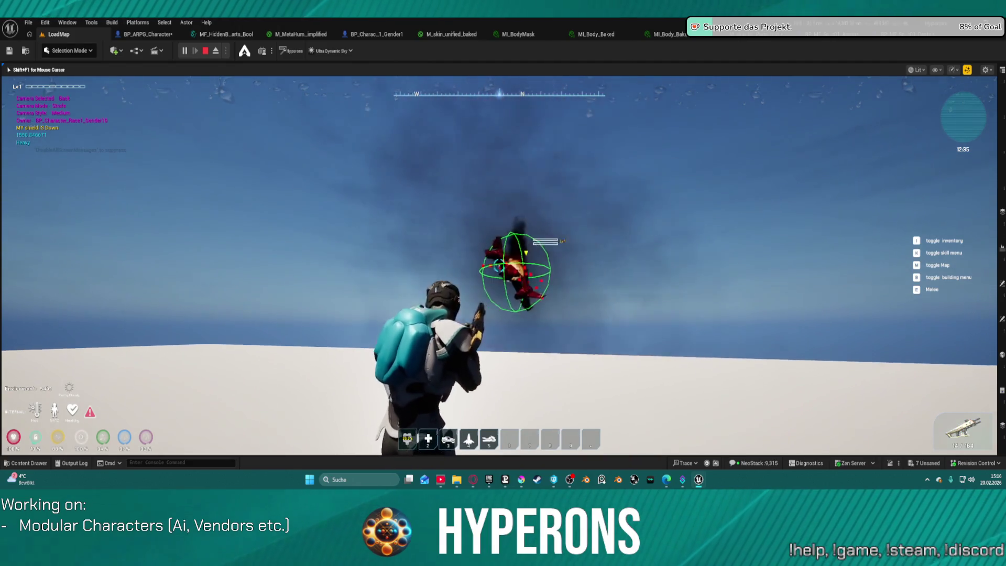
{"action": "key", "text": "Escape"}
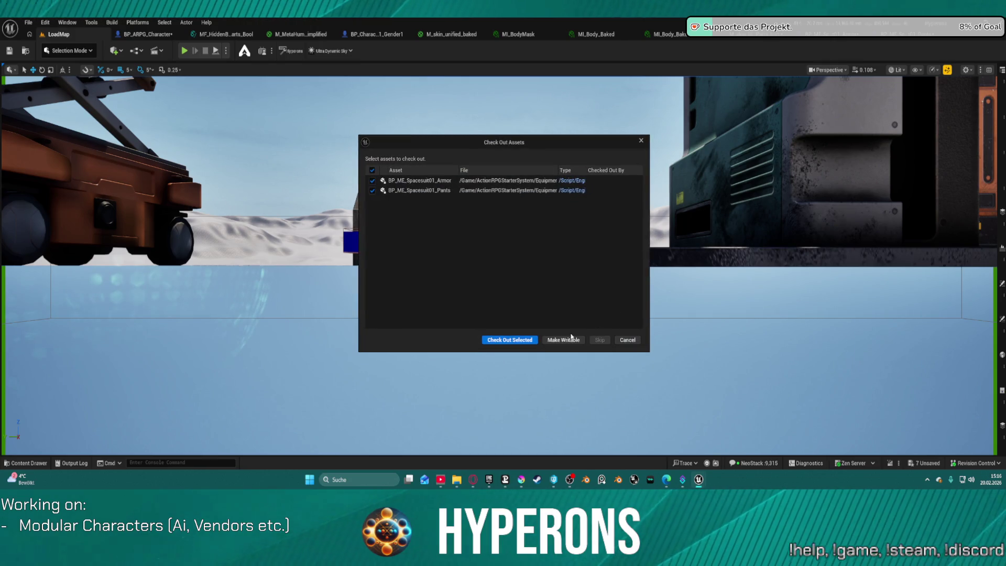
Check out the spacesuit armor and pants assets, then review MI_Body_Baked, MI_BodyMask and the hidden body parts graph.
{"action": "left_click", "coordinate": [516, 341]}
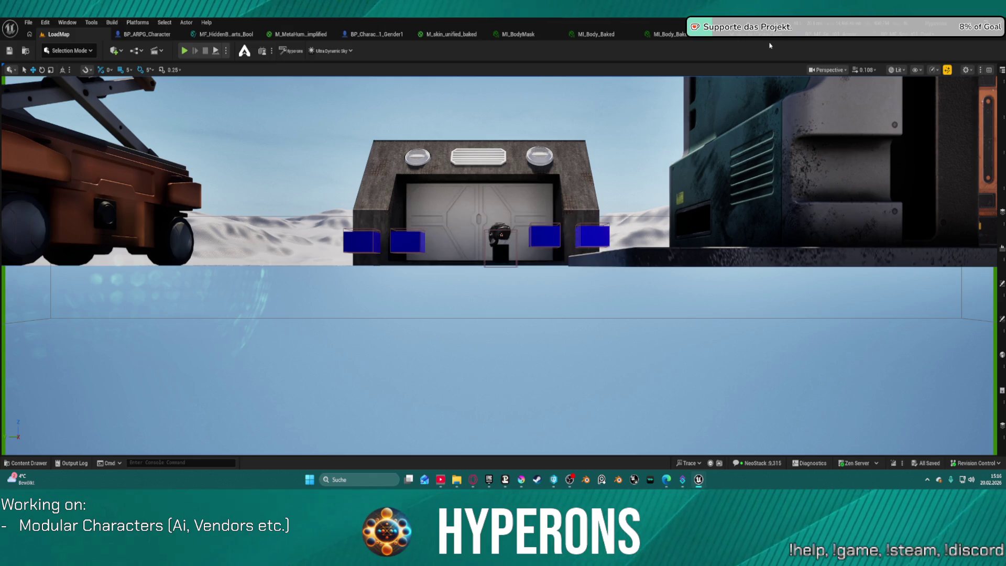
{"action": "left_click", "coordinate": [662, 34]}
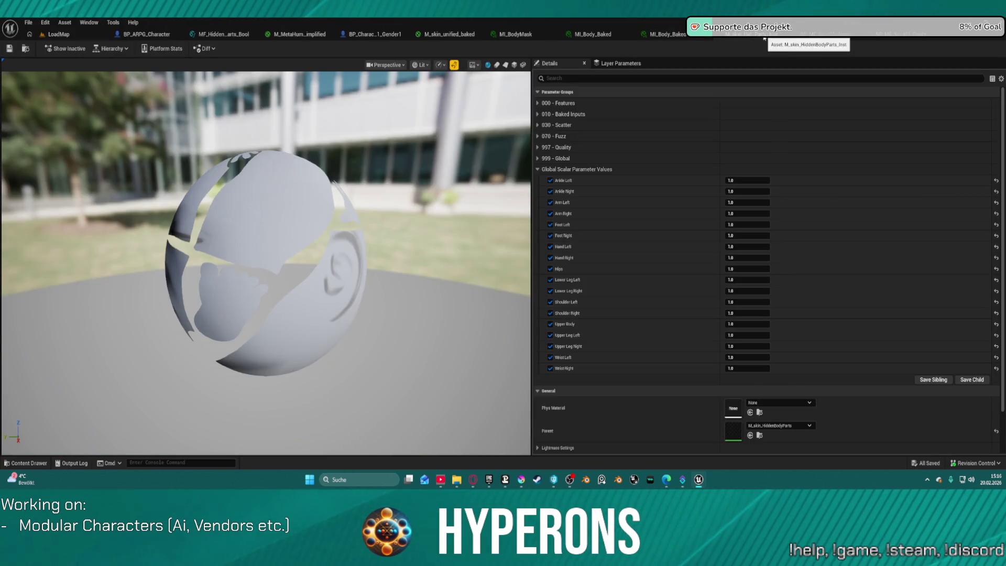
{"action": "left_click", "coordinate": [592, 34]}
{"action": "left_click", "coordinate": [524, 34]}
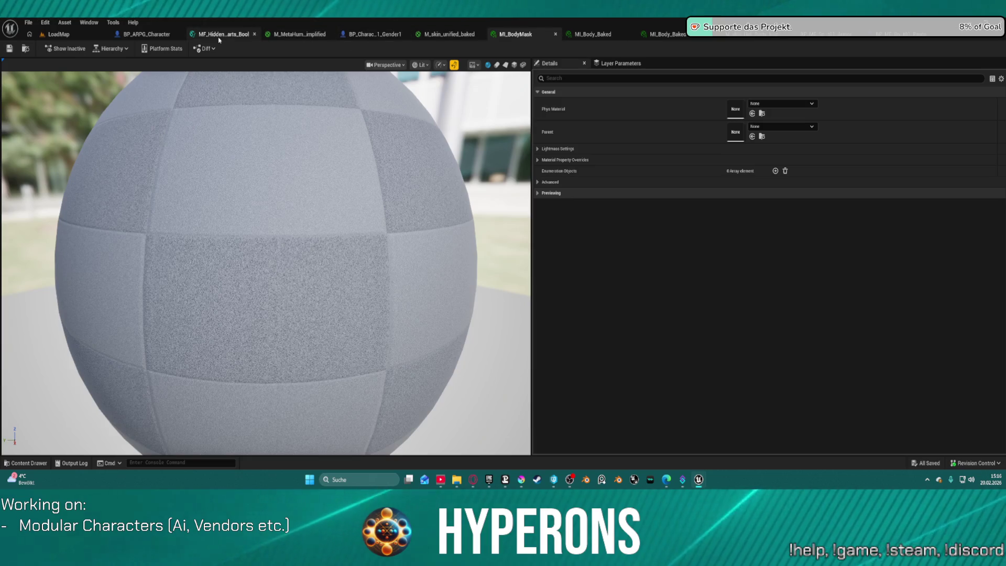
{"action": "left_click", "coordinate": [220, 35]}
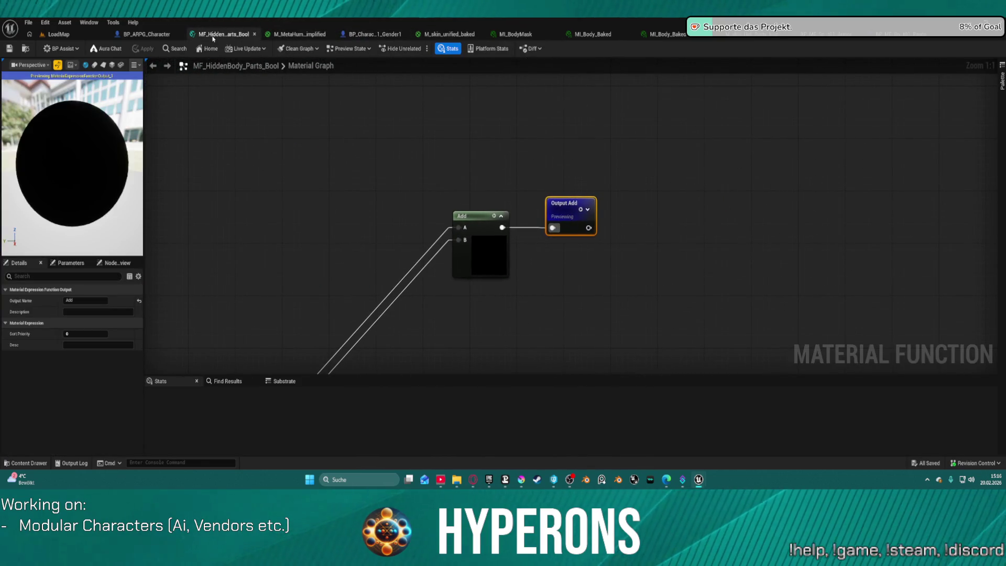
Close the hidden body parts graph, look over M_MetaHumanSkin_Simplified's nodes, and close that material.
{"action": "key", "text": "ctrl+w"}
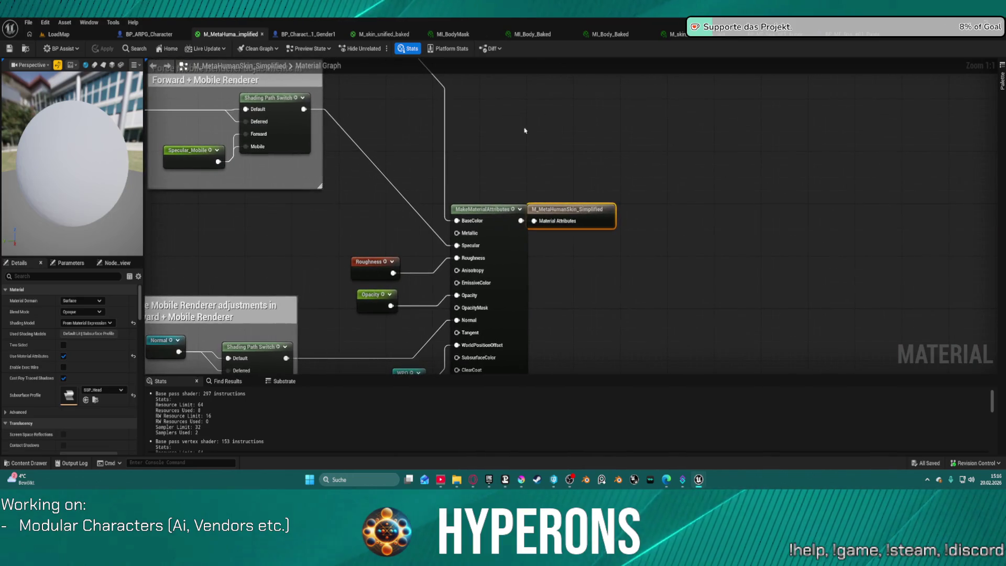
{"action": "scroll", "coordinate": [644, 236], "scroll_direction": "down", "scroll_amount": 5}
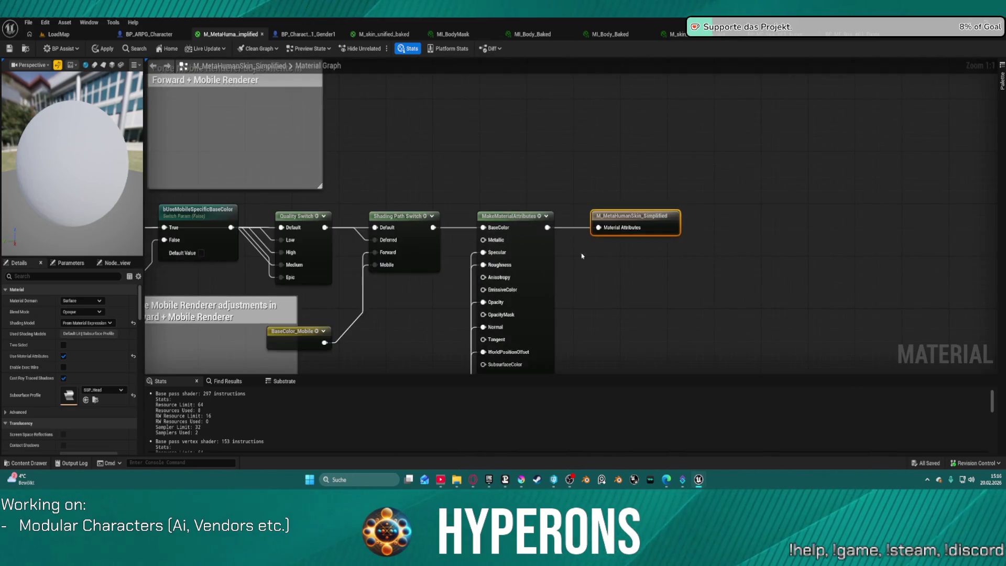
{"action": "scroll", "coordinate": [534, 242], "scroll_direction": "down", "scroll_amount": 3}
{"action": "key", "text": "ctrl+z"}
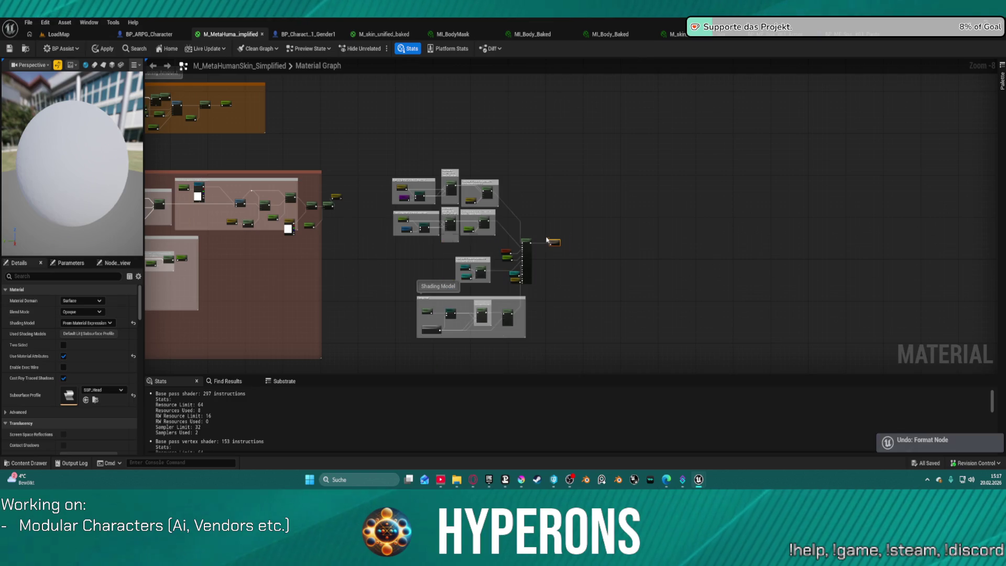
{"action": "left_click_drag", "start_coordinate": [521, 216], "coordinate": [804, 178]}
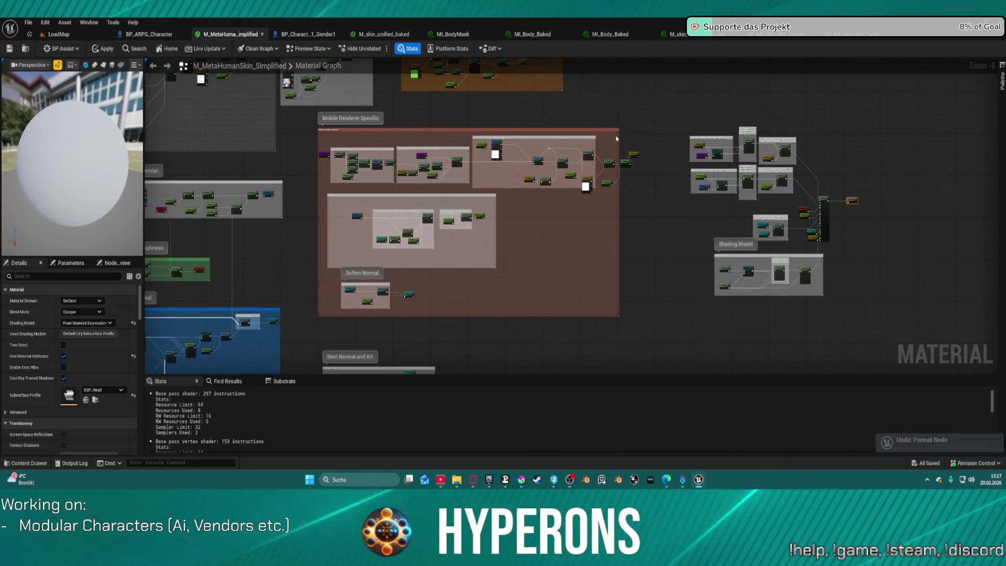
{"action": "middle_click", "coordinate": [223, 35]}
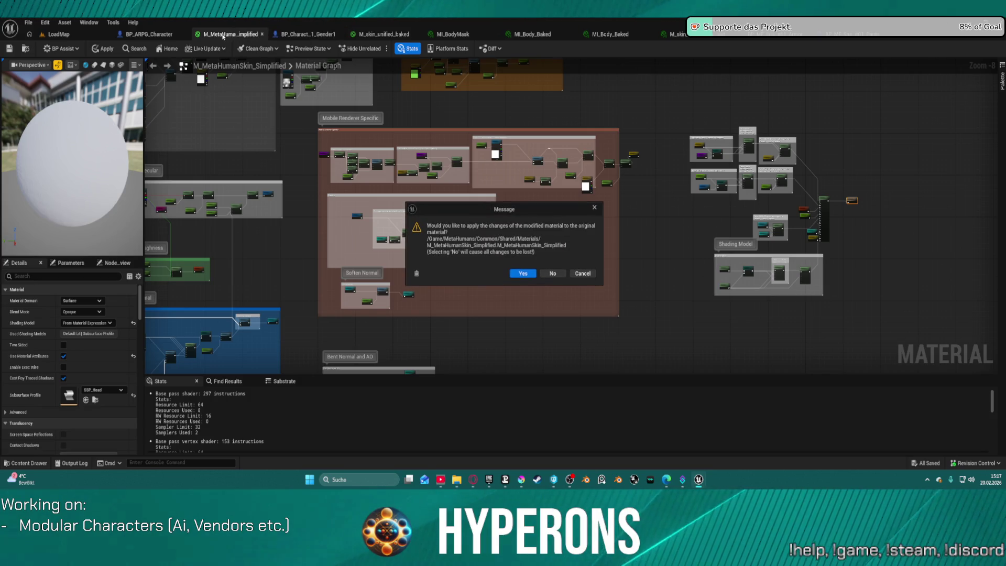
Discard the skin material changes and inspect the Face component's materials in BP_ARPG_Character.
{"action": "left_click", "coordinate": [560, 276]}
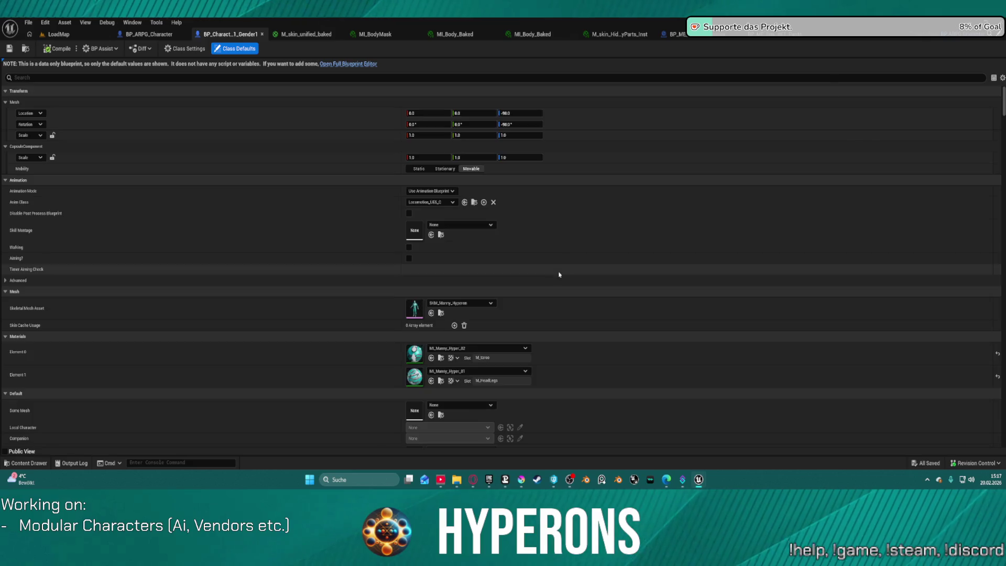
{"action": "left_click", "coordinate": [312, 39]}
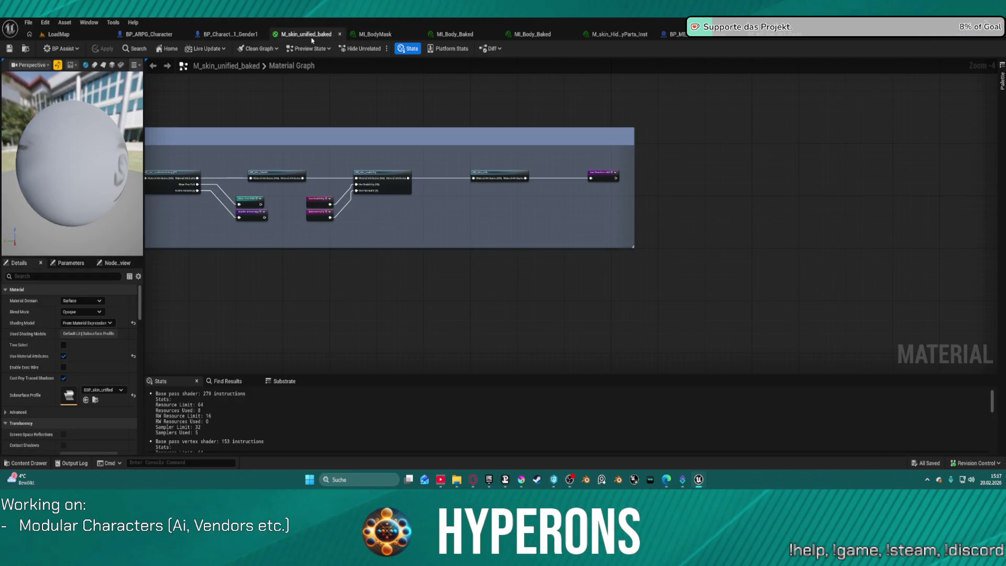
{"action": "left_click", "coordinate": [154, 41]}
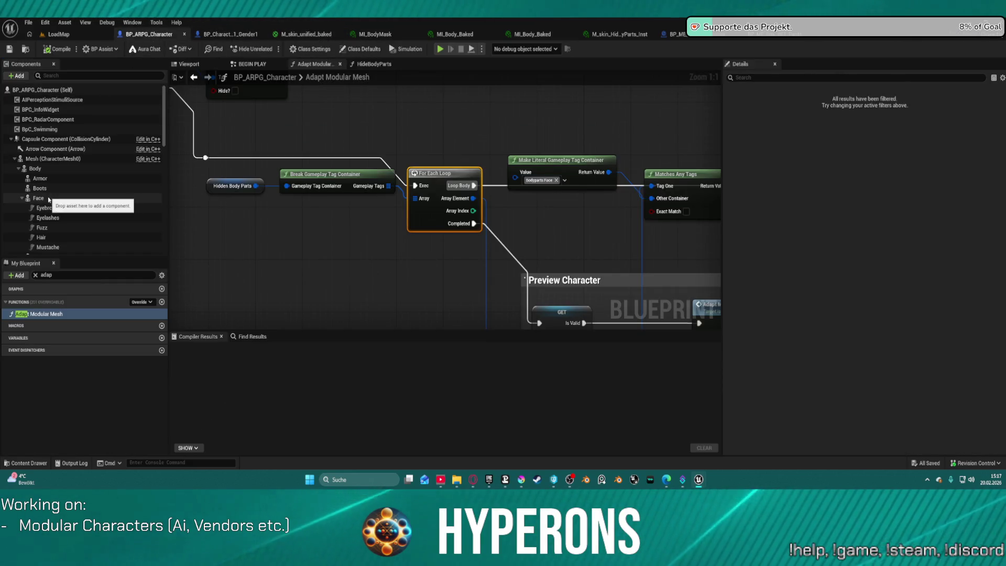
{"action": "left_click", "coordinate": [39, 198]}
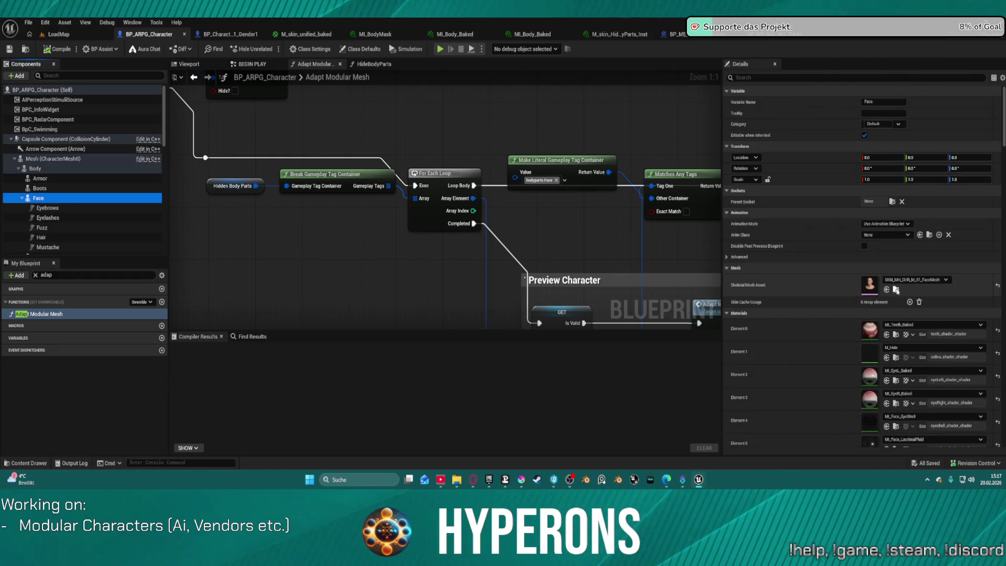
{"action": "scroll", "coordinate": [898, 314], "scroll_direction": "down", "scroll_amount": 5}
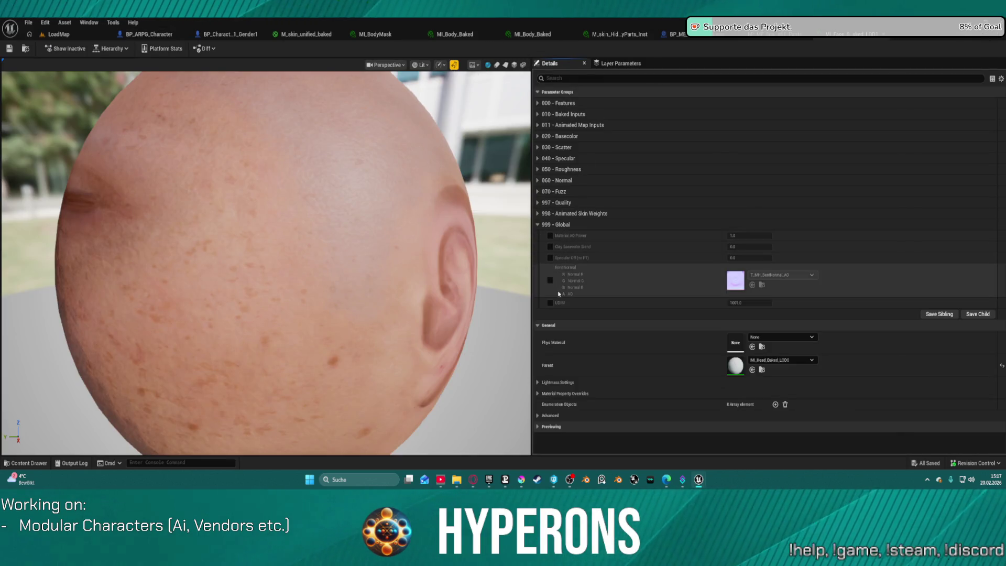
Check MI_Face_Skin_Baked_LOD1's parent chain, leaving its parent unchanged as MI_Head_Baked_LOD0.
{"action": "left_click", "coordinate": [111, 48]}
{"action": "left_click", "coordinate": [133, 73]}
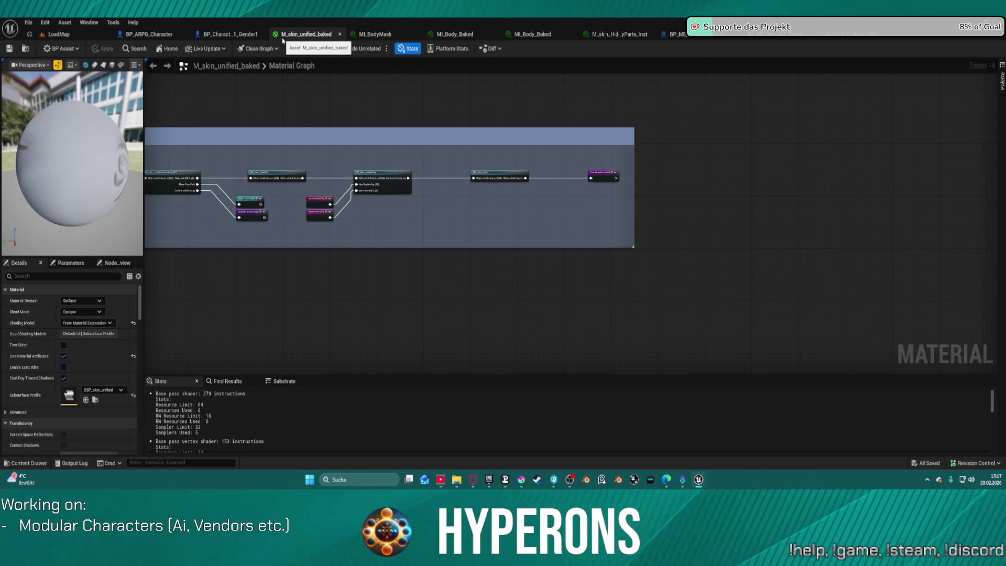
{"action": "left_click", "coordinate": [54, 36]}
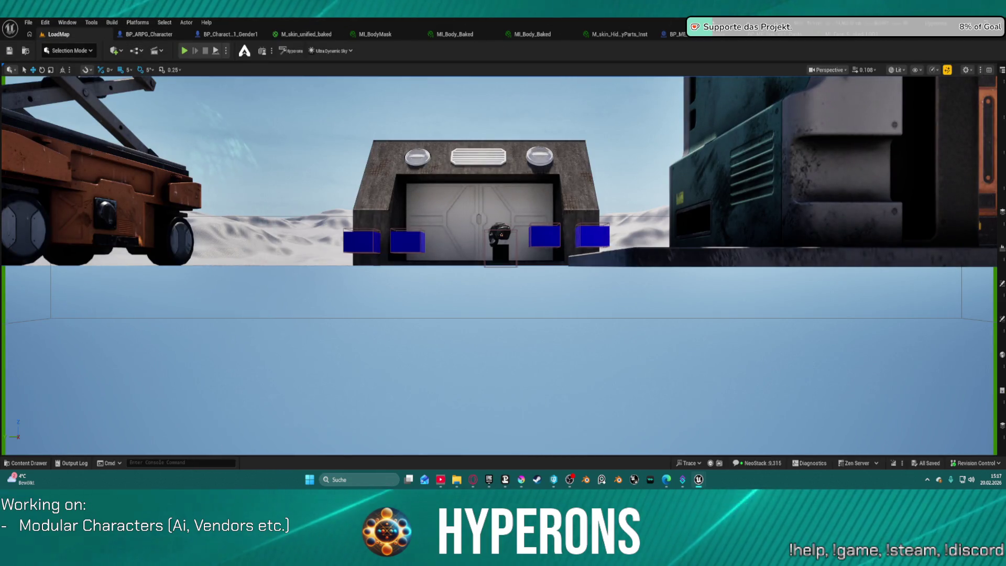
{"action": "left_click", "coordinate": [814, 34]}
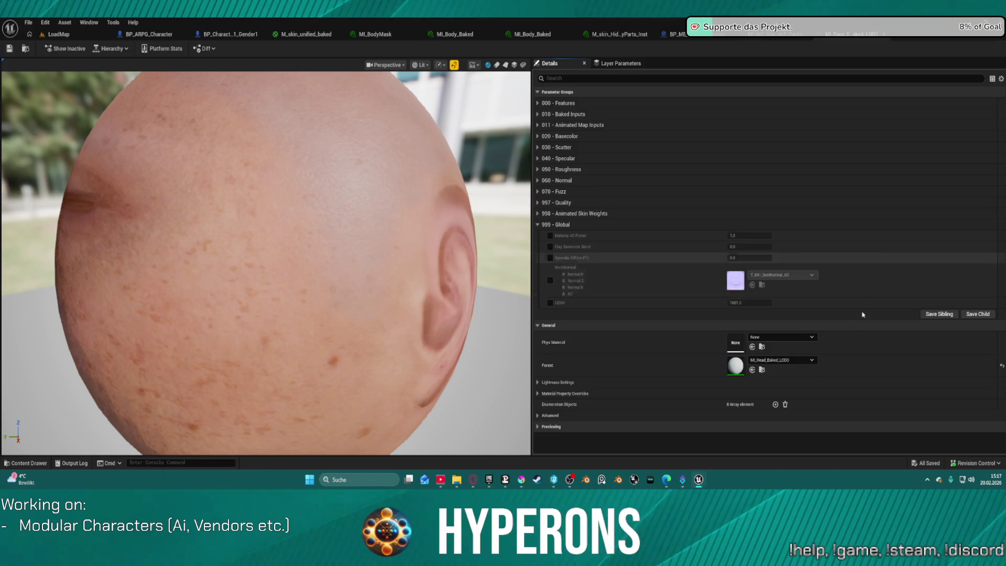
{"action": "left_click", "coordinate": [782, 361]}
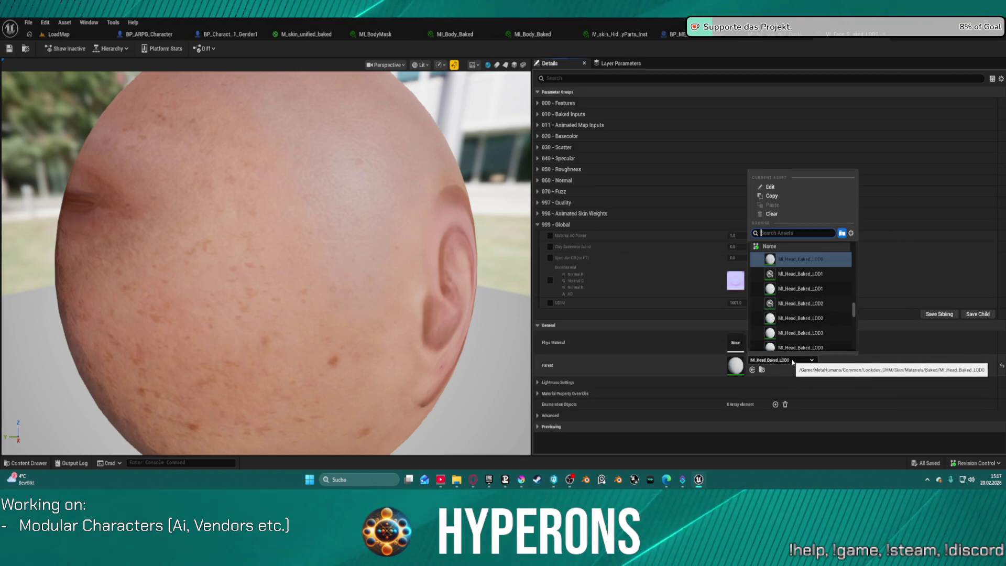
{"action": "scroll", "coordinate": [817, 293], "scroll_direction": "up", "scroll_amount": 3}
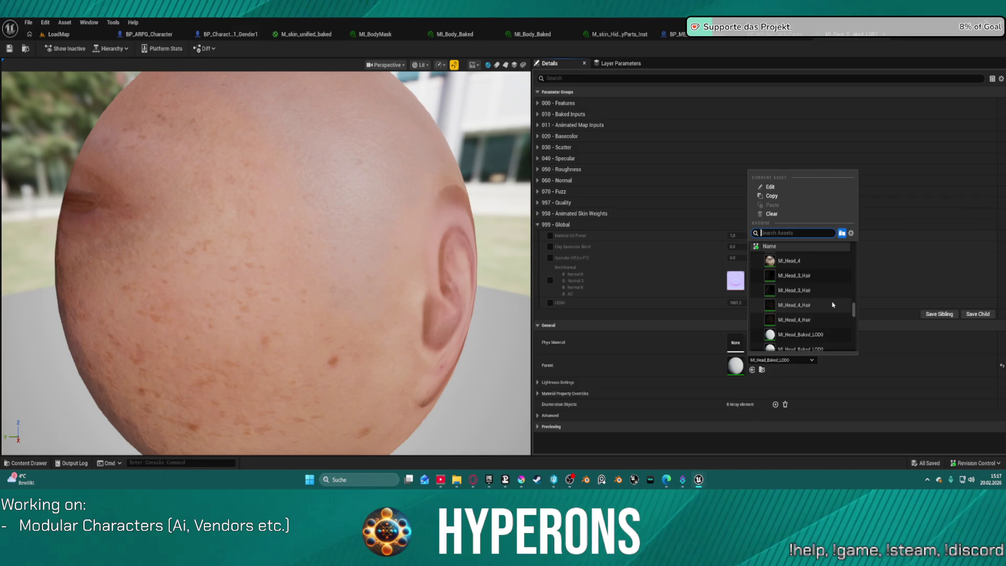
{"action": "key", "text": "Escape"}
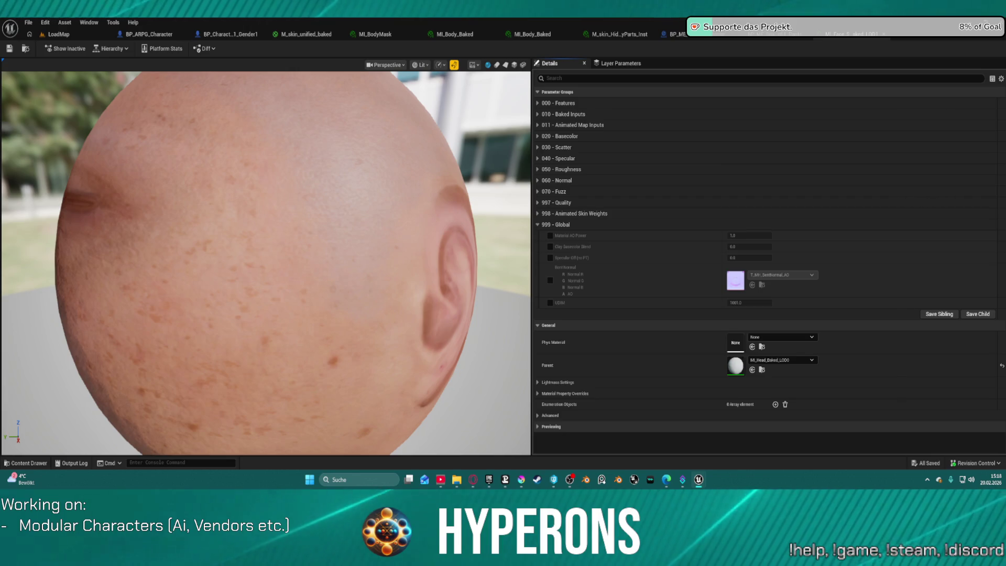
Wire MF_HiddenFace_Parts_Scalar into M_skin_HiddenFaceParts' Opacity Mask, move the body node aside, and apply.
{"action": "left_click", "coordinate": [911, 34]}
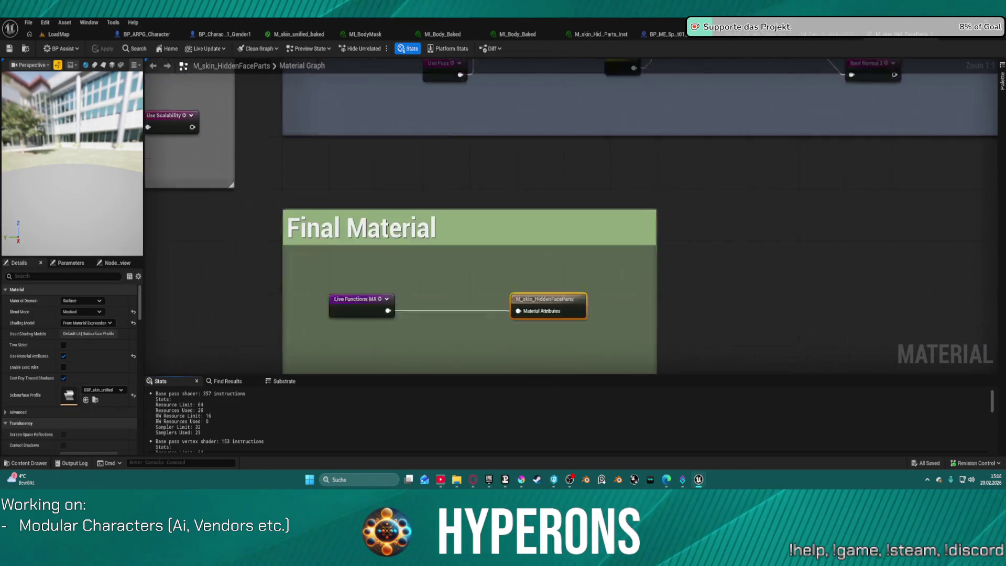
{"action": "scroll", "coordinate": [702, 193], "scroll_direction": "down", "scroll_amount": 6}
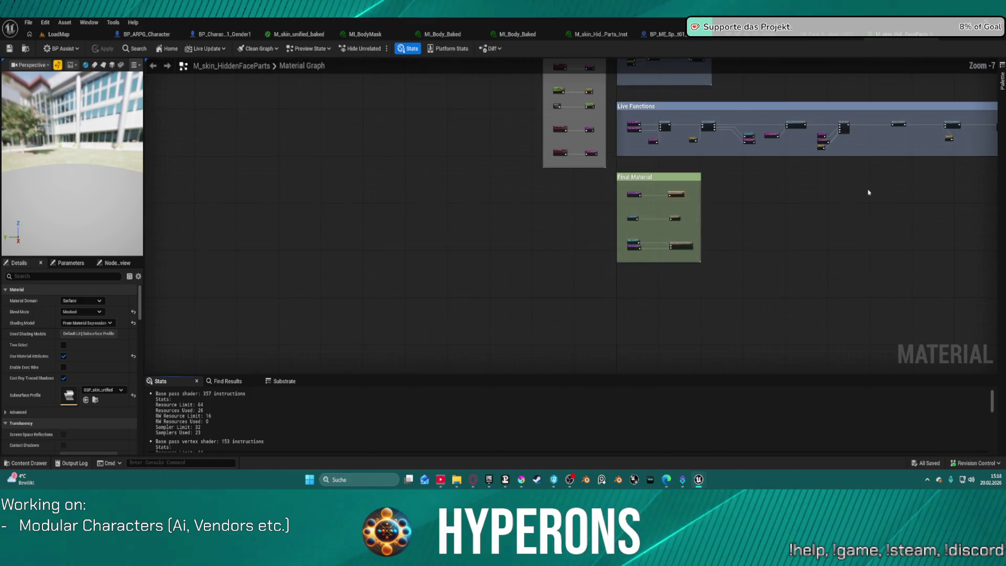
{"action": "scroll", "coordinate": [548, 139], "scroll_direction": "up", "scroll_amount": 4}
{"action": "scroll", "coordinate": [571, 205], "scroll_direction": "up", "scroll_amount": 3}
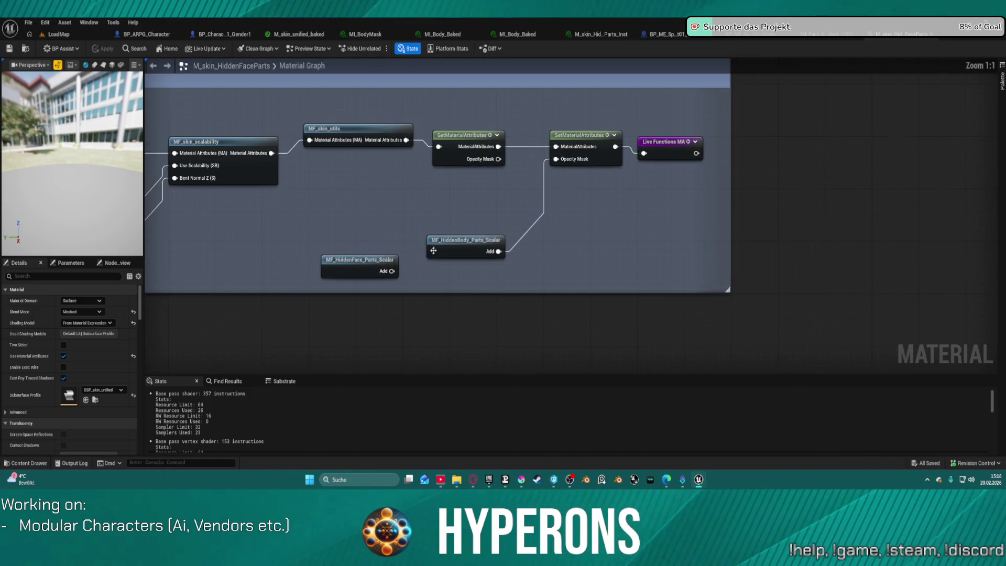
{"action": "mouse_move", "coordinate": [393, 276]}
{"action": "left_mouse_down"}
{"action": "mouse_move", "coordinate": [252, 121]}
{"action": "mouse_move", "coordinate": [550, 173]}
{"action": "mouse_move", "coordinate": [555, 159]}
{"action": "left_mouse_up"}
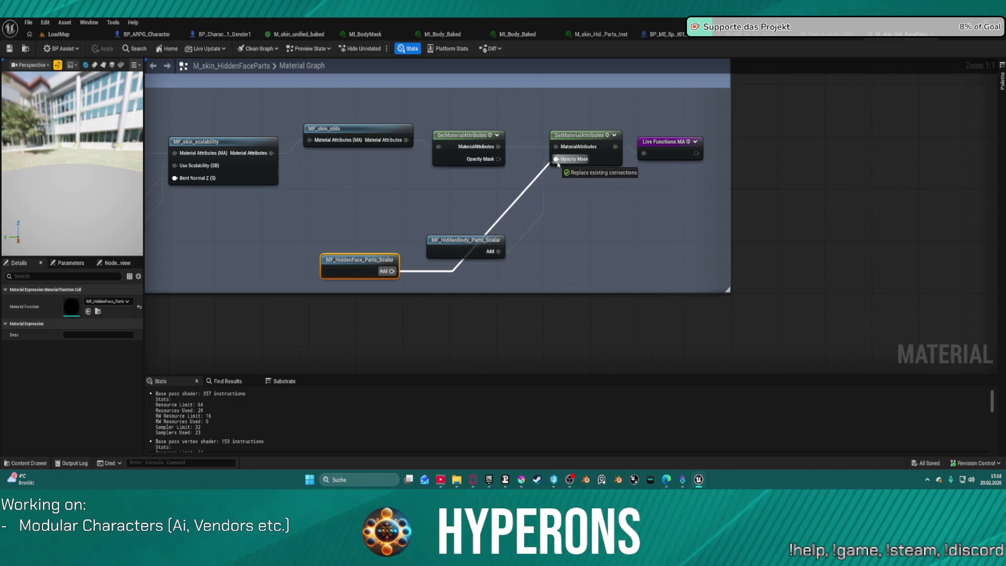
{"action": "left_click_drag", "start_coordinate": [466, 239], "coordinate": [396, 194]}
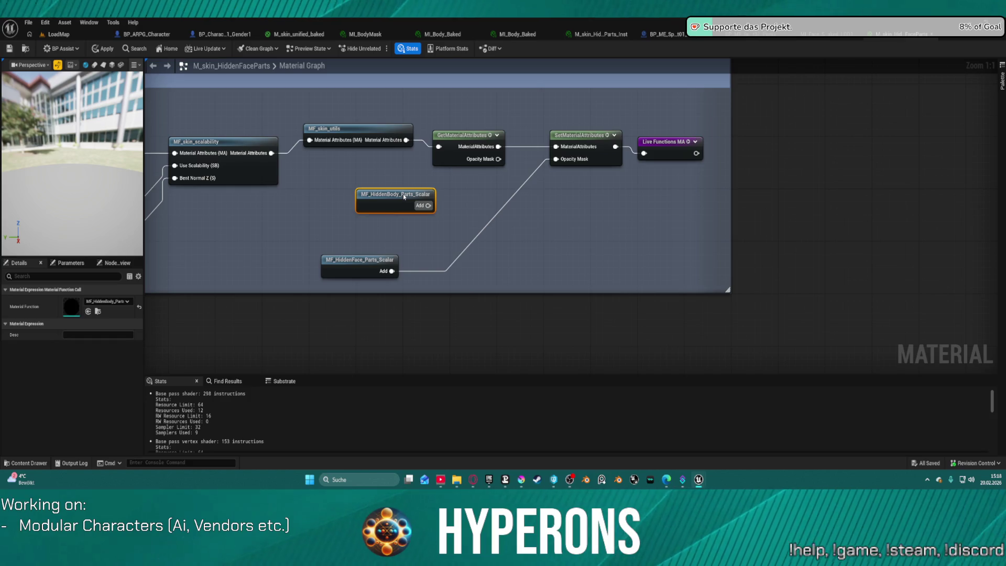
{"action": "left_click", "coordinate": [103, 48]}
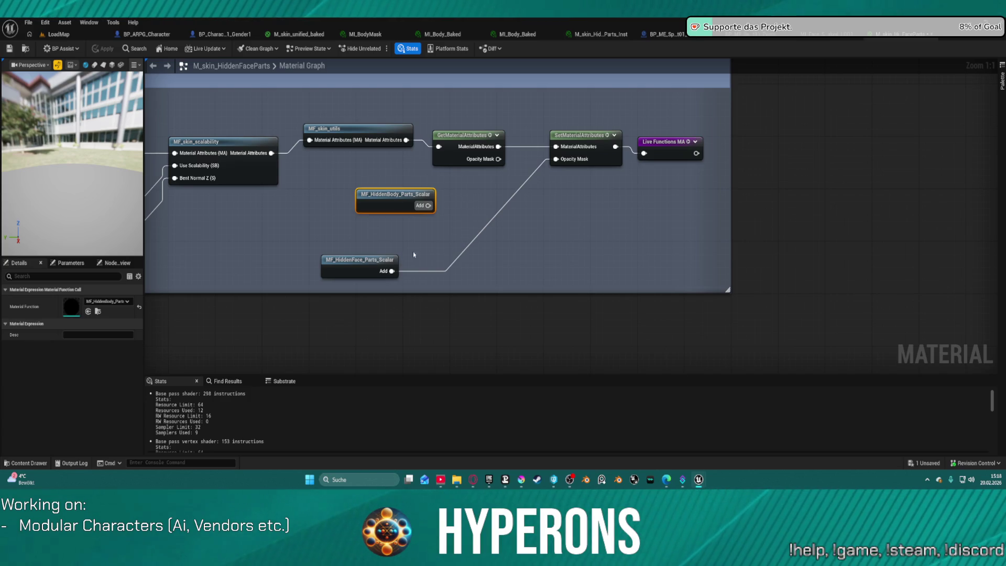
{"action": "left_click", "coordinate": [827, 39]}
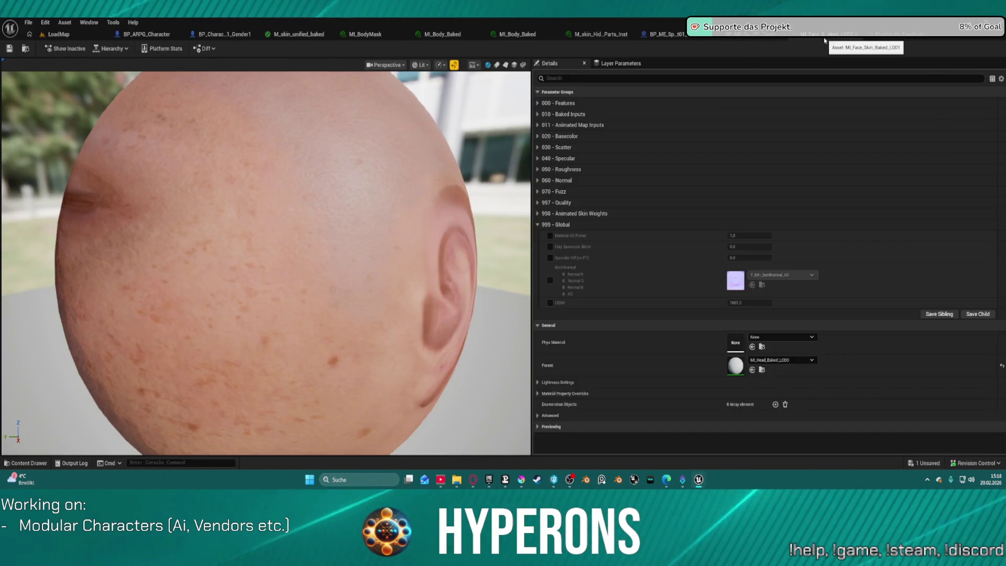
Reparent the face skin instance to M_skin_HiddenFaceParts, found by searching 'hidden'.
{"action": "left_click", "coordinate": [781, 359]}
{"action": "type", "text": "hidden"}
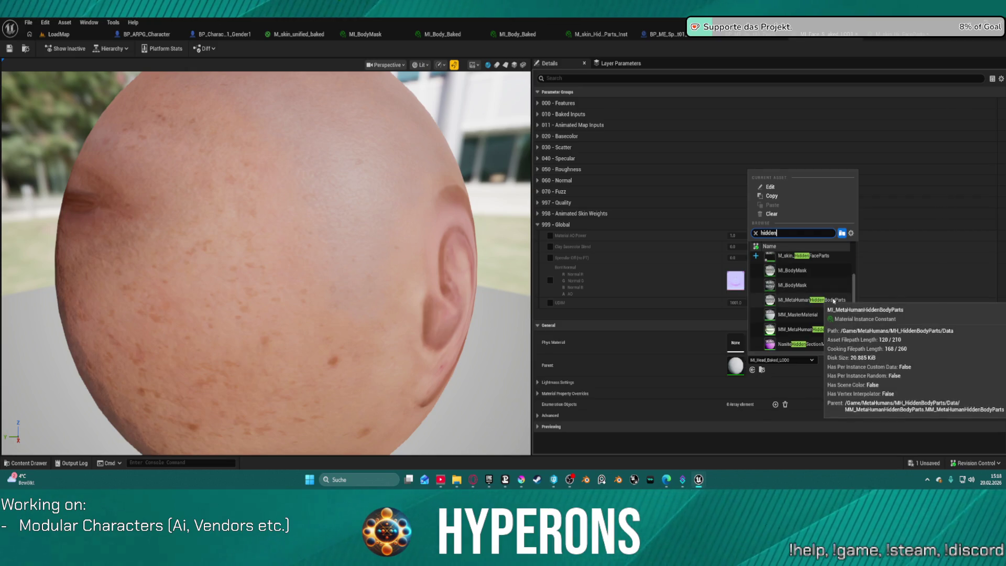
{"action": "left_click", "coordinate": [811, 256]}
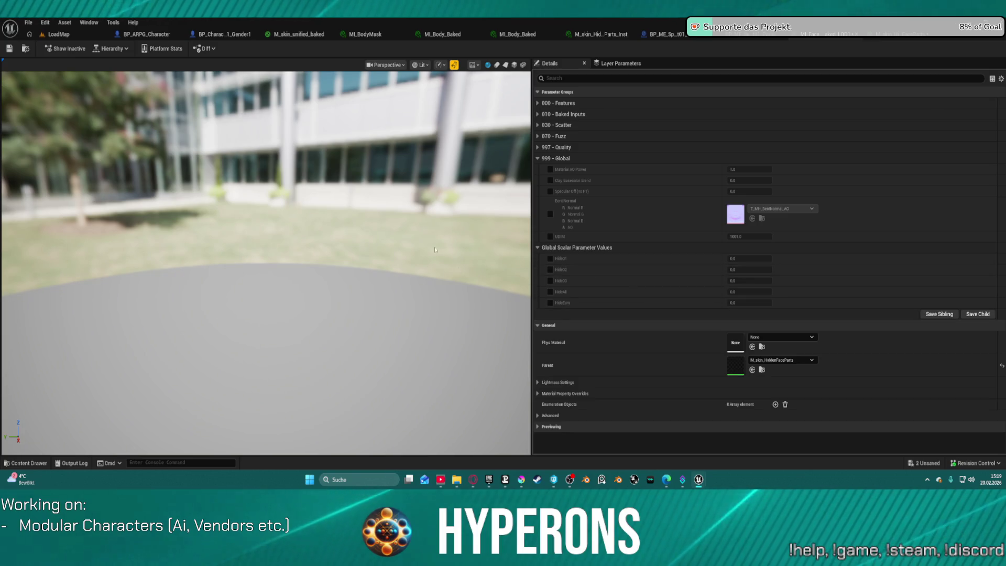
Enable the Hide01, Hide02, Hide03, HideAll and HideEars overrides, setting HideEars to 1.0.
{"action": "left_click", "coordinate": [549, 259]}
{"action": "left_click", "coordinate": [549, 269]}
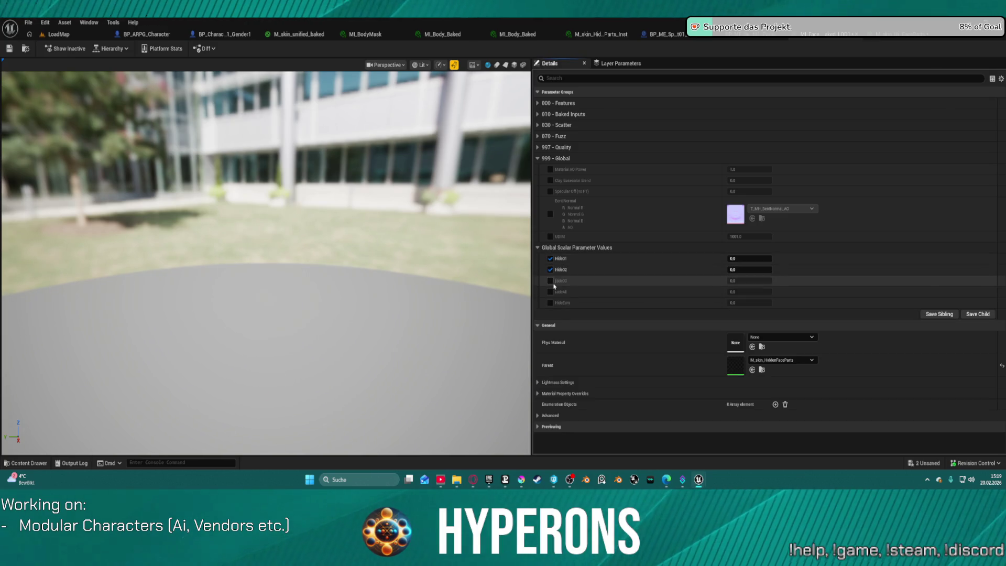
{"action": "left_click", "coordinate": [550, 280]}
{"action": "left_click", "coordinate": [550, 291]}
{"action": "left_click", "coordinate": [550, 302]}
{"action": "left_click_drag", "start_coordinate": [733, 302], "coordinate": [743, 302]}
Set the HideAll, Hide03, Hide02 and Hide01 values to 1.0.
{"action": "left_click", "coordinate": [744, 292]}
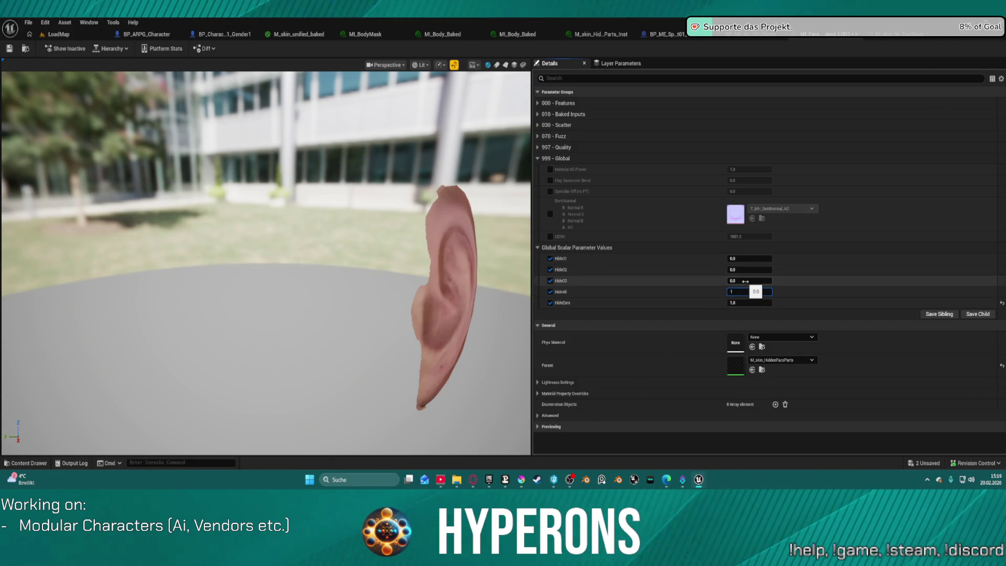
{"action": "left_click", "coordinate": [744, 281]}
{"action": "type", "text": "1"}
{"action": "left_click", "coordinate": [744, 269]}
{"action": "type", "text": "1"}
{"action": "left_click", "coordinate": [743, 258]}
{"action": "type", "text": "1"}
{"action": "key", "text": "Return"}
Orbit the head preview to check the result, then save the face skin material instance.
{"action": "mouse_move", "coordinate": [352, 265]}
{"action": "left_mouse_down"}
{"action": "mouse_move", "coordinate": [366, 265]}
{"action": "mouse_move", "coordinate": [199, 247]}
{"action": "mouse_move", "coordinate": [277, 272]}
{"action": "left_mouse_up"}
{"action": "scroll", "coordinate": [309, 285], "scroll_direction": "down", "scroll_amount": 3}
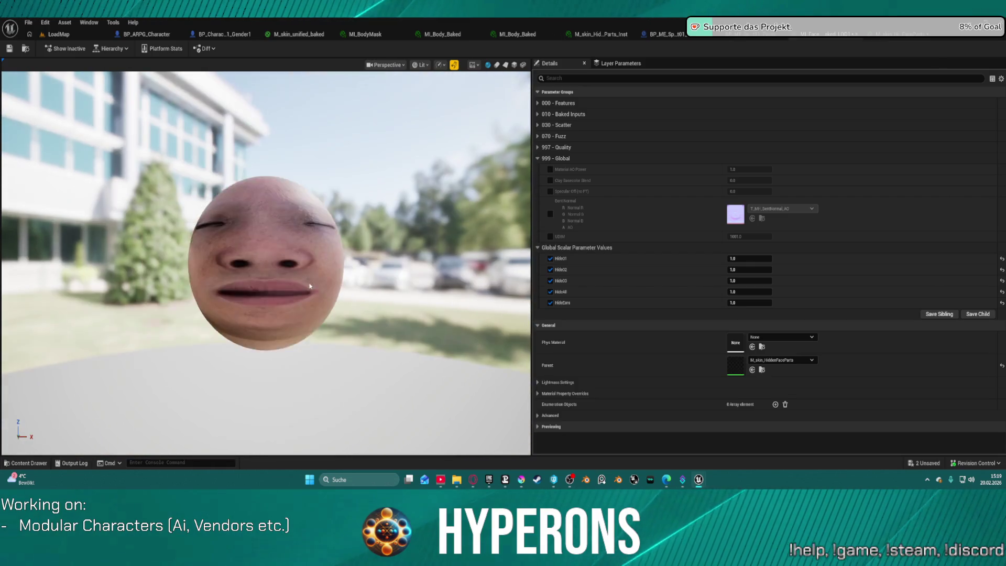
{"action": "left_click", "coordinate": [9, 48]}
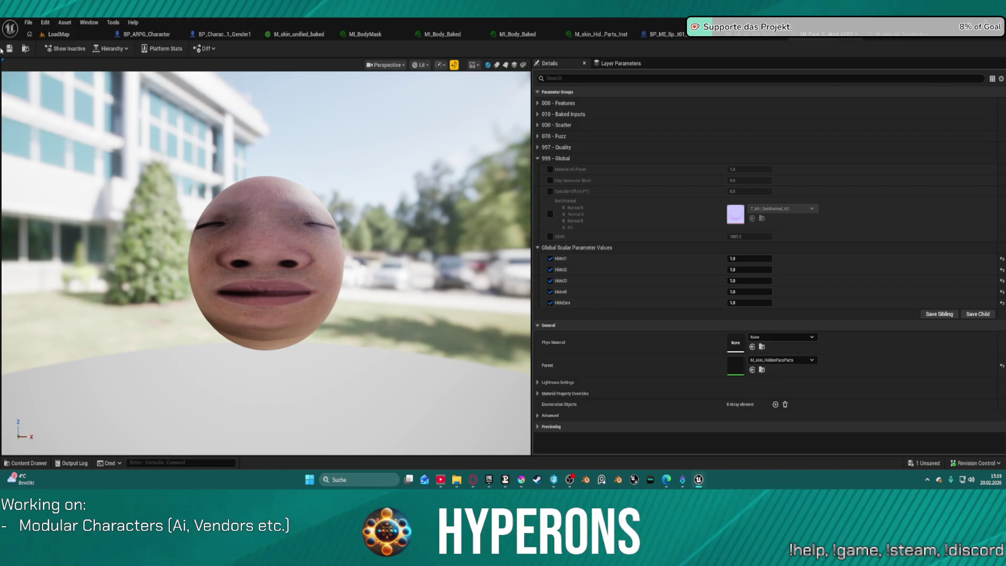
{"action": "left_click", "coordinate": [73, 35]}
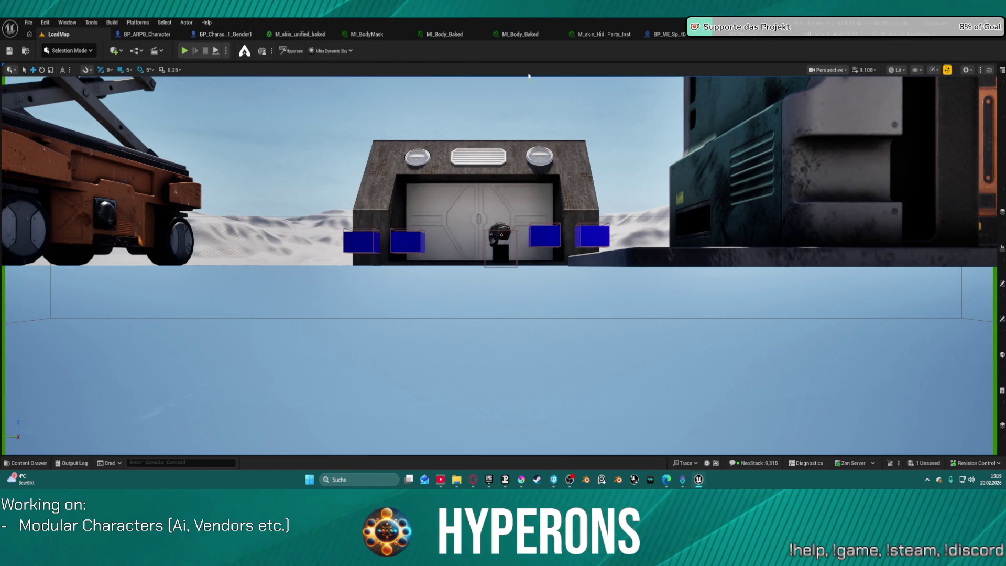
Save all changes, then close the BP_ARPG_Character, Gender1, armor and pants Blueprints.
{"action": "key", "text": "ctrl+s"}
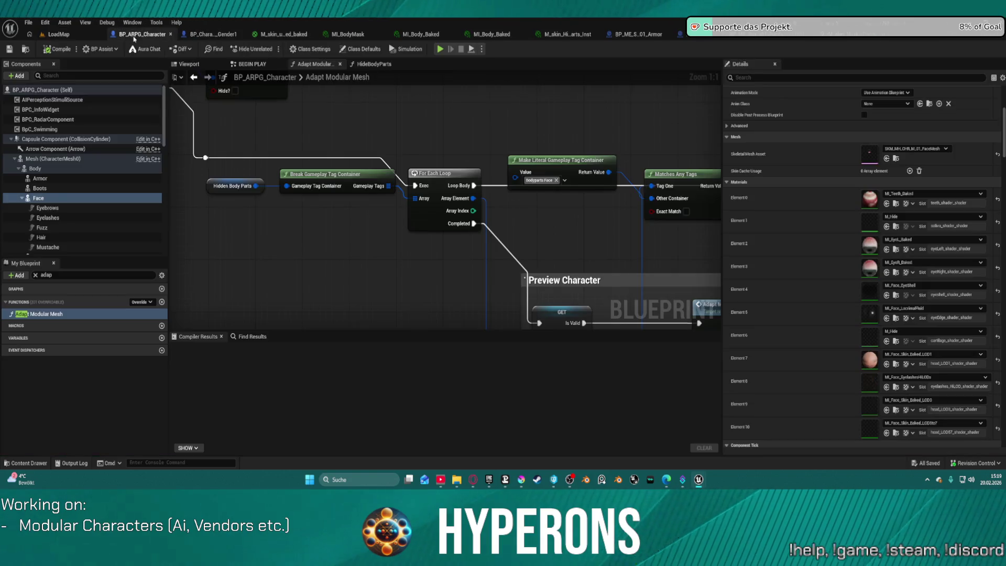
{"action": "left_click", "coordinate": [147, 34]}
{"action": "scroll", "coordinate": [486, 180], "scroll_direction": "down", "scroll_amount": 4}
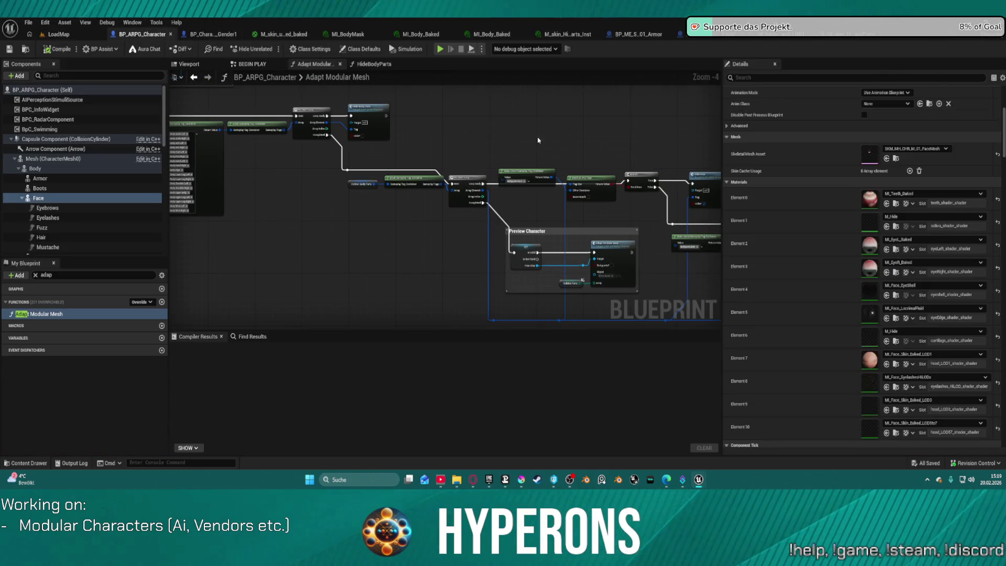
{"action": "left_click", "coordinate": [538, 140]}
{"action": "scroll", "coordinate": [532, 164], "scroll_direction": "down", "scroll_amount": 5}
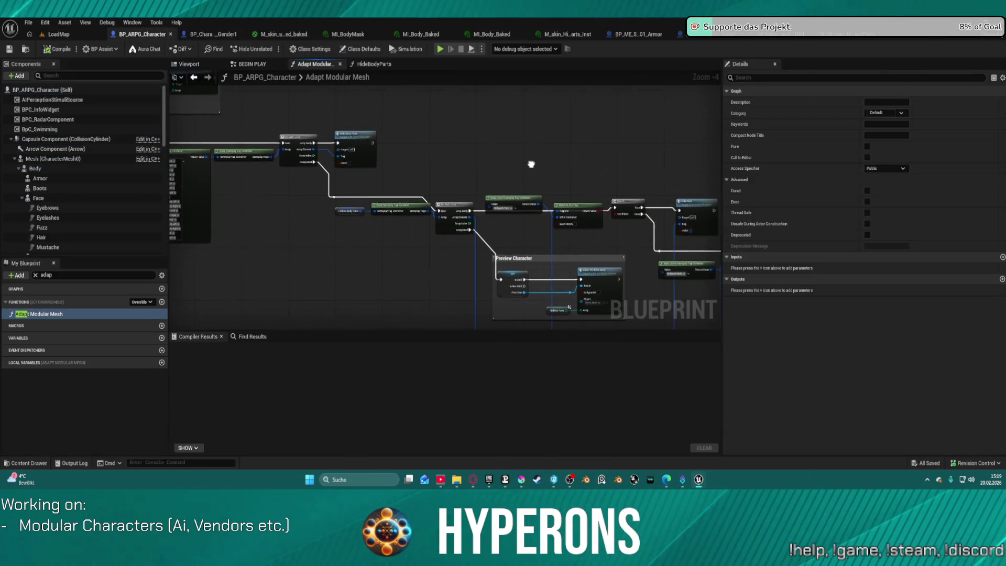
{"action": "left_click", "coordinate": [170, 34]}
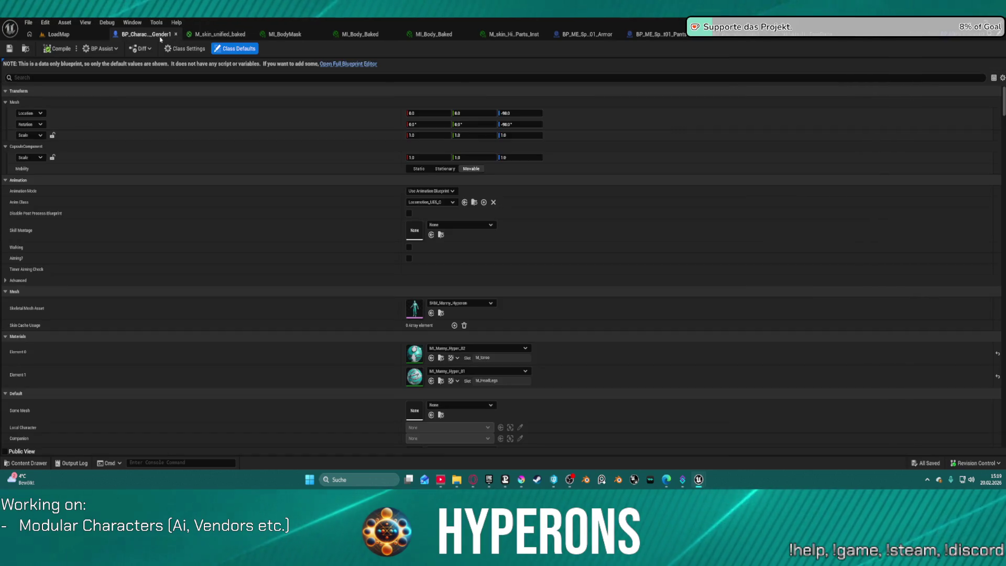
{"action": "left_click", "coordinate": [168, 34]}
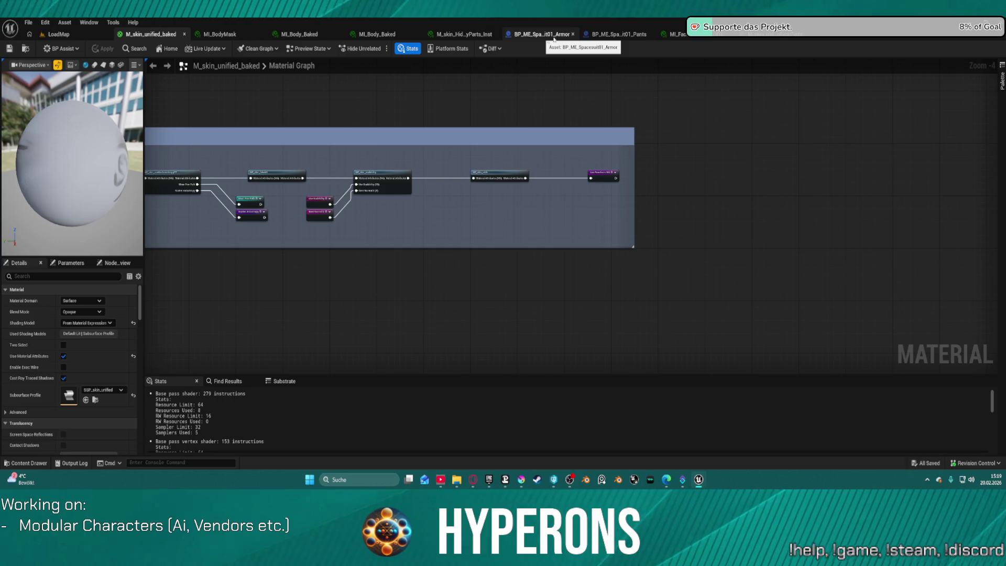
{"action": "middle_click", "coordinate": [554, 35]}
{"action": "middle_click", "coordinate": [548, 35]}
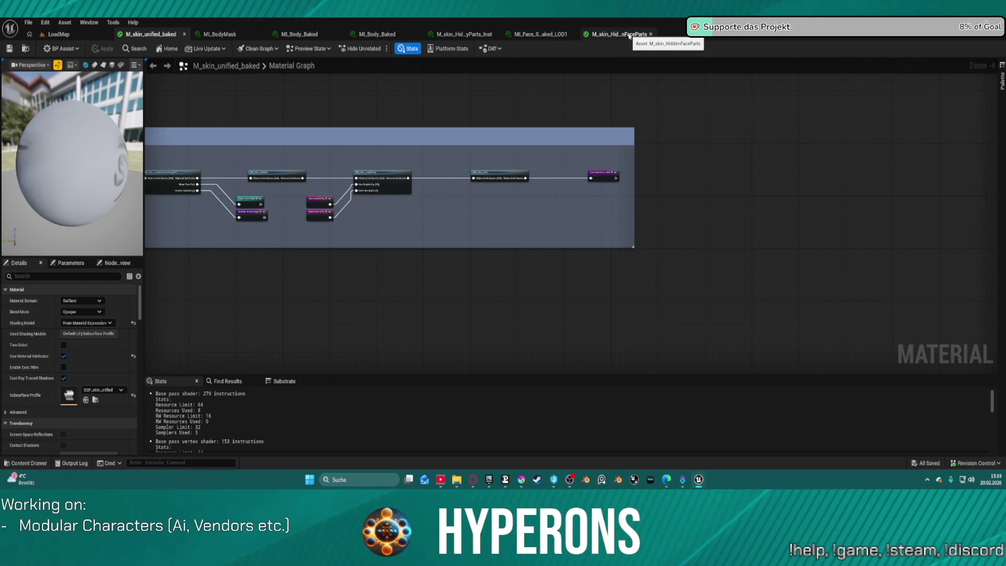
Pan across the open graph to review its earlier and final nodes.
{"action": "scroll", "coordinate": [295, 175], "scroll_direction": "up", "scroll_amount": 3}
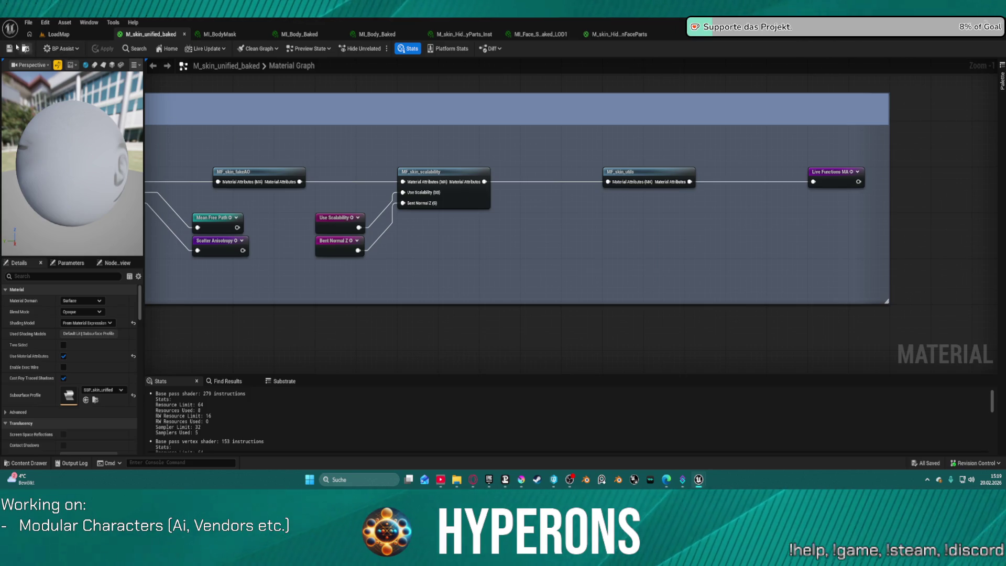
{"action": "left_click_drag", "start_coordinate": [213, 144], "coordinate": [603, 144]}
{"action": "scroll", "coordinate": [225, 427], "scroll_direction": "down", "scroll_amount": 2}
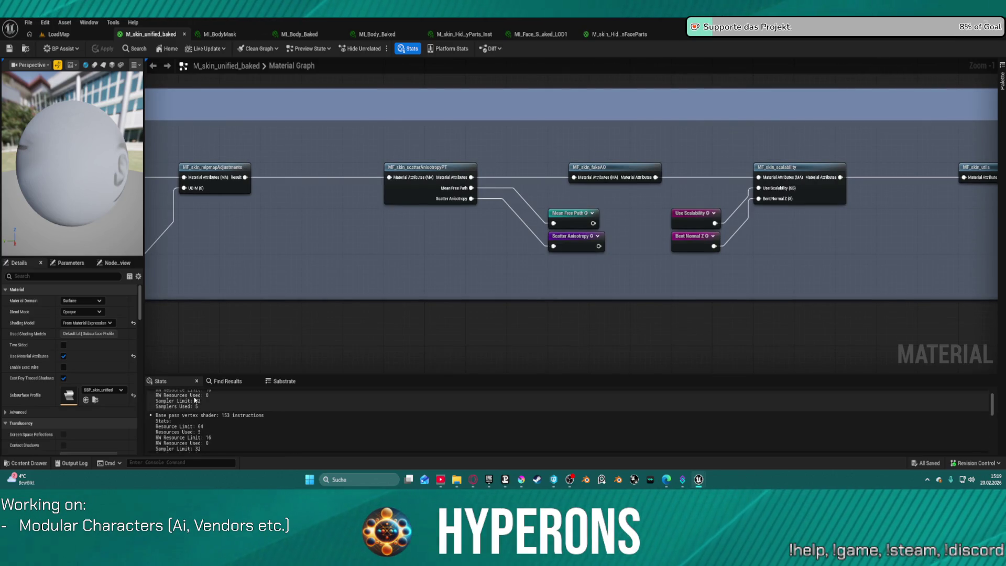
{"action": "mouse_move", "coordinate": [923, 195]}
{"action": "left_mouse_down"}
{"action": "mouse_move", "coordinate": [542, 206]}
{"action": "mouse_move", "coordinate": [587, 205]}
{"action": "left_mouse_up"}
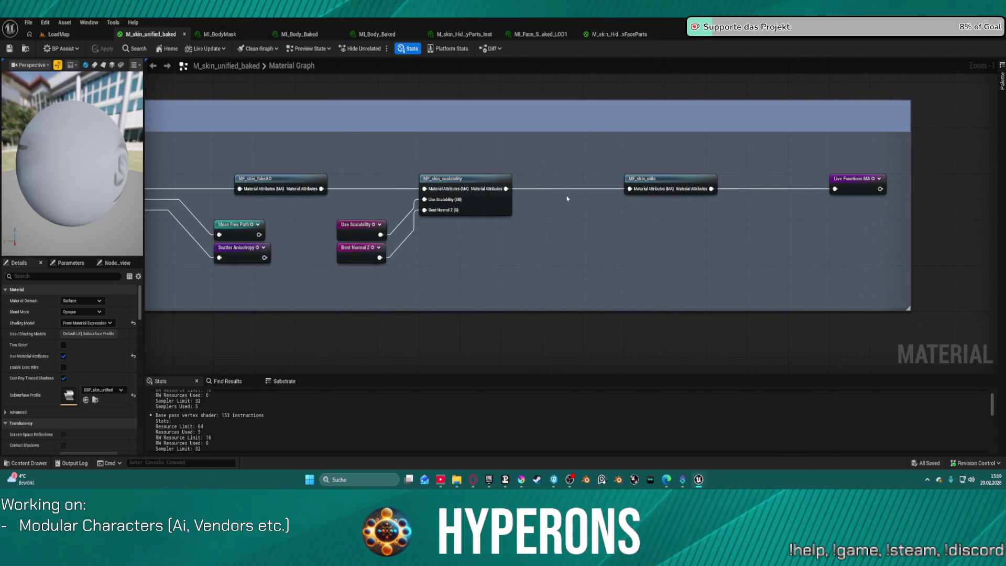
Close the remaining material editors, including MI_Body_Baked and MI_BodyMask, and view the LoadMap level.
{"action": "middle_click", "coordinate": [142, 34]}
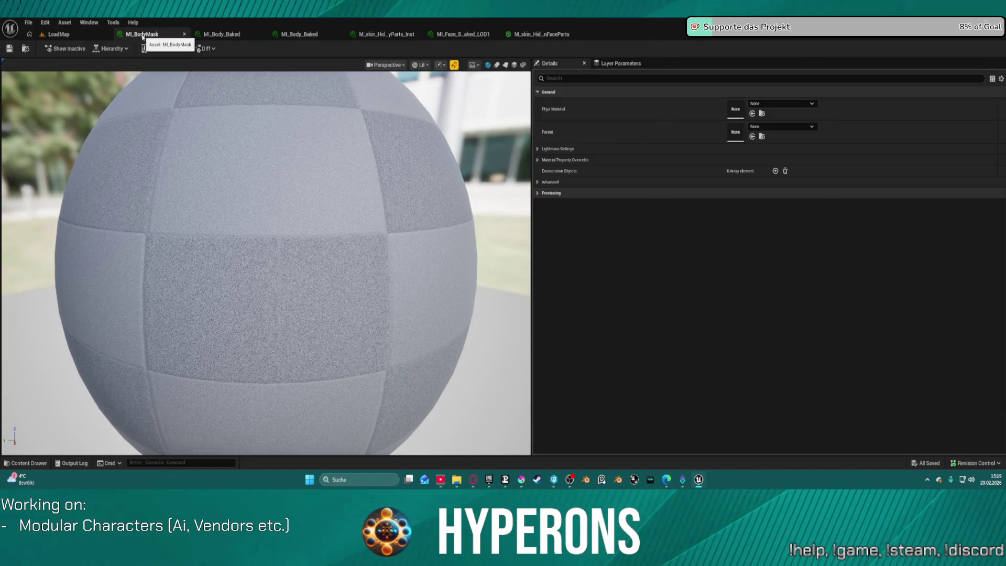
{"action": "middle_click", "coordinate": [538, 34]}
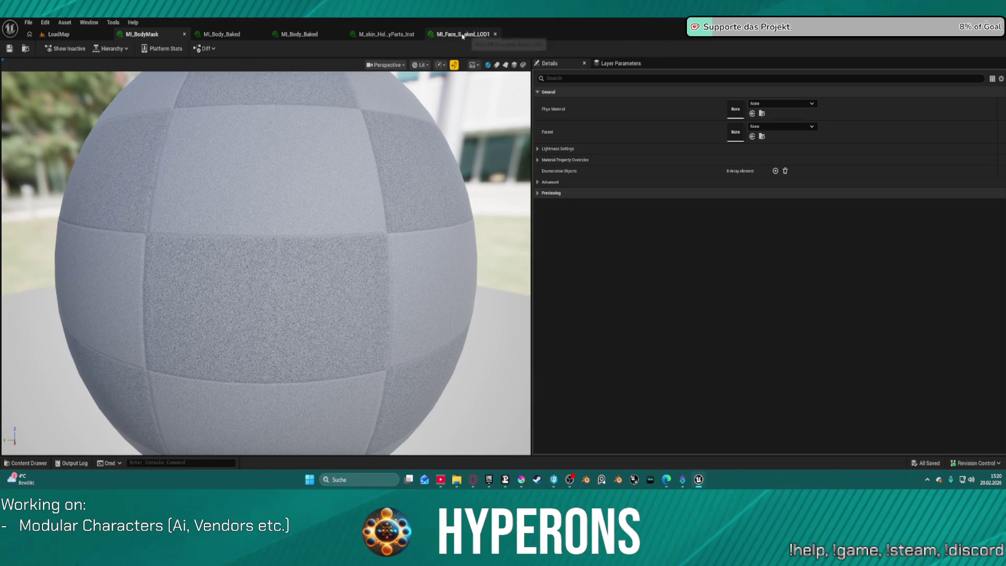
{"action": "middle_click", "coordinate": [440, 35]}
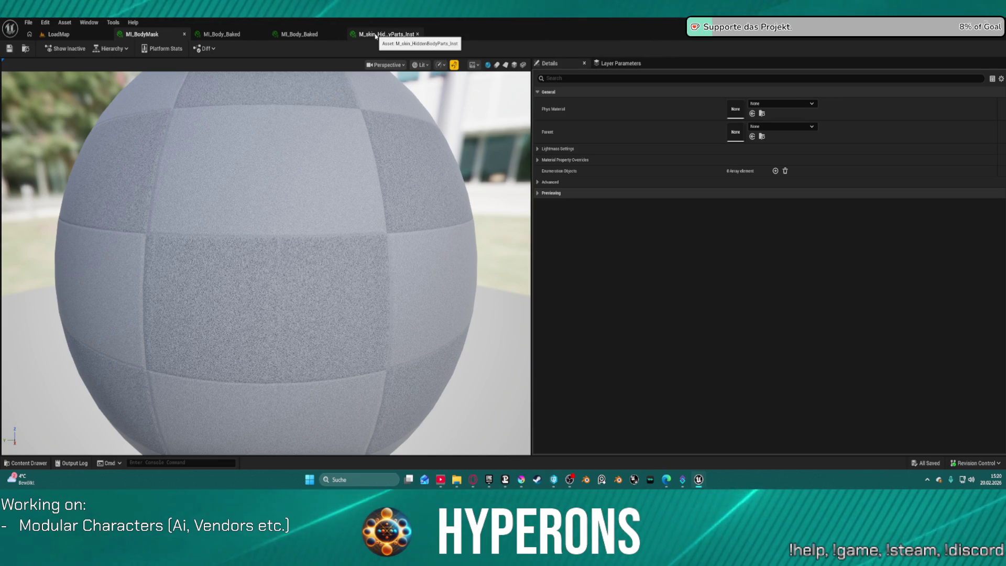
{"action": "middle_click", "coordinate": [375, 34]}
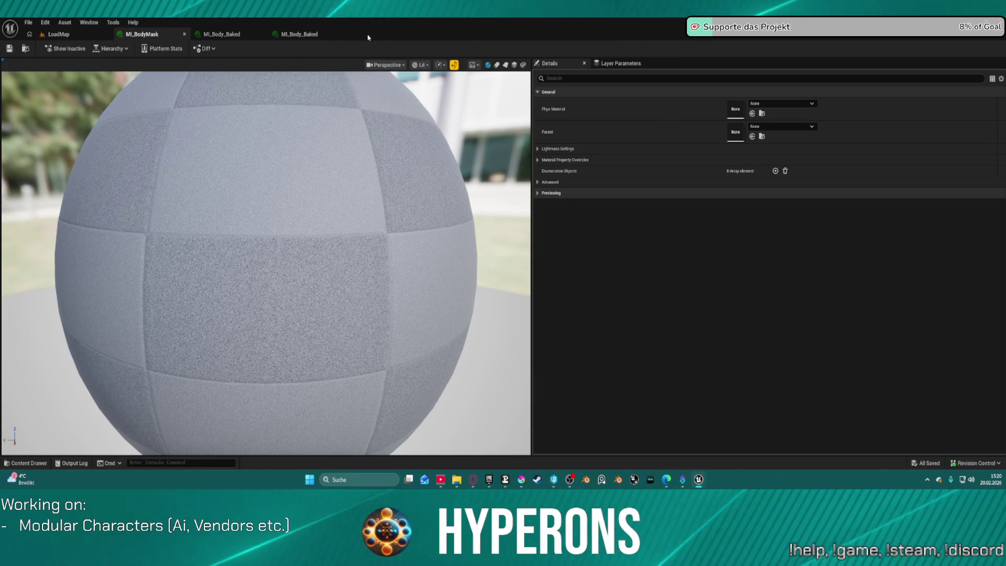
{"action": "middle_click", "coordinate": [228, 38]}
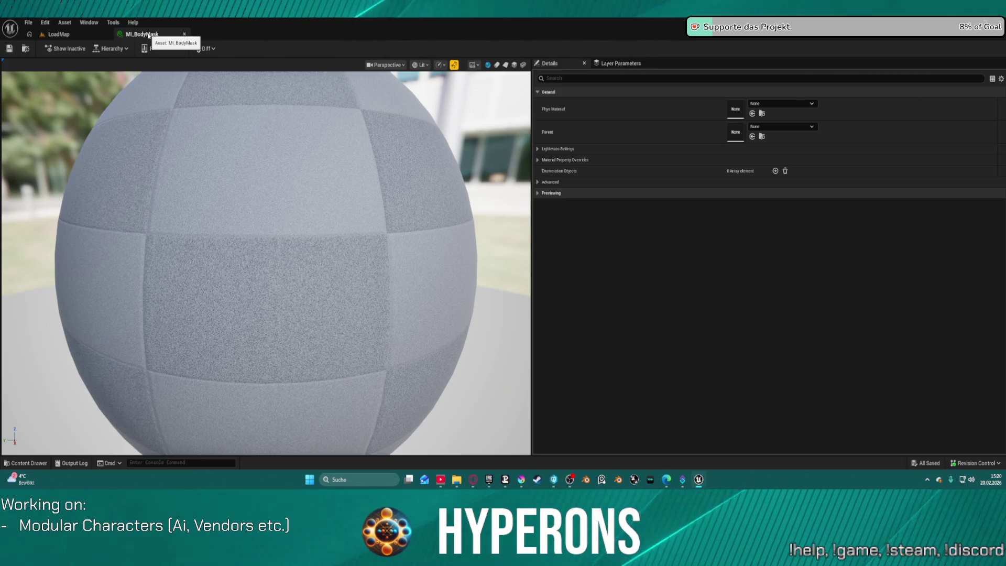
{"action": "middle_click", "coordinate": [136, 35]}
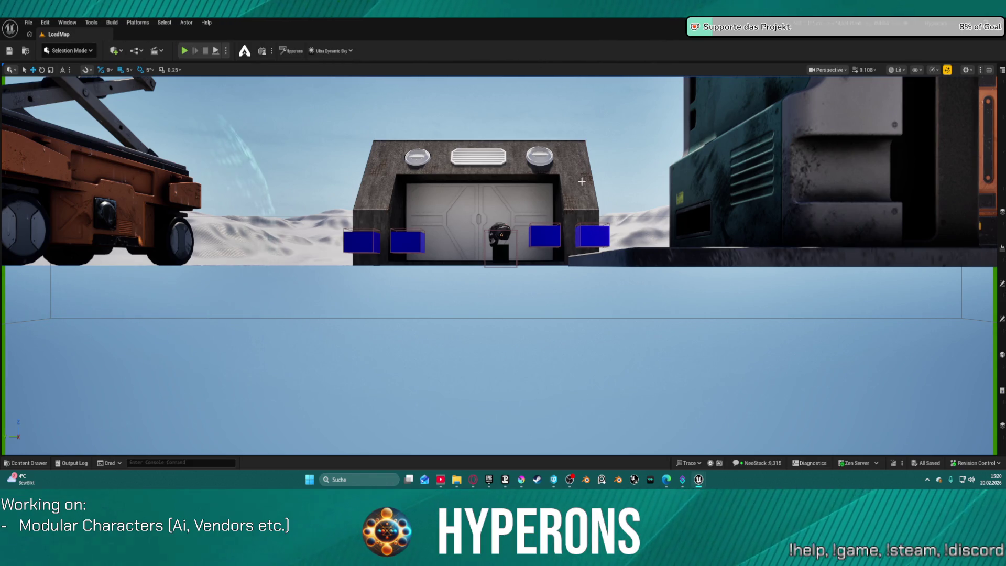
{"action": "left_click_drag", "start_coordinate": [564, 234], "coordinate": [189, 76]}
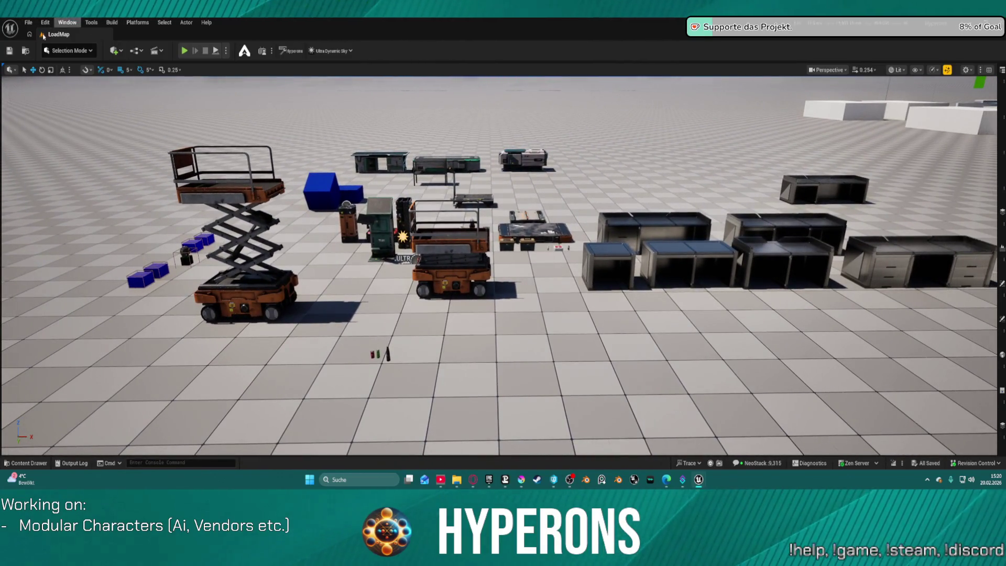
Load the DEV_CharacterPreview level from File's recent levels list.
{"action": "left_click", "coordinate": [28, 22]}
{"action": "mouse_move", "coordinate": [79, 82]}
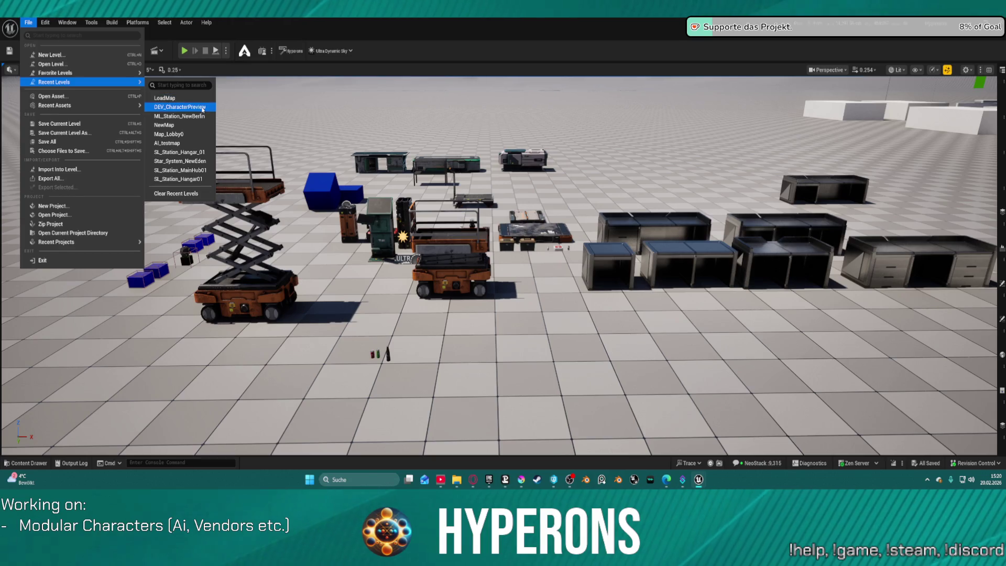
{"action": "left_click", "coordinate": [203, 108]}
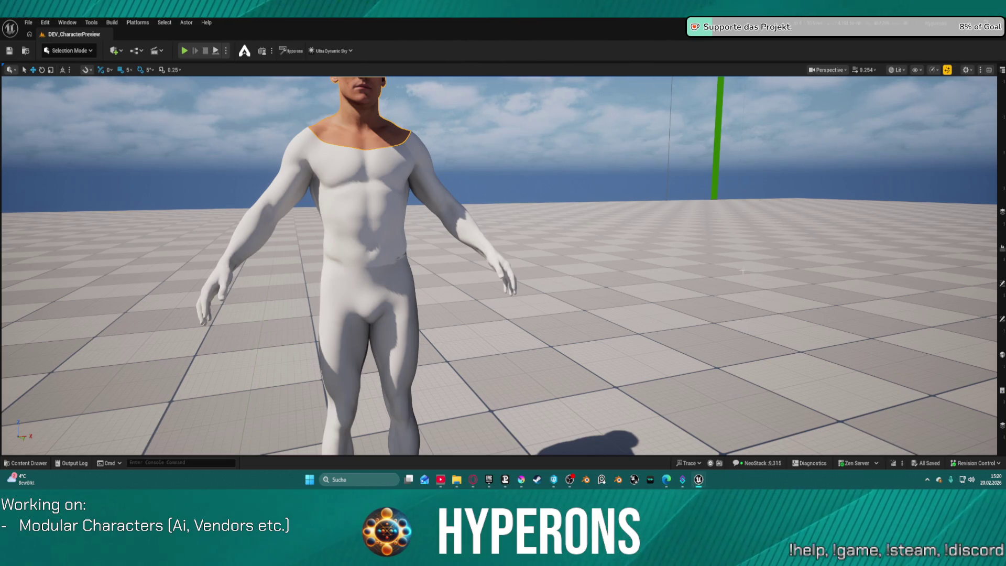
Select the face mesh actor and assign MID_M_skin_HiddenFace to its Element 7 material slot.
{"action": "key", "text": "F11"}
{"action": "left_click", "coordinate": [601, 68]}
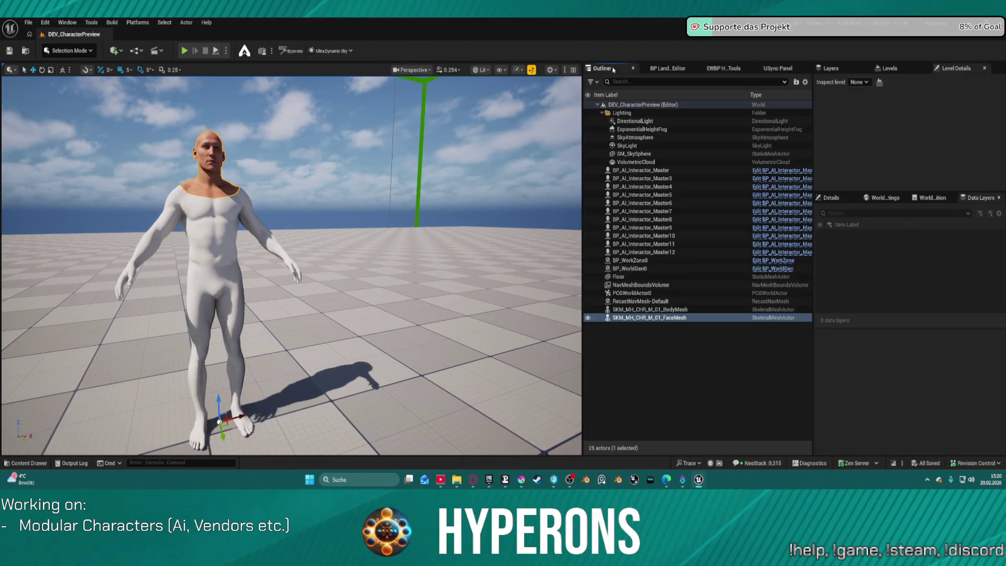
{"action": "left_click", "coordinate": [666, 318]}
{"action": "left_click", "coordinate": [837, 199]}
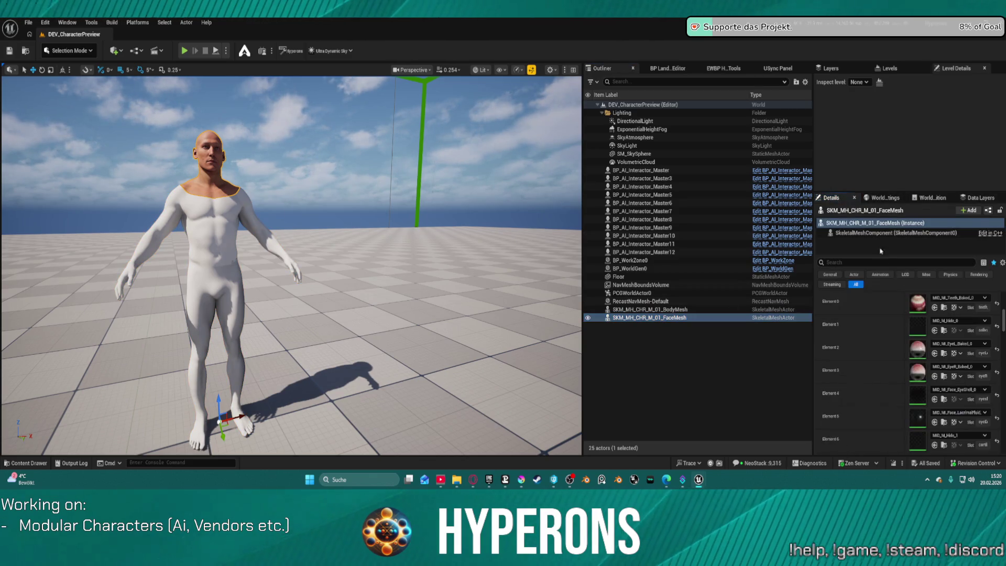
{"action": "scroll", "coordinate": [912, 368], "scroll_direction": "down", "scroll_amount": 5}
{"action": "scroll", "coordinate": [912, 369], "scroll_direction": "down", "scroll_amount": 1}
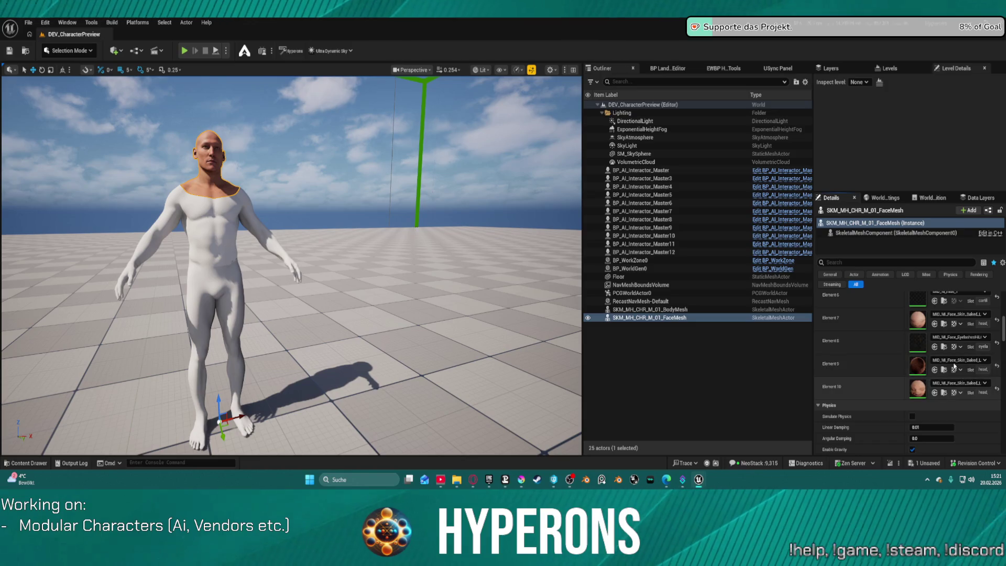
{"action": "left_click", "coordinate": [934, 323]}
{"action": "key", "text": "f"}
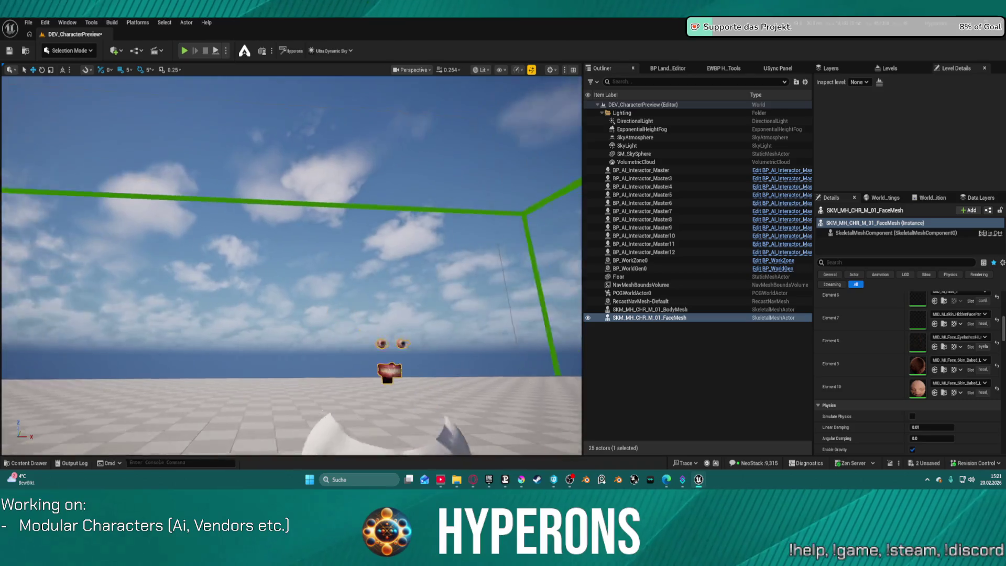
Frame the FaceMesh in the viewport and close the M_skin_Hid_Parts_Inst editor tab.
{"action": "key", "text": "f"}
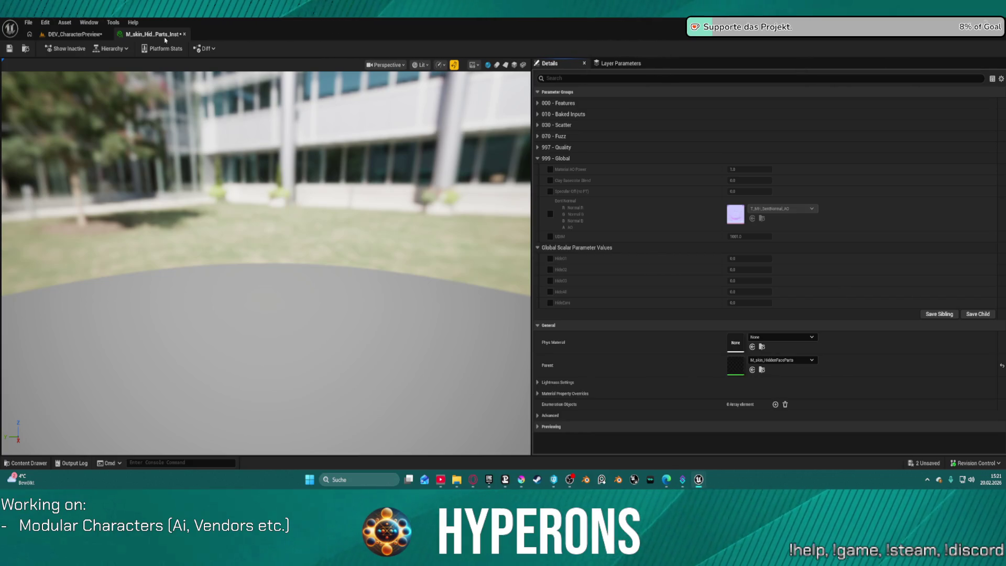
{"action": "middle_click", "coordinate": [164, 36]}
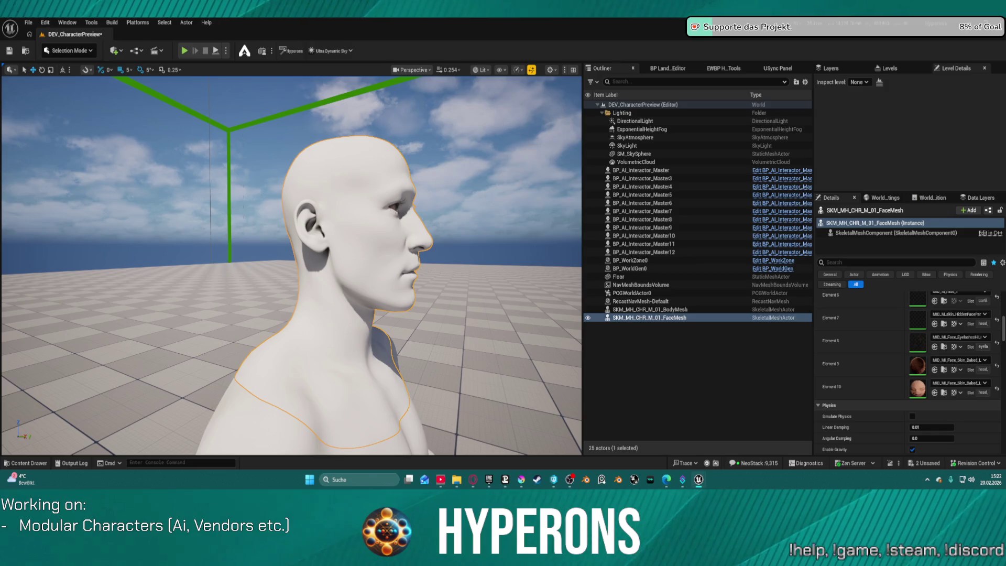
Orbit and focus the viewport around the character's head, neck and chest seam.
{"action": "left_click_drag", "start_coordinate": [471, 237], "coordinate": [325, 240]}
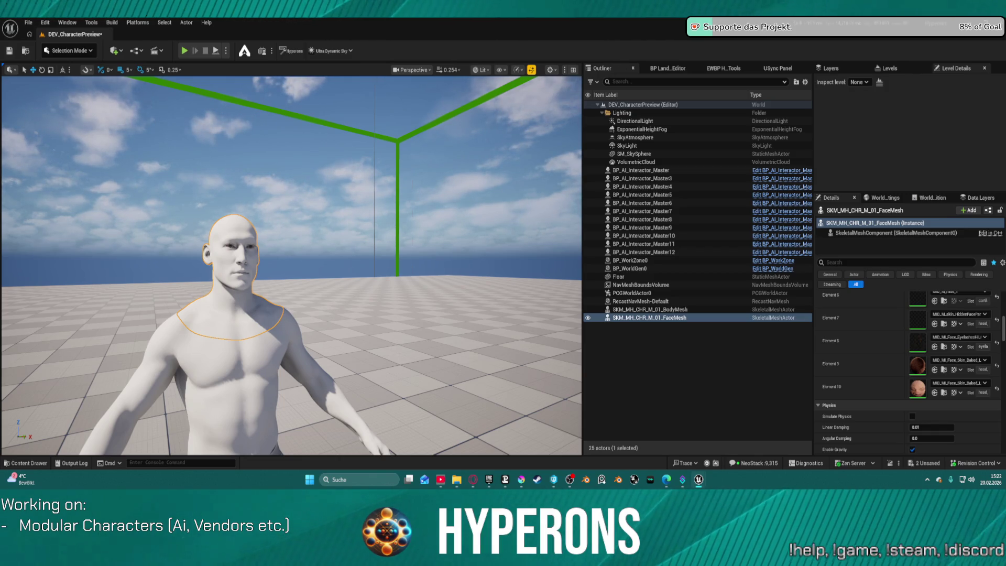
{"action": "key", "text": "f"}
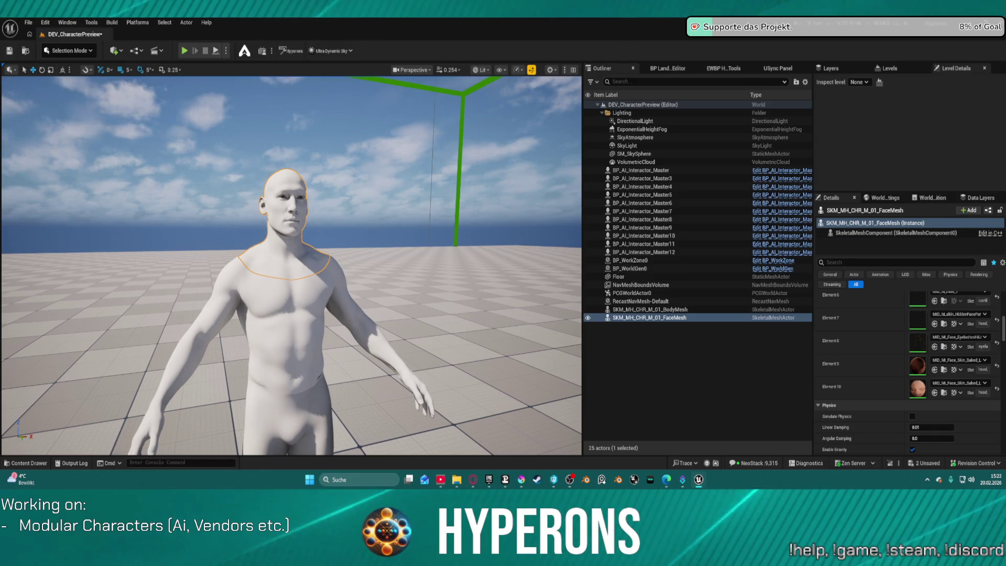
{"action": "mouse_move", "coordinate": [291, 262]}
{"action": "left_mouse_down"}
{"action": "mouse_move", "coordinate": [16, 262]}
{"action": "mouse_move", "coordinate": [272, 262]}
{"action": "mouse_move", "coordinate": [254, 262]}
{"action": "left_mouse_up"}
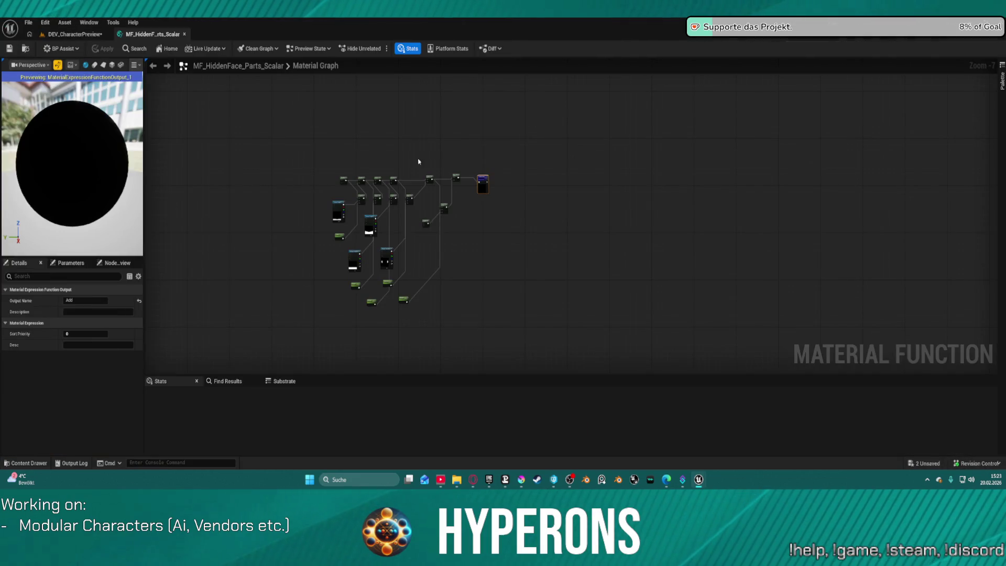
Shift the first Add, Texture Sample and Lerp nodes left in the material function graph.
{"action": "scroll", "coordinate": [337, 246], "scroll_direction": "up", "scroll_amount": 4}
{"action": "mouse_move", "coordinate": [401, 242]}
{"action": "left_mouse_down"}
{"action": "mouse_move", "coordinate": [513, 199]}
{"action": "mouse_move", "coordinate": [518, 213]}
{"action": "mouse_move", "coordinate": [438, 218]}
{"action": "left_mouse_up"}
{"action": "scroll", "coordinate": [438, 218], "scroll_direction": "down", "scroll_amount": 3}
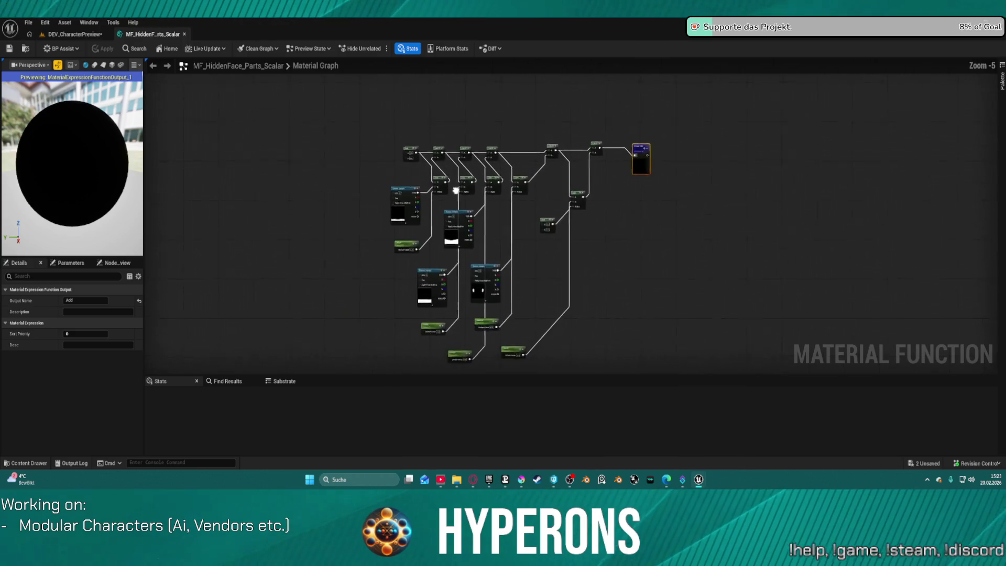
{"action": "scroll", "coordinate": [469, 155], "scroll_direction": "up", "scroll_amount": 3}
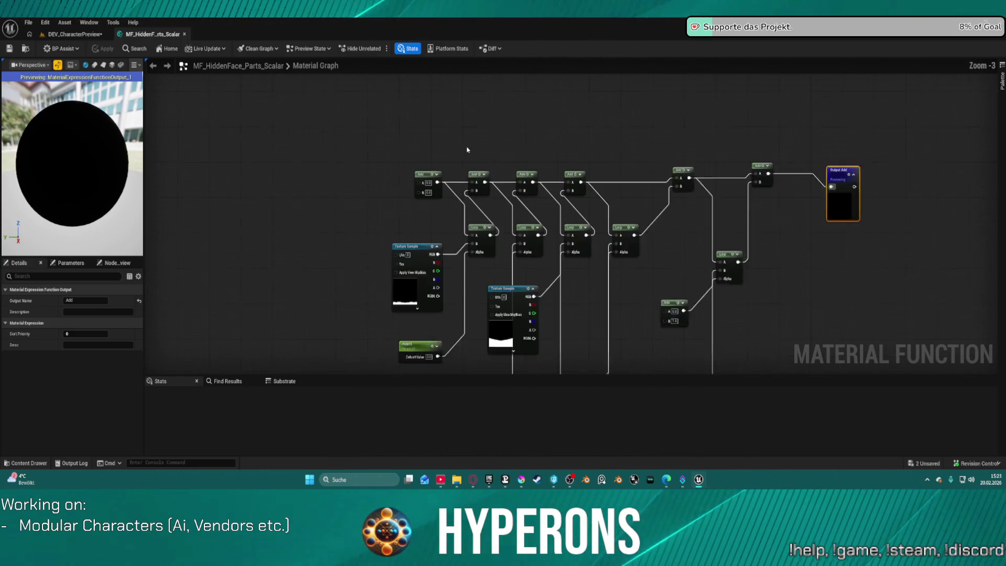
{"action": "left_click_drag", "start_coordinate": [427, 182], "coordinate": [404, 182]}
{"action": "left_click_drag", "start_coordinate": [413, 260], "coordinate": [351, 263]}
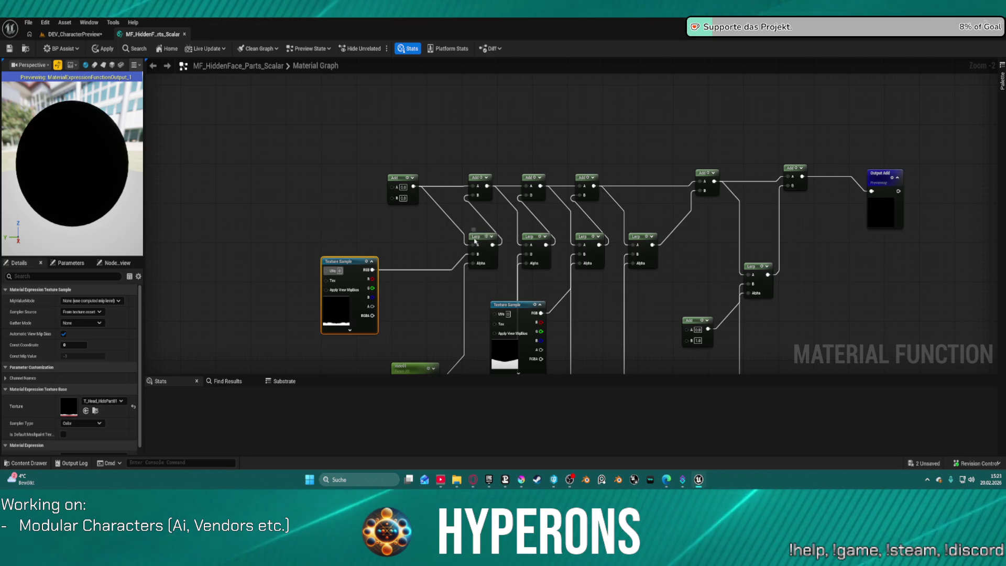
{"action": "left_click_drag", "start_coordinate": [485, 240], "coordinate": [479, 241]}
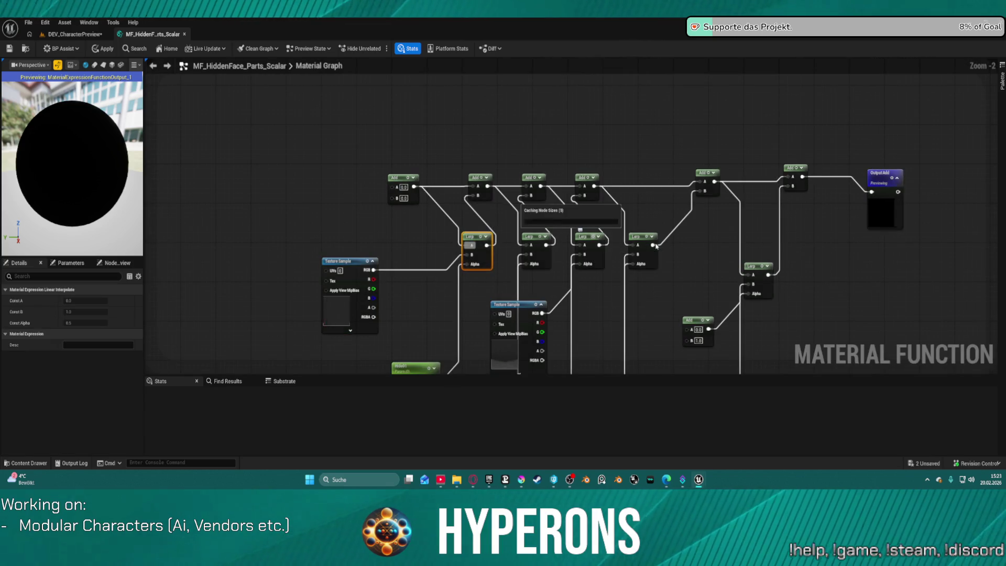
Reposition the HideAll parameter and Add node, briefly comparing against MF_HiddenBody_Parts_Scalar.
{"action": "scroll", "coordinate": [594, 240], "scroll_direction": "down", "scroll_amount": 2}
{"action": "scroll", "coordinate": [516, 204], "scroll_direction": "up", "scroll_amount": 2}
{"action": "mouse_move", "coordinate": [516, 205]}
{"action": "left_mouse_down"}
{"action": "mouse_move", "coordinate": [512, 53]}
{"action": "mouse_move", "coordinate": [513, 92]}
{"action": "mouse_move", "coordinate": [462, 281]}
{"action": "mouse_move", "coordinate": [451, 258]}
{"action": "left_mouse_up"}
{"action": "scroll", "coordinate": [513, 93], "scroll_direction": "up", "scroll_amount": 1}
{"action": "scroll", "coordinate": [441, 238], "scroll_direction": "down", "scroll_amount": 2}
{"action": "left_click_drag", "start_coordinate": [431, 218], "coordinate": [418, 188]}
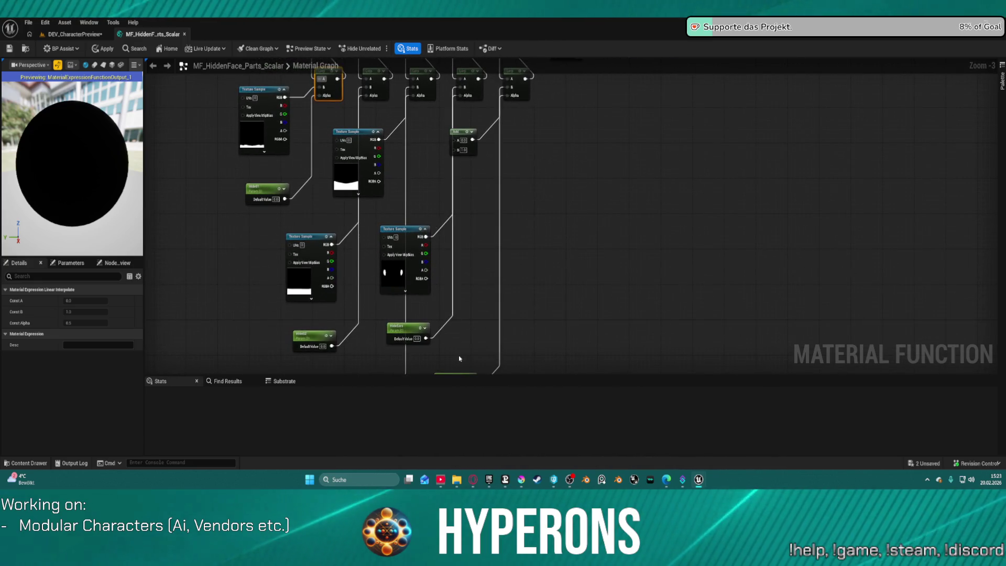
{"action": "left_click_drag", "start_coordinate": [459, 354], "coordinate": [459, 253]}
{"action": "mouse_move", "coordinate": [441, 291]}
{"action": "left_mouse_down"}
{"action": "mouse_move", "coordinate": [489, 124]}
{"action": "mouse_move", "coordinate": [496, 299]}
{"action": "left_mouse_up"}
{"action": "left_click_drag", "start_coordinate": [469, 224], "coordinate": [474, 230]}
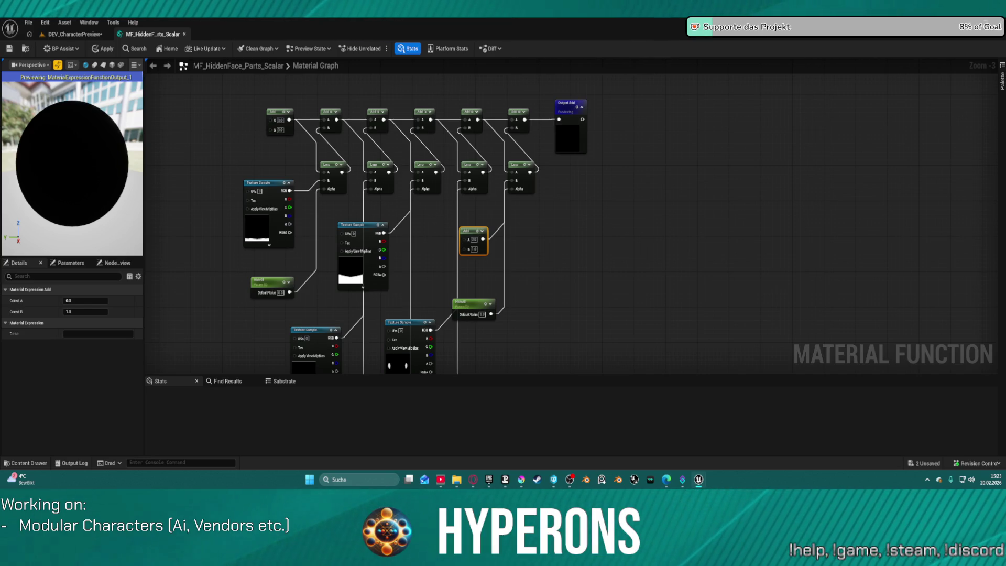
{"action": "mouse_move", "coordinate": [427, 157]}
{"action": "left_mouse_down"}
{"action": "mouse_move", "coordinate": [348, 157]}
{"action": "mouse_move", "coordinate": [515, 257]}
{"action": "mouse_move", "coordinate": [558, 250]}
{"action": "left_mouse_up"}
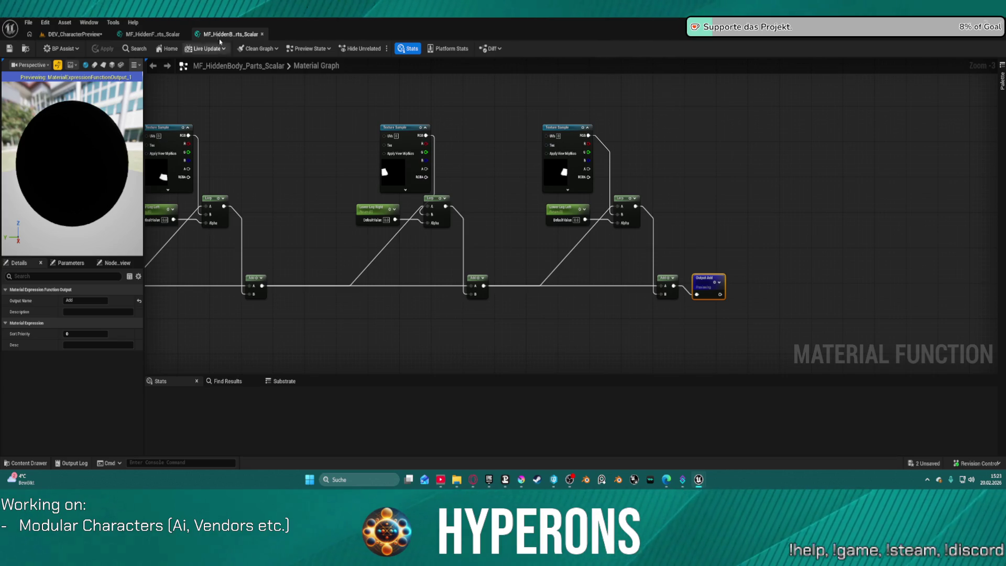
{"action": "left_click", "coordinate": [262, 34]}
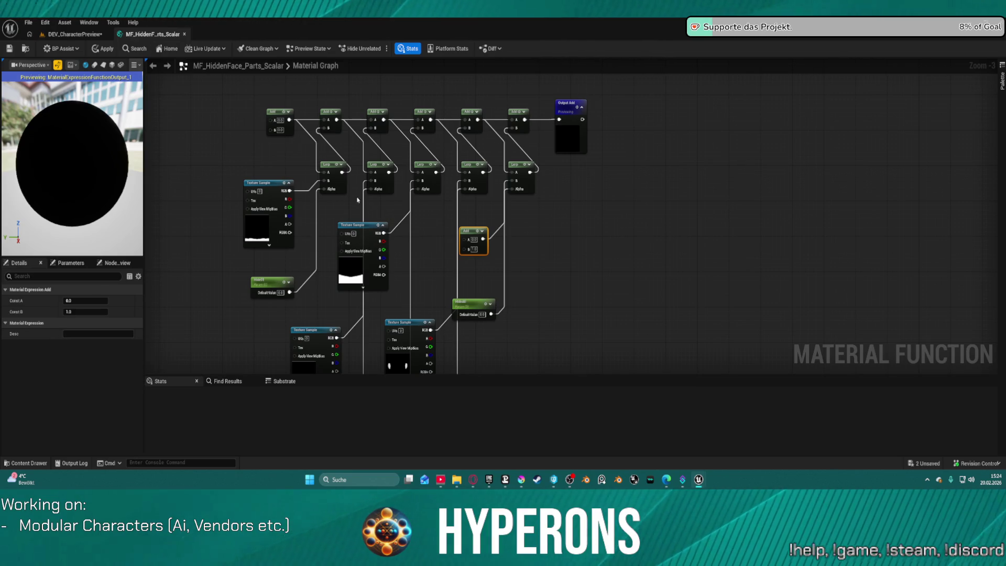
Line up Hide01, Lerp, Add and Texture Sample nodes in a row from the upper left.
{"action": "mouse_move", "coordinate": [358, 200]}
{"action": "left_mouse_down"}
{"action": "mouse_move", "coordinate": [337, 142]}
{"action": "mouse_move", "coordinate": [405, 112]}
{"action": "left_mouse_up"}
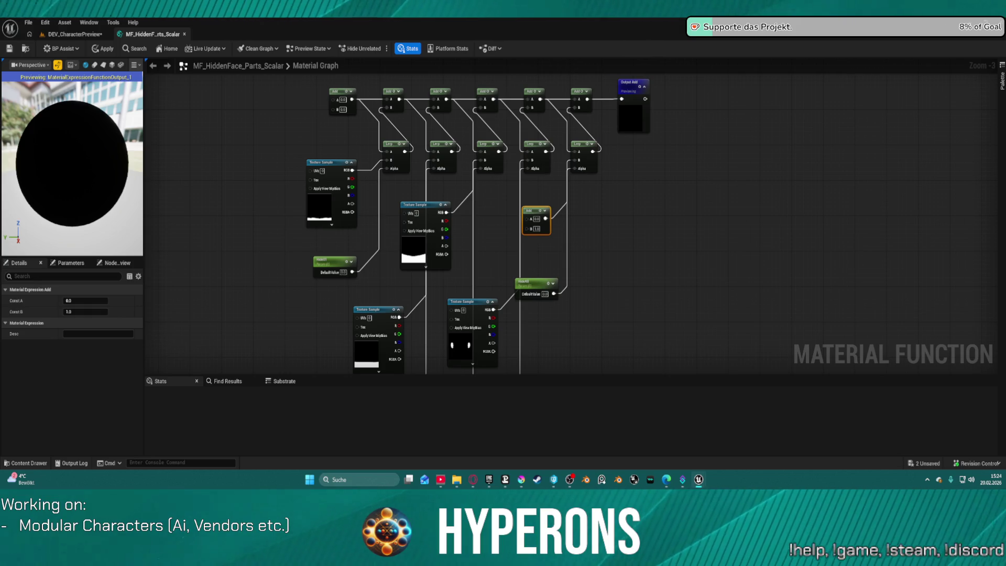
{"action": "mouse_move", "coordinate": [337, 164]}
{"action": "left_mouse_down"}
{"action": "mouse_move", "coordinate": [276, 149]}
{"action": "mouse_move", "coordinate": [281, 141]}
{"action": "left_mouse_up"}
{"action": "mouse_move", "coordinate": [324, 266]}
{"action": "left_mouse_down"}
{"action": "mouse_move", "coordinate": [283, 235]}
{"action": "mouse_move", "coordinate": [191, 82]}
{"action": "mouse_move", "coordinate": [169, 175]}
{"action": "left_mouse_up"}
{"action": "left_click_drag", "start_coordinate": [397, 195], "coordinate": [348, 182]}
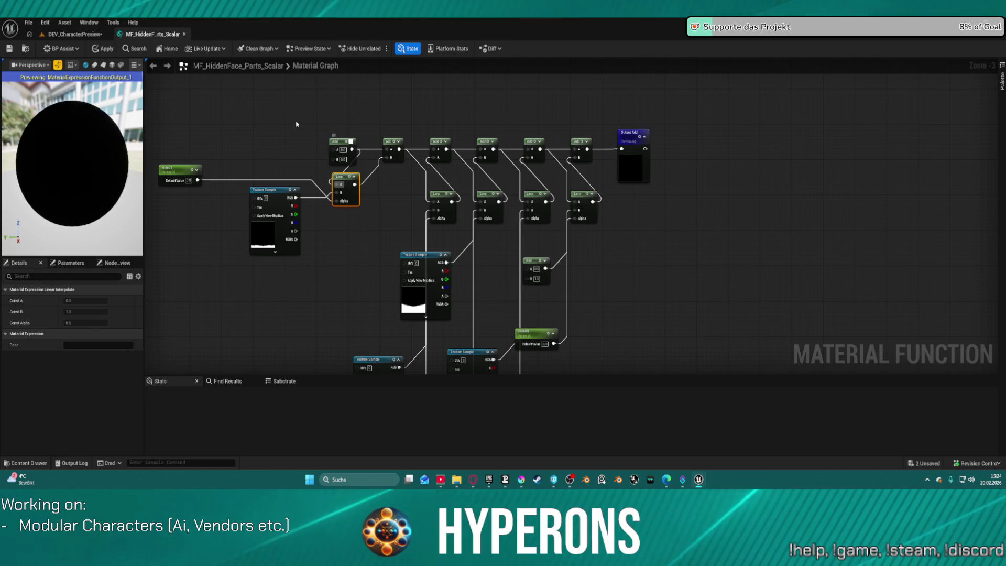
{"action": "mouse_move", "coordinate": [327, 142]}
{"action": "left_mouse_down"}
{"action": "mouse_move", "coordinate": [255, 119]}
{"action": "mouse_move", "coordinate": [220, 120]}
{"action": "mouse_move", "coordinate": [192, 140]}
{"action": "left_mouse_up"}
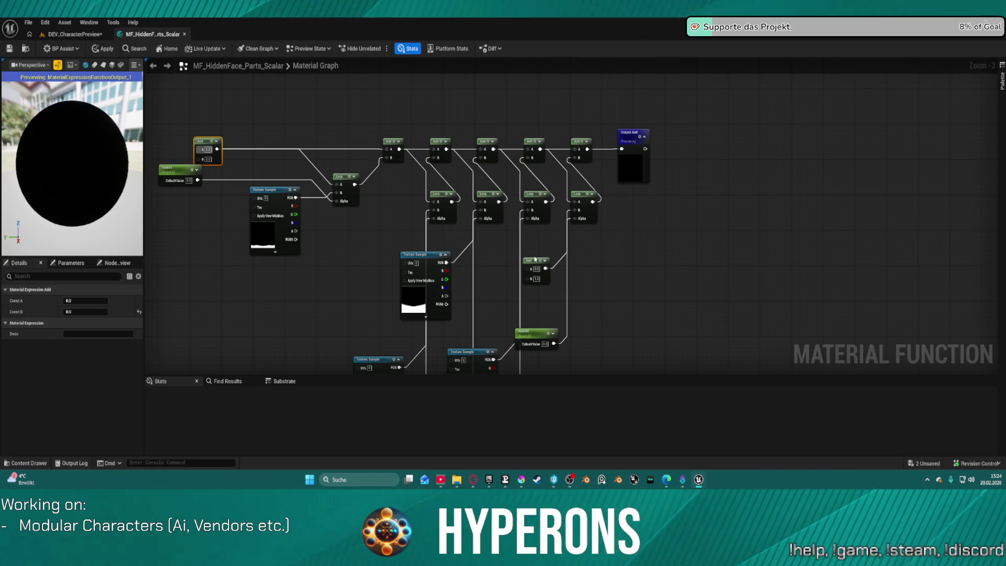
{"action": "mouse_move", "coordinate": [534, 262]}
{"action": "left_mouse_down"}
{"action": "mouse_move", "coordinate": [587, 192]}
{"action": "mouse_move", "coordinate": [514, 99]}
{"action": "left_mouse_up"}
{"action": "left_click", "coordinate": [79, 34]}
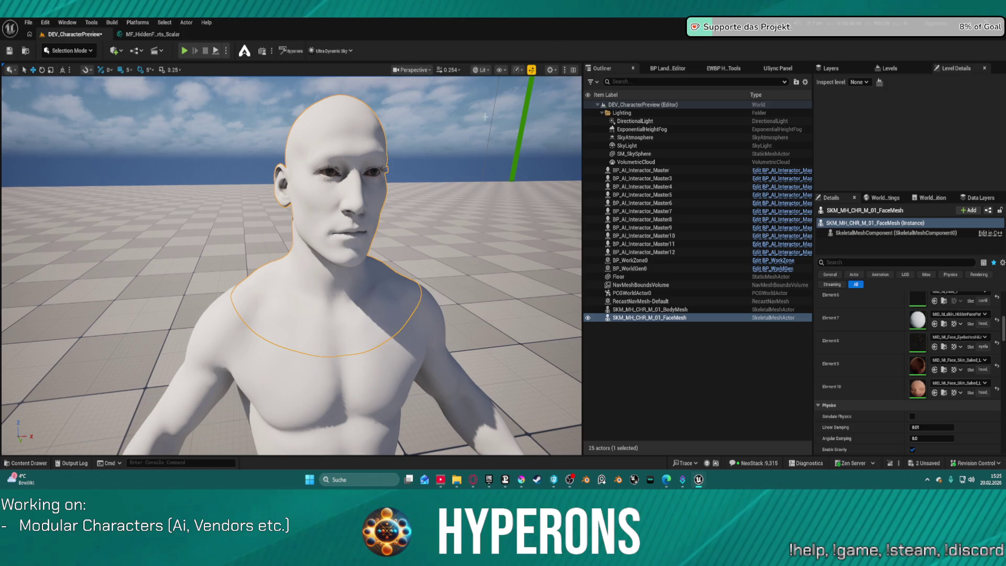
In MF_HiddenFace_Parts_Scalar, move the small Add node down beside the texture samples.
{"action": "left_click", "coordinate": [152, 34]}
{"action": "left_click_drag", "start_coordinate": [587, 210], "coordinate": [561, 124]}
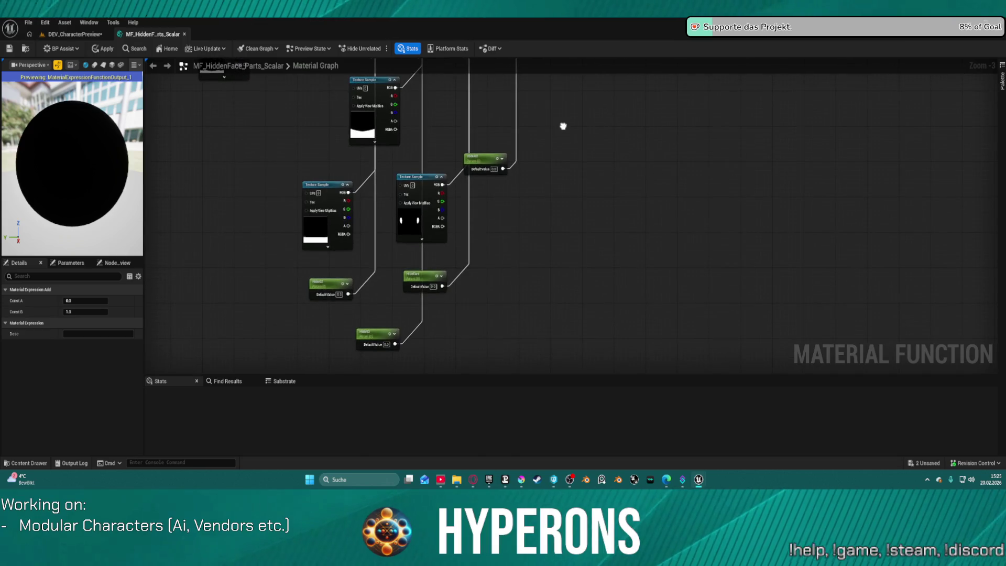
{"action": "mouse_move", "coordinate": [502, 144]}
{"action": "left_mouse_down"}
{"action": "mouse_move", "coordinate": [507, 215]}
{"action": "mouse_move", "coordinate": [488, 270]}
{"action": "mouse_move", "coordinate": [505, 206]}
{"action": "left_mouse_up"}
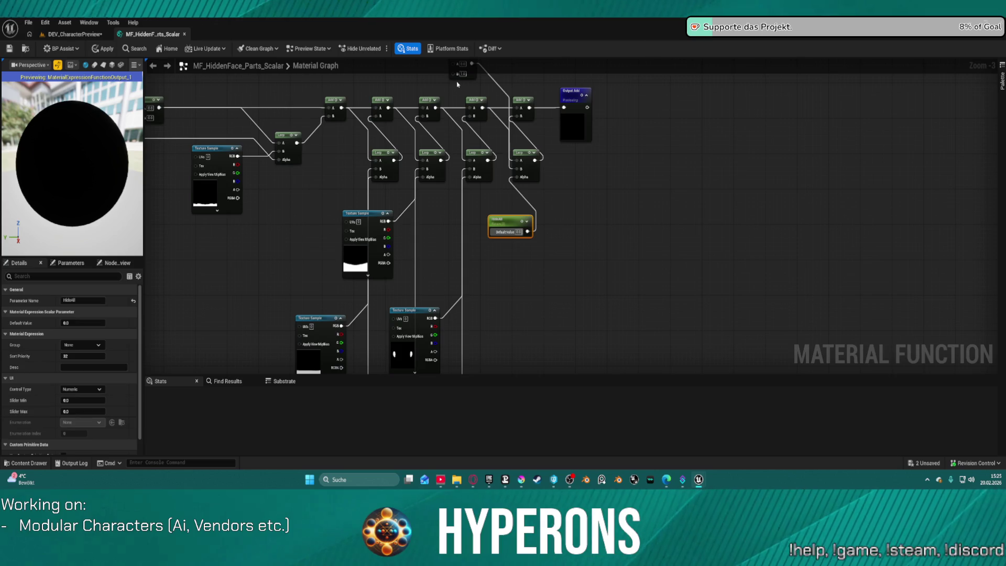
{"action": "mouse_move", "coordinate": [453, 73]}
{"action": "left_mouse_down"}
{"action": "mouse_move", "coordinate": [588, 265]}
{"action": "mouse_move", "coordinate": [554, 316]}
{"action": "mouse_move", "coordinate": [489, 242]}
{"action": "mouse_move", "coordinate": [533, 155]}
{"action": "left_mouse_up"}
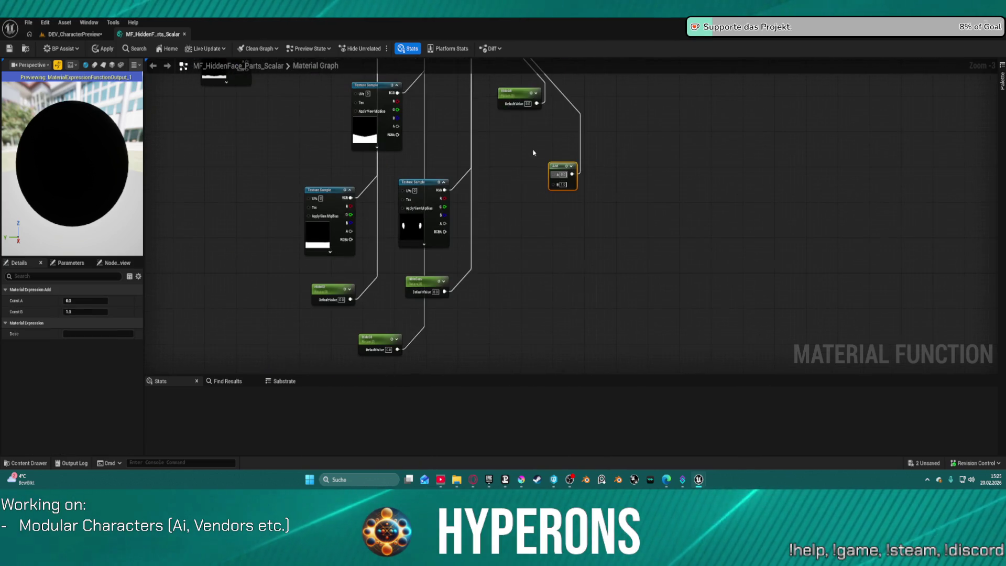
Duplicate the two-spot mask Texture Sample and wire its RGB into the Add node's A input.
{"action": "left_click", "coordinate": [431, 186]}
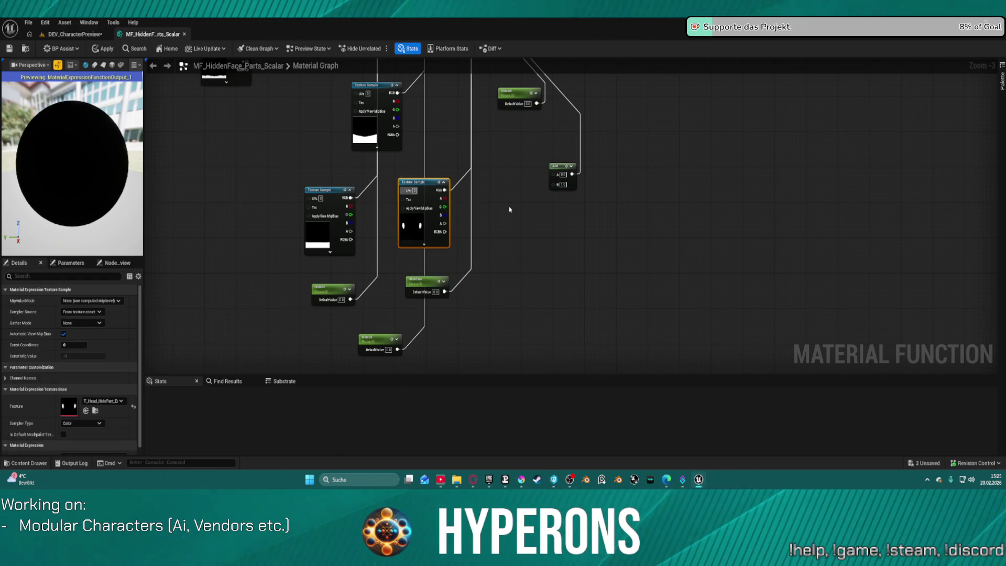
{"action": "key", "text": "ctrl+d"}
{"action": "mouse_move", "coordinate": [567, 213]}
{"action": "left_mouse_down"}
{"action": "mouse_move", "coordinate": [576, 217]}
{"action": "mouse_move", "coordinate": [549, 174]}
{"action": "left_mouse_up"}
{"action": "left_click_drag", "start_coordinate": [545, 210], "coordinate": [525, 206]}
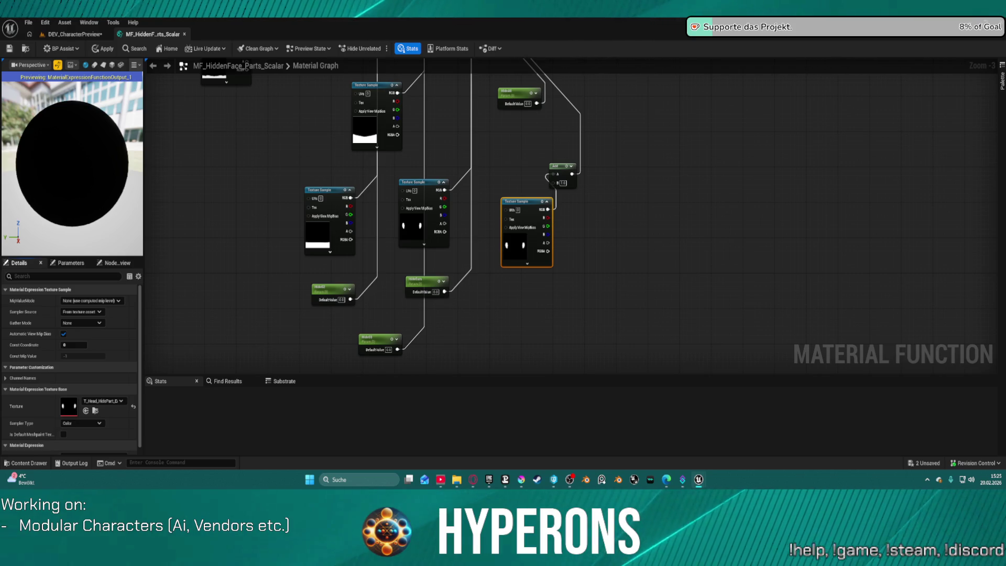
{"action": "left_click", "coordinate": [521, 479]}
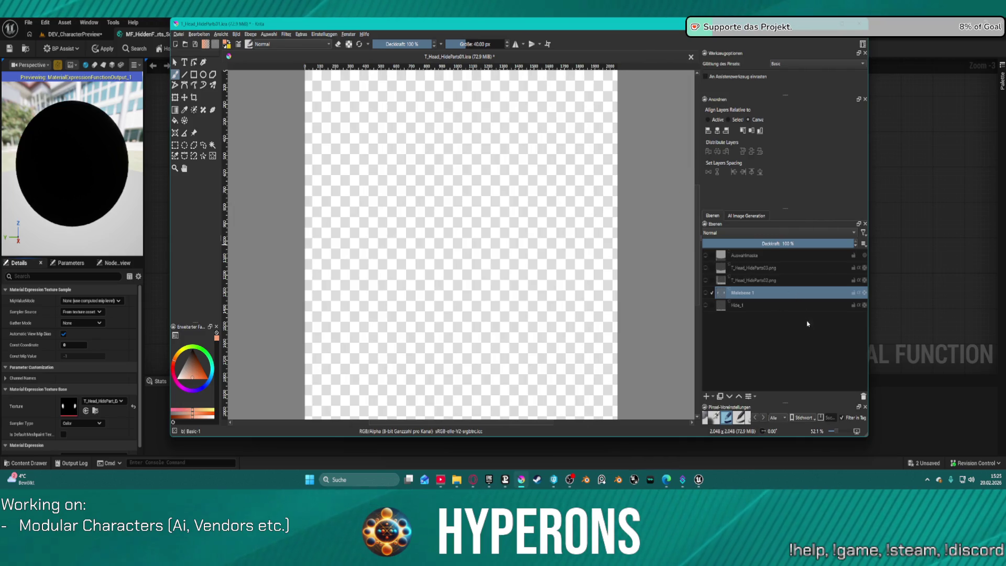
Make the selection mask, T_Head_HideParts03, T_Head_HideParts02, Malebene 1 and Hide_1 layers visible.
{"action": "left_click", "coordinate": [706, 256]}
{"action": "left_click", "coordinate": [705, 268]}
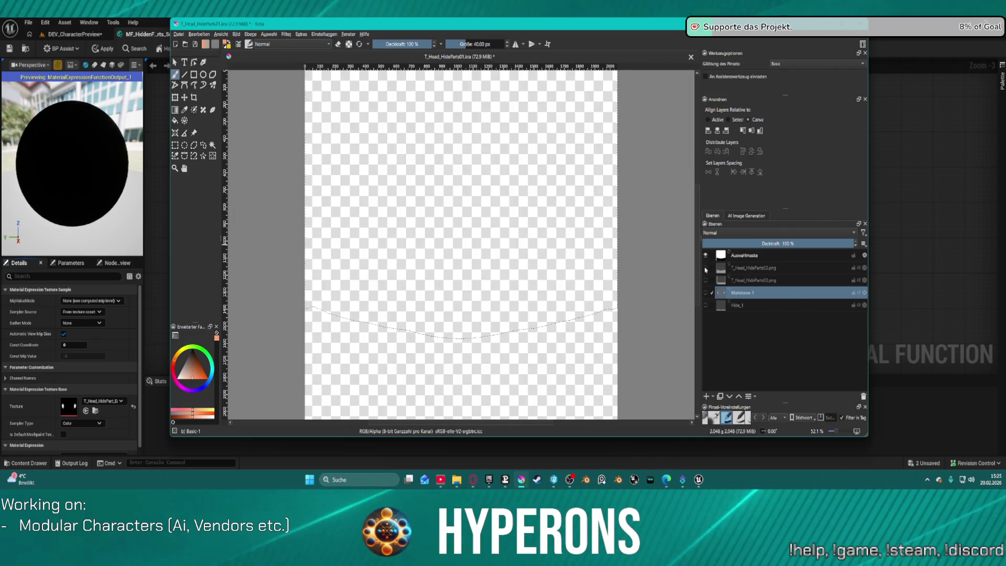
{"action": "left_click", "coordinate": [705, 280]}
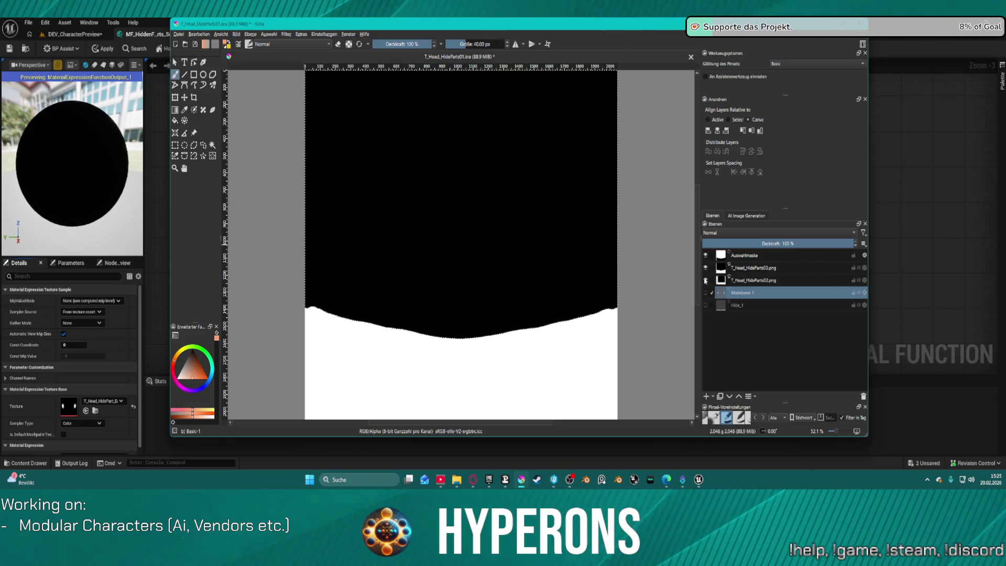
{"action": "left_click", "coordinate": [705, 292]}
{"action": "left_click", "coordinate": [705, 306]}
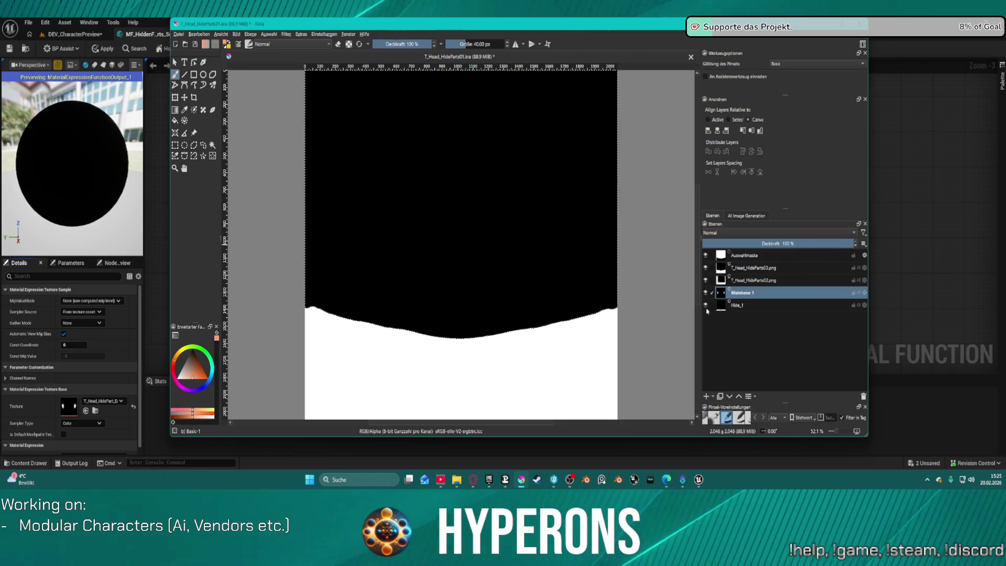
{"action": "left_click", "coordinate": [768, 308]}
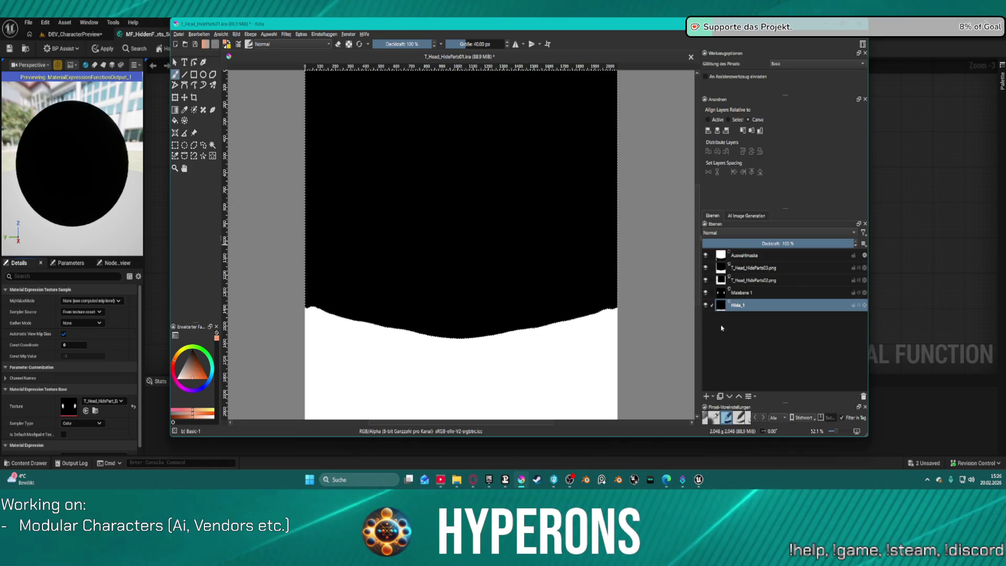
{"action": "left_click", "coordinate": [741, 294]}
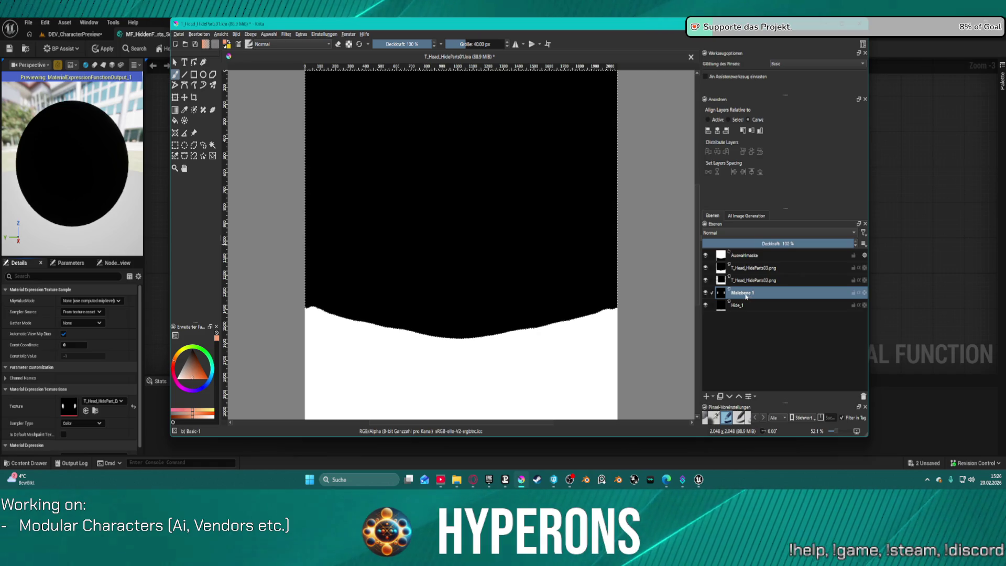
Inspect the selection mask, toggle Malebene 1 to compare, and select T_Head_HideParts03.png.
{"action": "left_click", "coordinate": [750, 256]}
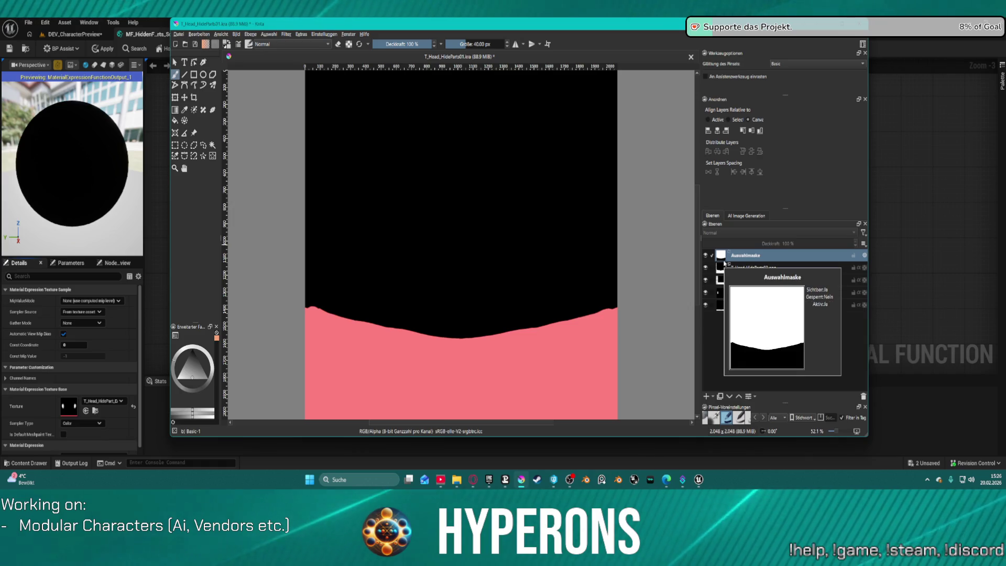
{"action": "mouse_move", "coordinate": [725, 310]}
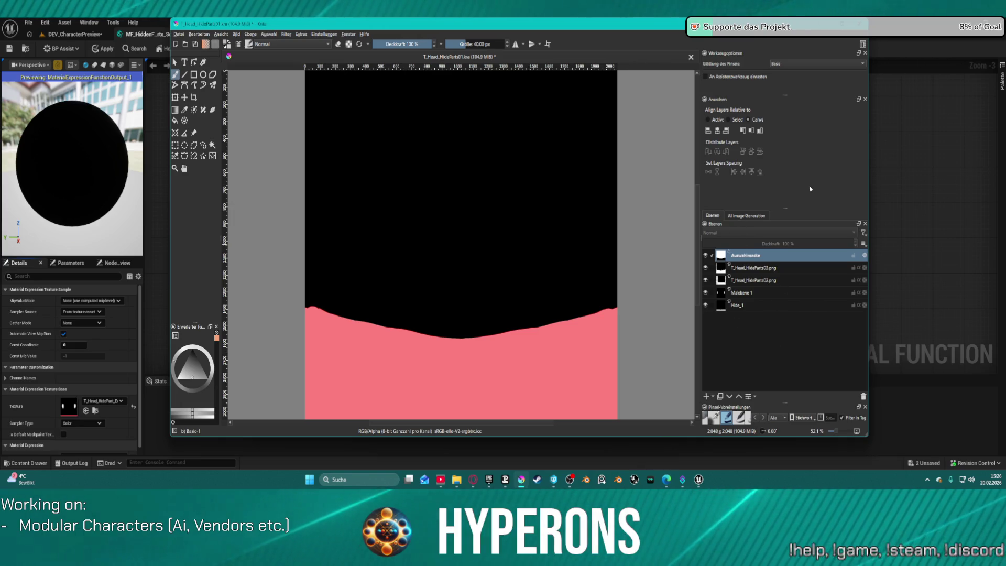
{"action": "left_click", "coordinate": [707, 293]}
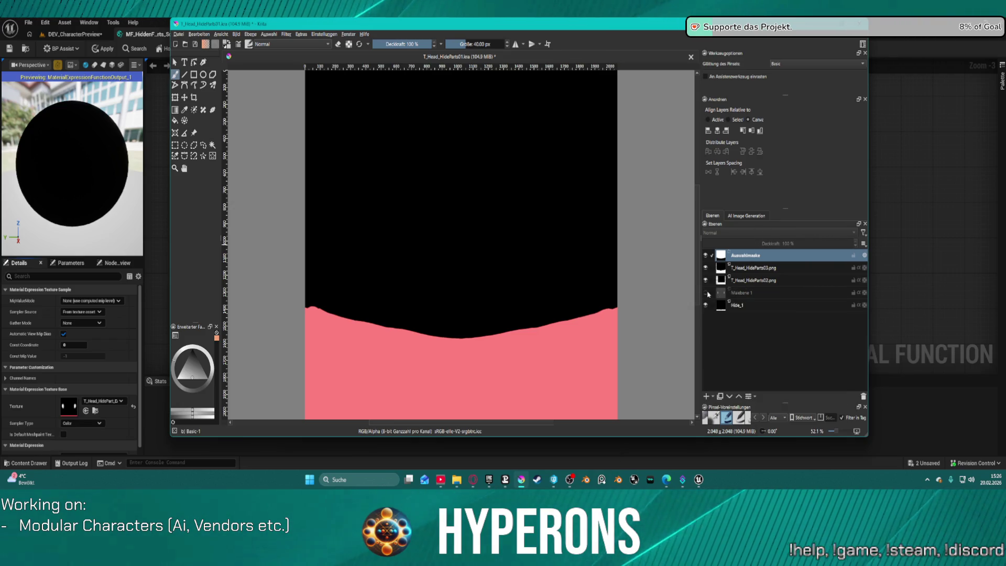
{"action": "left_click", "coordinate": [706, 292]}
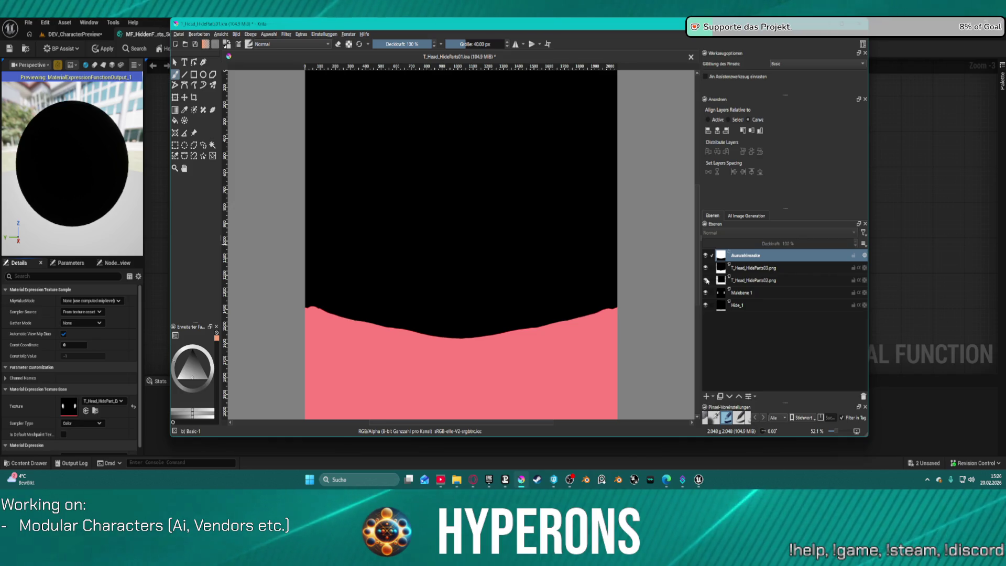
{"action": "mouse_move", "coordinate": [706, 272]}
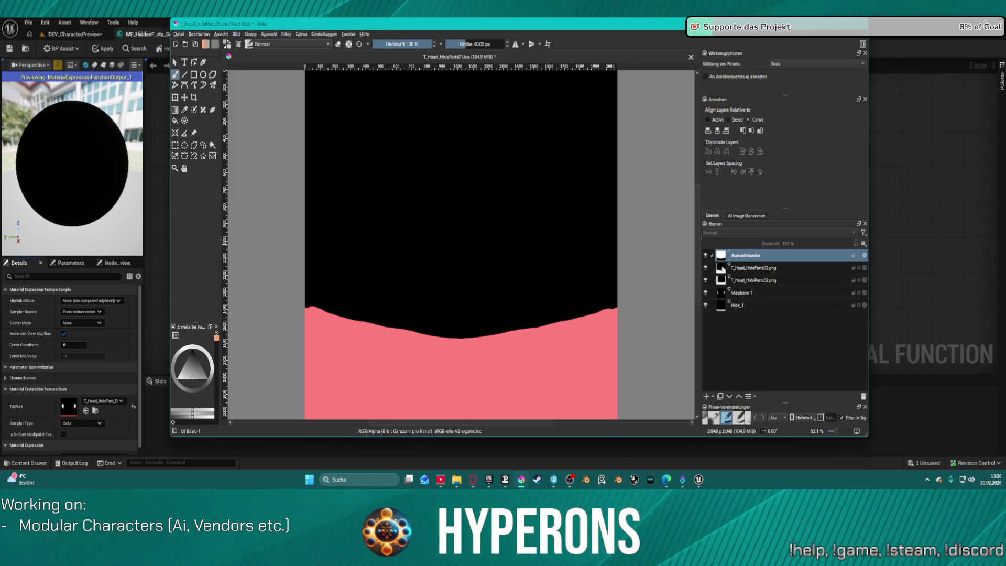
{"action": "left_click", "coordinate": [777, 268]}
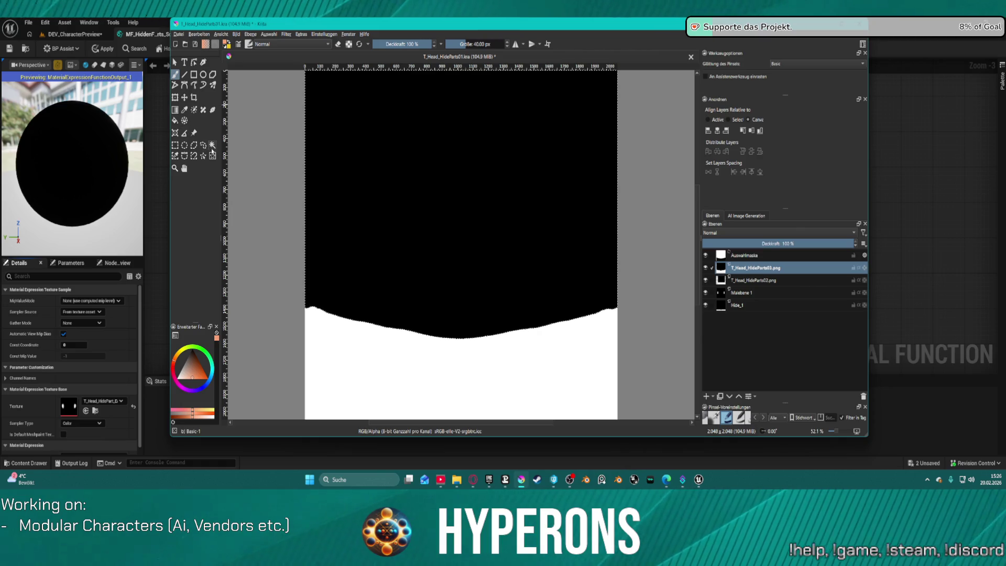
Set the brush to eraser mode (E) and hide the Malebene 1 layer.
{"action": "key", "text": "f"}
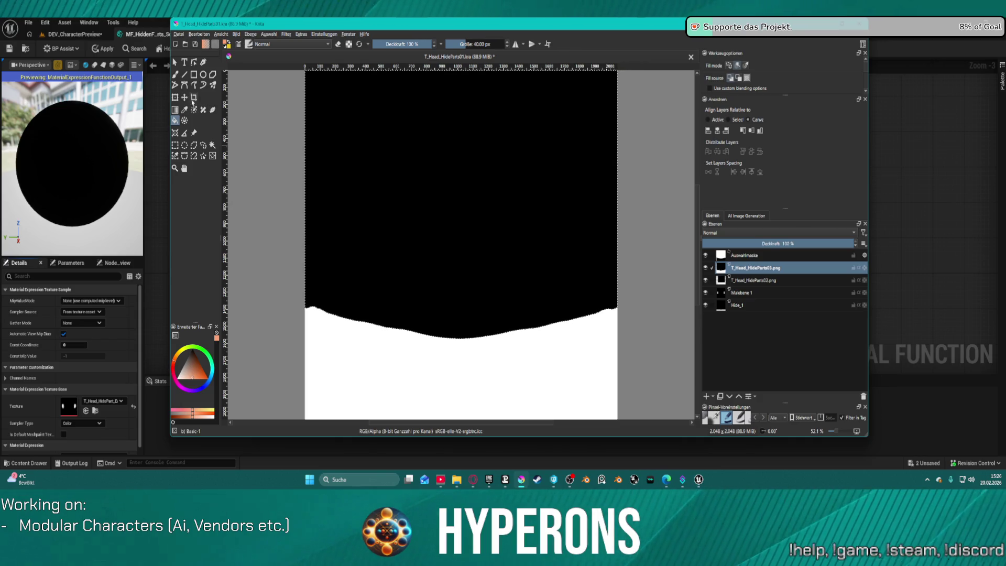
{"action": "left_click", "coordinate": [175, 74]}
{"action": "left_click", "coordinate": [411, 219]}
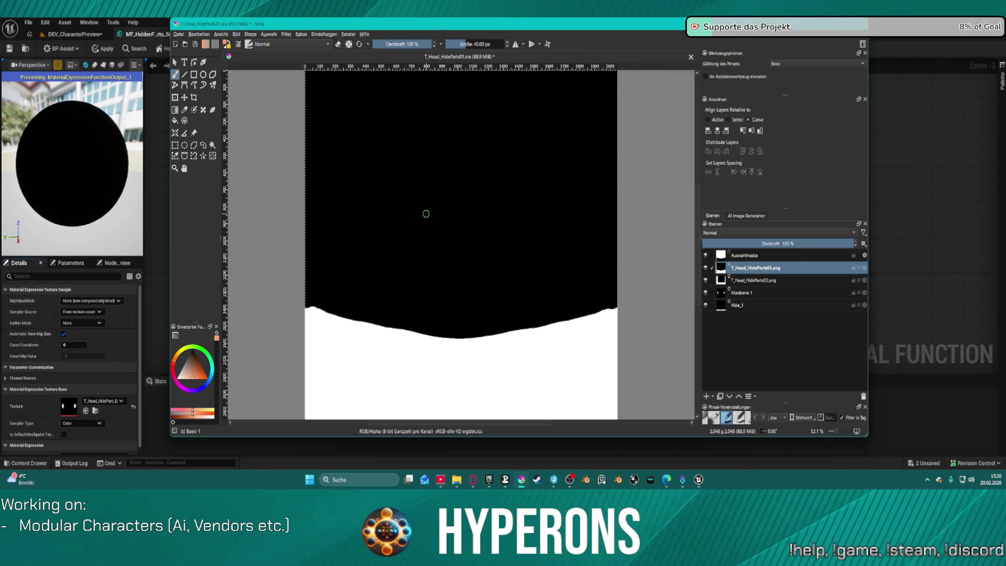
{"action": "key", "text": "e"}
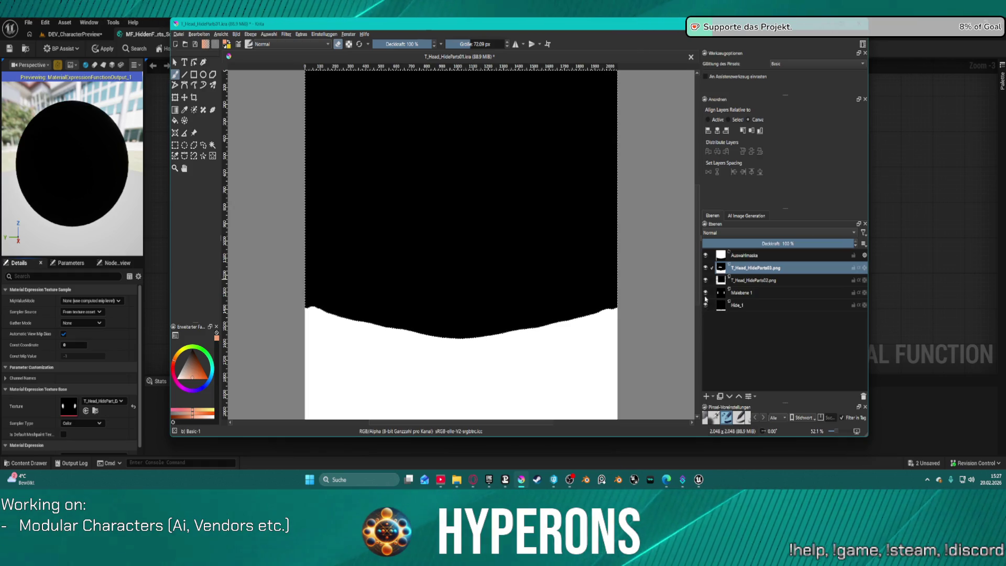
{"action": "left_click", "coordinate": [705, 292]}
Hide T_Head_HideParts02 and 03, and toggle Hide_1 and Malebene 1 to compare.
{"action": "left_click", "coordinate": [704, 280]}
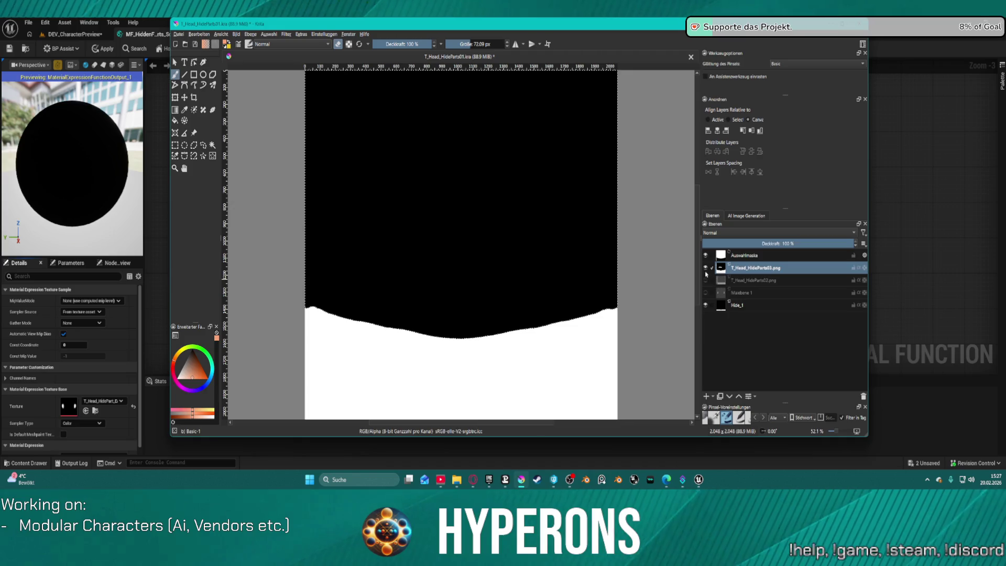
{"action": "left_click", "coordinate": [705, 268]}
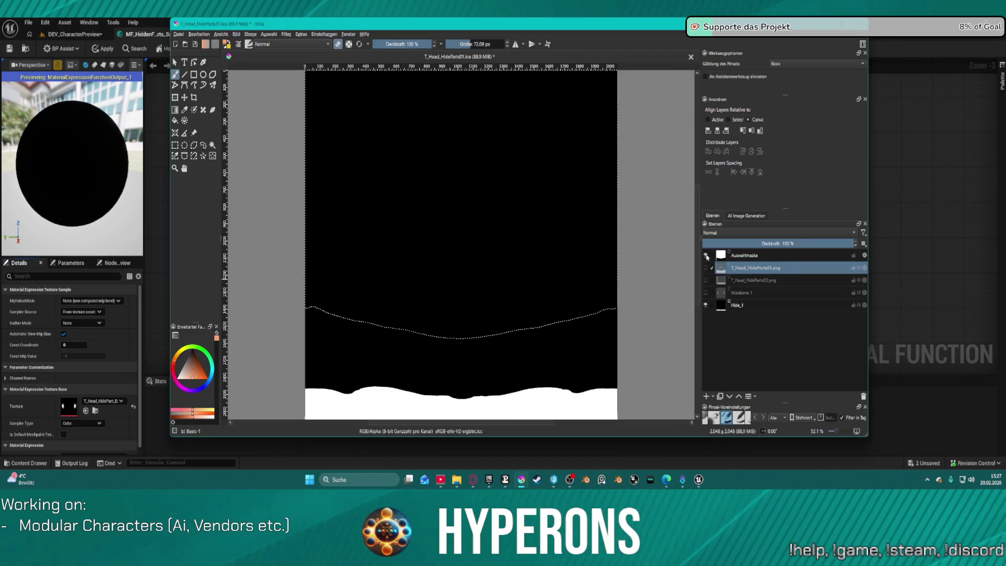
{"action": "left_click", "coordinate": [705, 305]}
{"action": "left_click", "coordinate": [705, 305]}
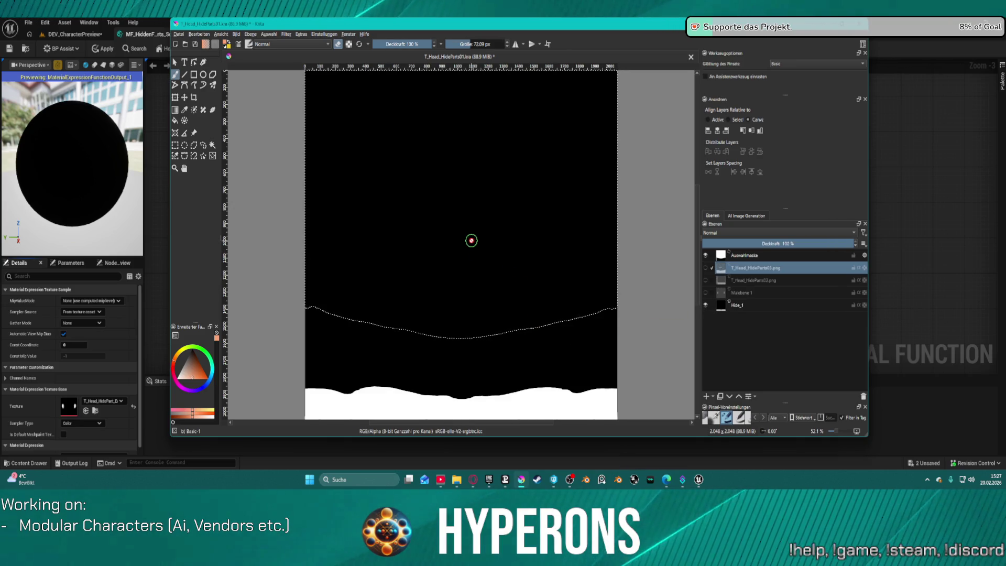
{"action": "left_click", "coordinate": [779, 307]}
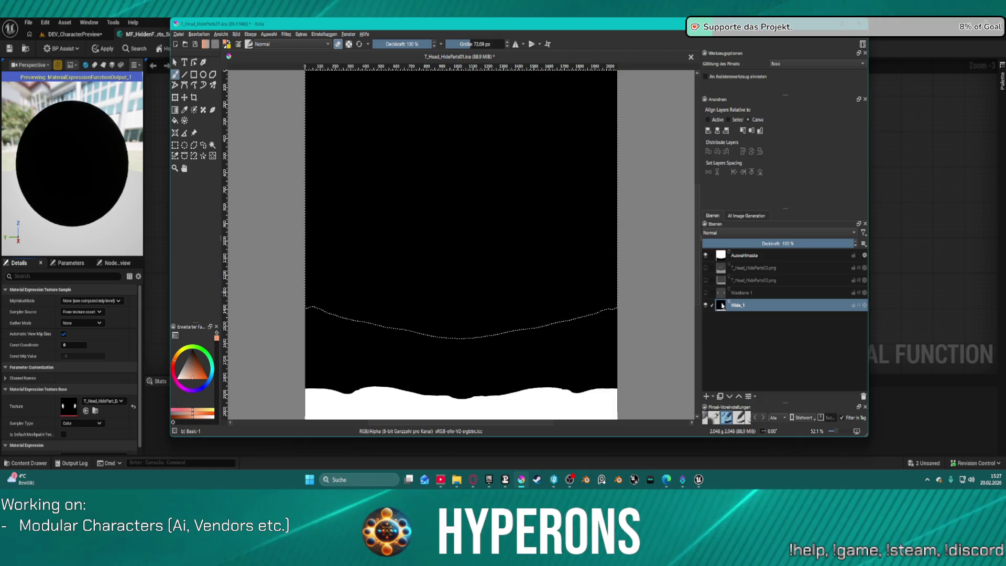
{"action": "left_click", "coordinate": [705, 293]}
{"action": "left_click", "coordinate": [705, 292]}
Add a Malebene 2 layer below Hide_1 with black/white colours and contiguous selection ready.
{"action": "left_click", "coordinate": [707, 397]}
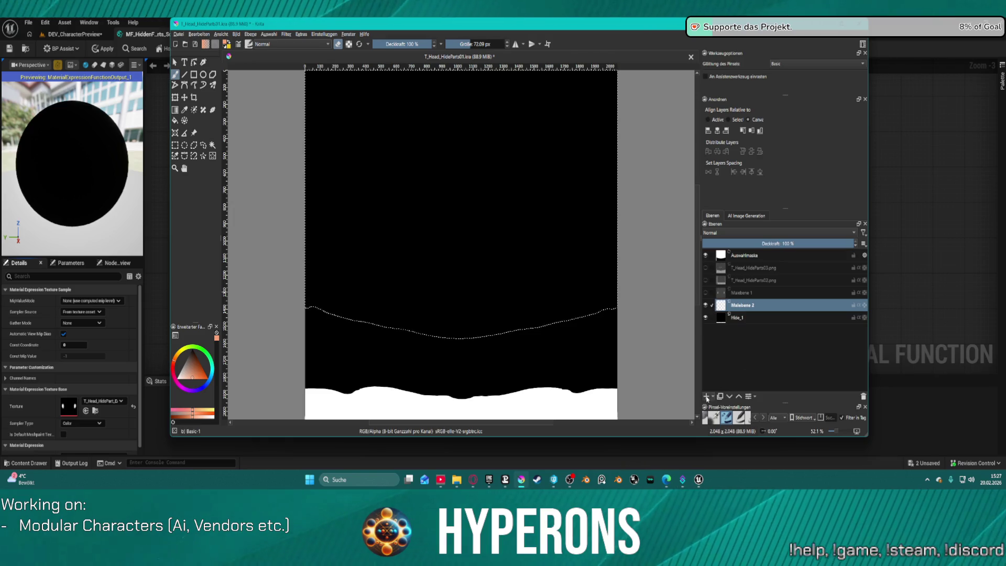
{"action": "left_click_drag", "start_coordinate": [760, 310], "coordinate": [761, 334]}
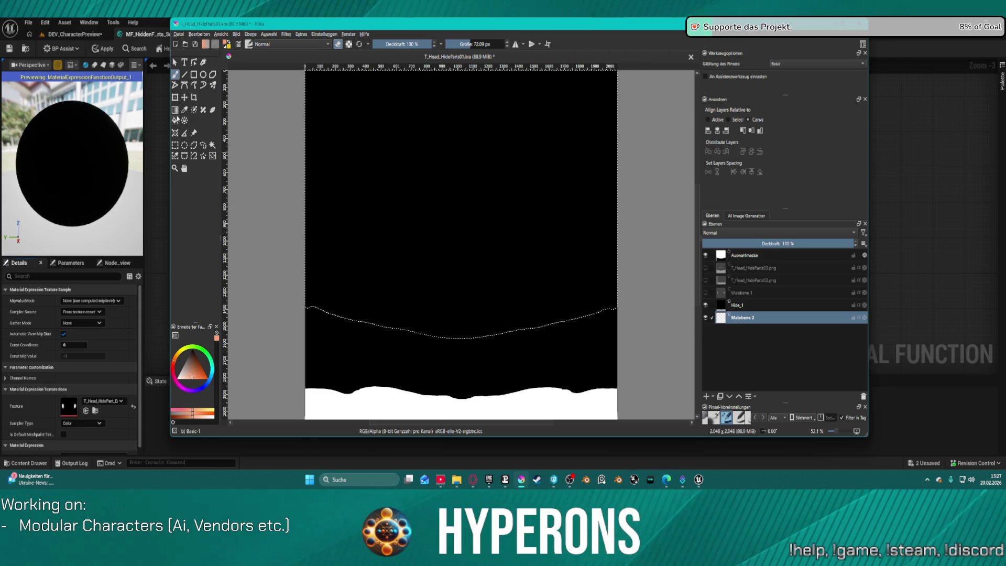
{"action": "key", "text": "f"}
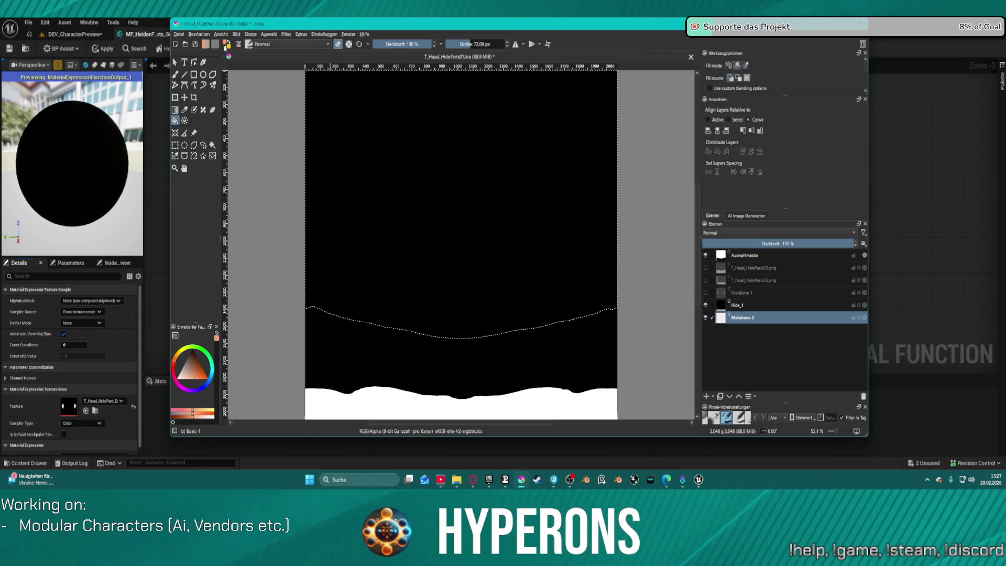
{"action": "left_click", "coordinate": [225, 46]}
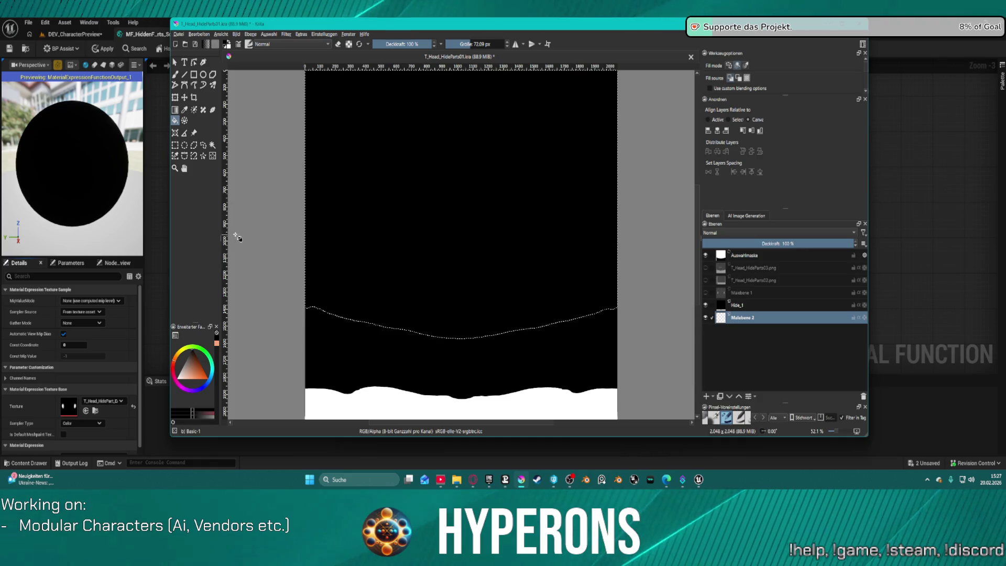
{"action": "key", "text": "ctrl+shift+a"}
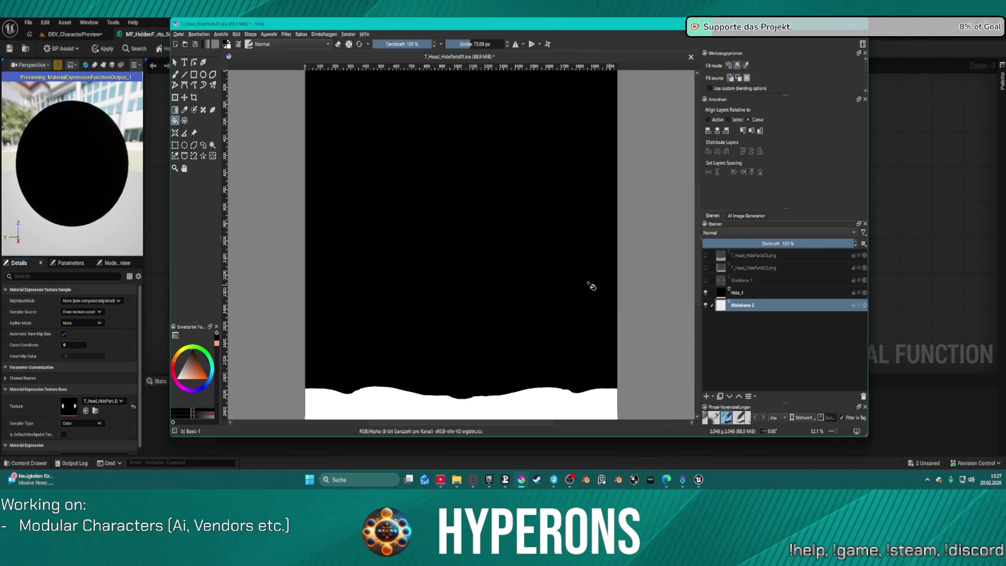
{"action": "left_click", "coordinate": [212, 145]}
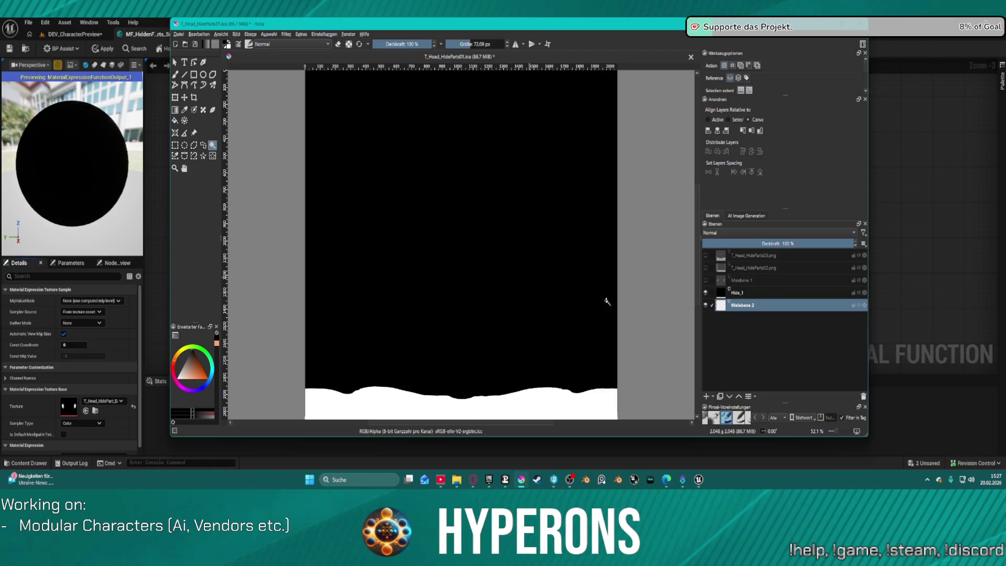
Select Hide_1's black area and fill the Malebene 2 layer with black.
{"action": "left_click", "coordinate": [769, 295]}
{"action": "left_click", "coordinate": [469, 280]}
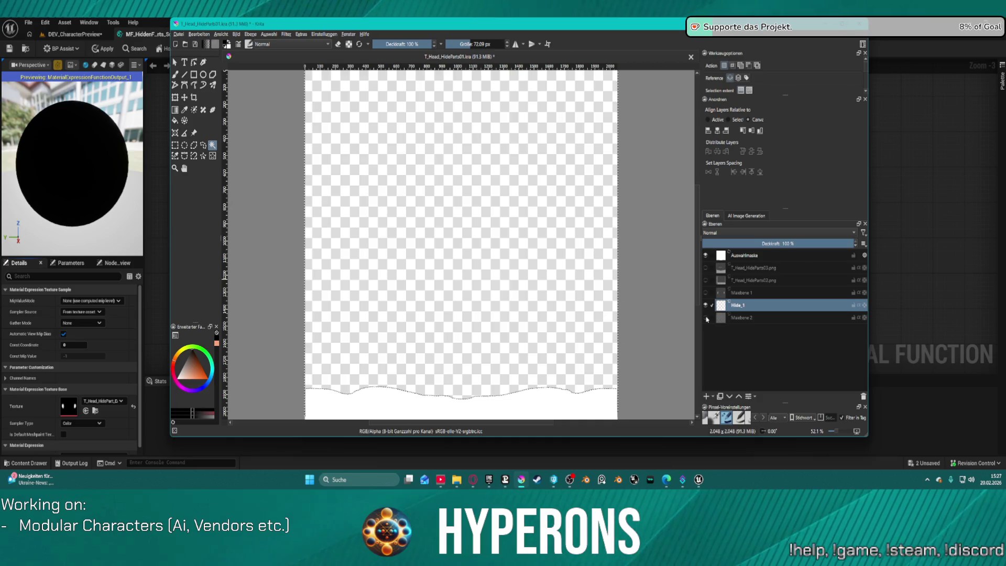
{"action": "left_click", "coordinate": [743, 318]}
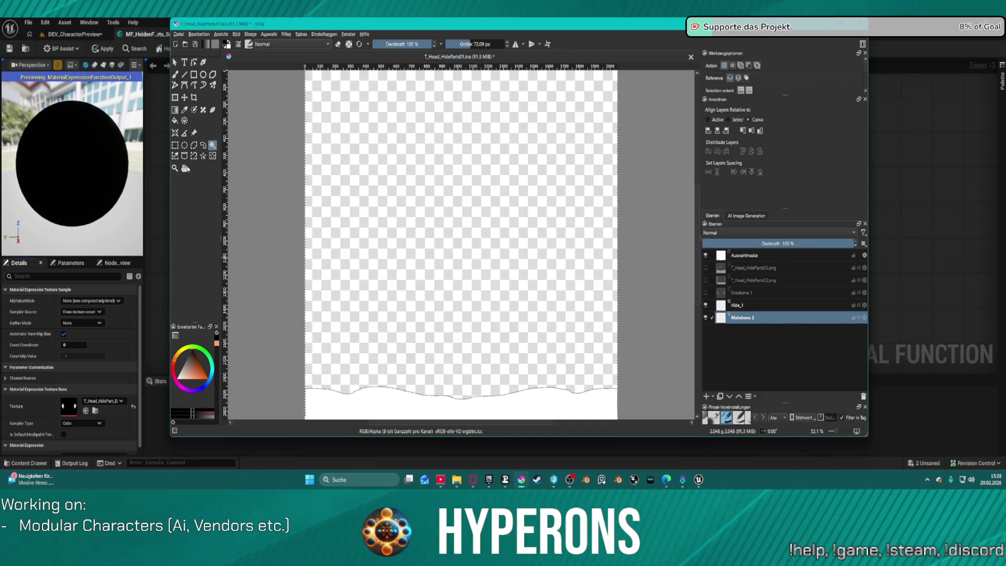
{"action": "left_click", "coordinate": [175, 122]}
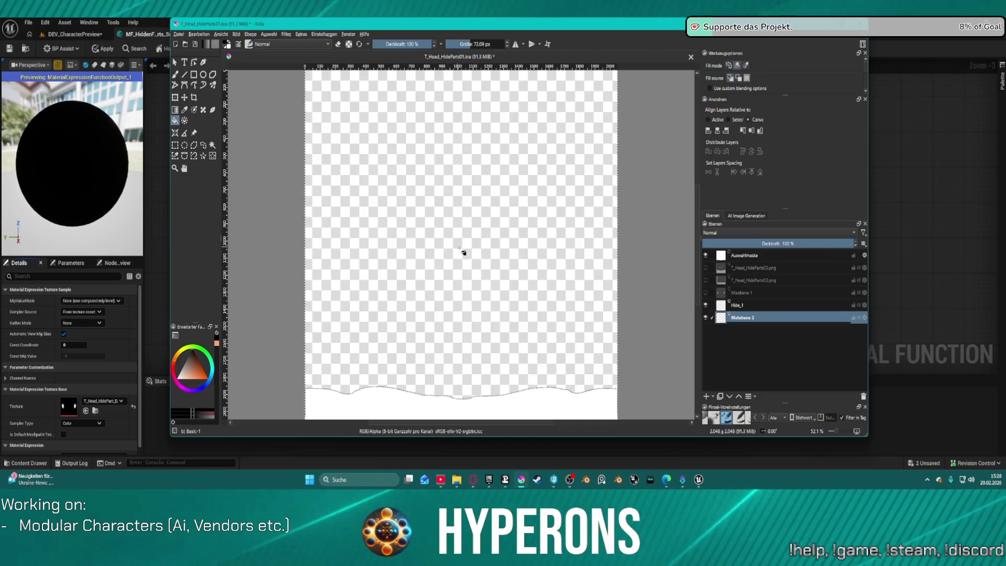
{"action": "left_click", "coordinate": [459, 252]}
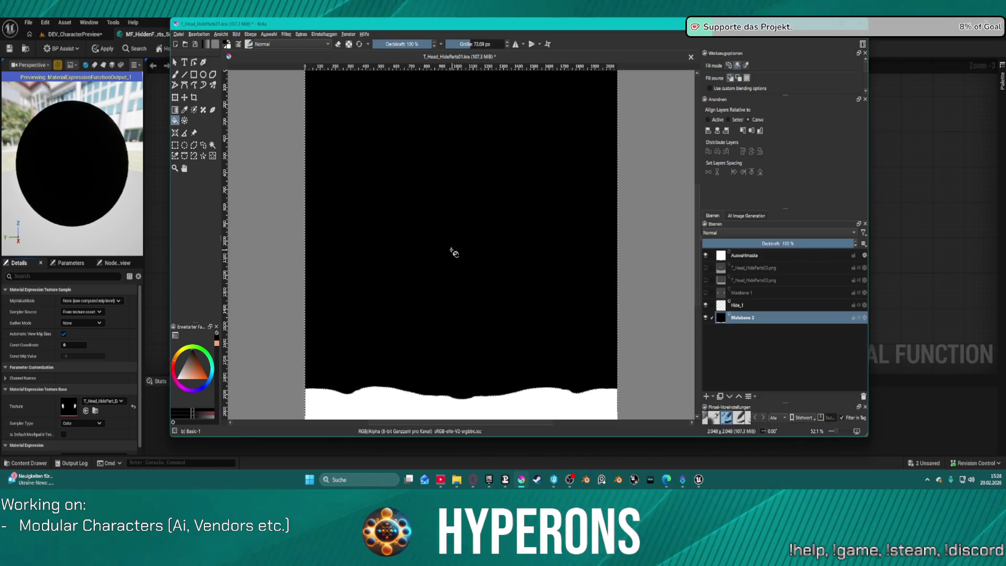
{"action": "key", "text": "ctrl+z"}
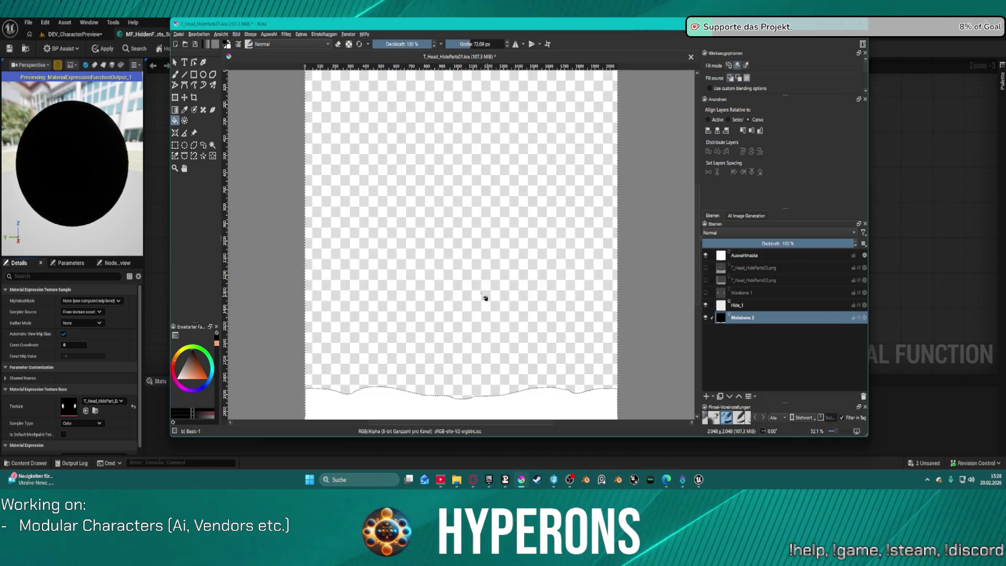
{"action": "key", "text": "ctrl+shift+a"}
{"action": "left_click", "coordinate": [460, 272]}
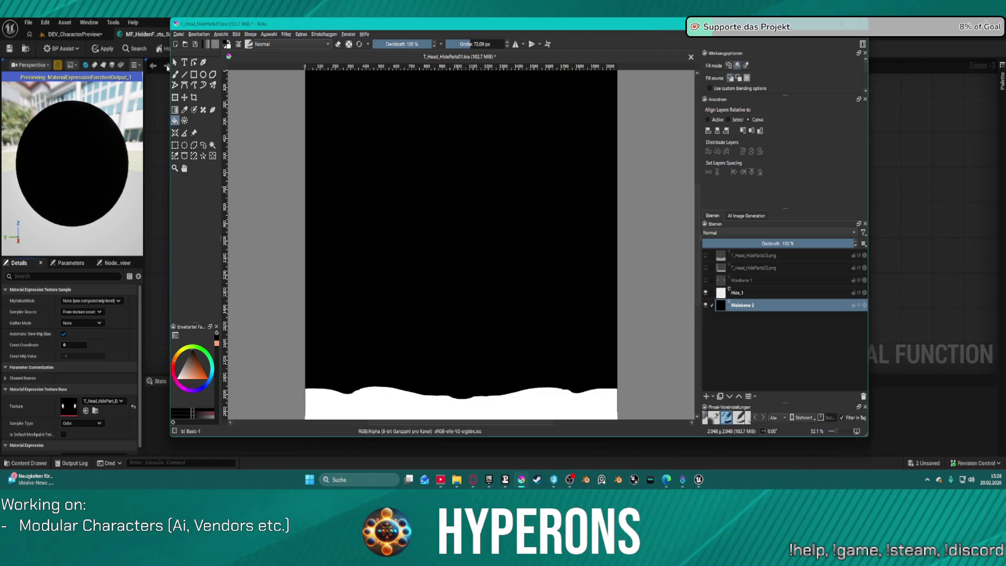
Toggle Hide_1 to compare the canvas, then show the Malebene 1 ear shapes layer.
{"action": "left_click", "coordinate": [212, 145]}
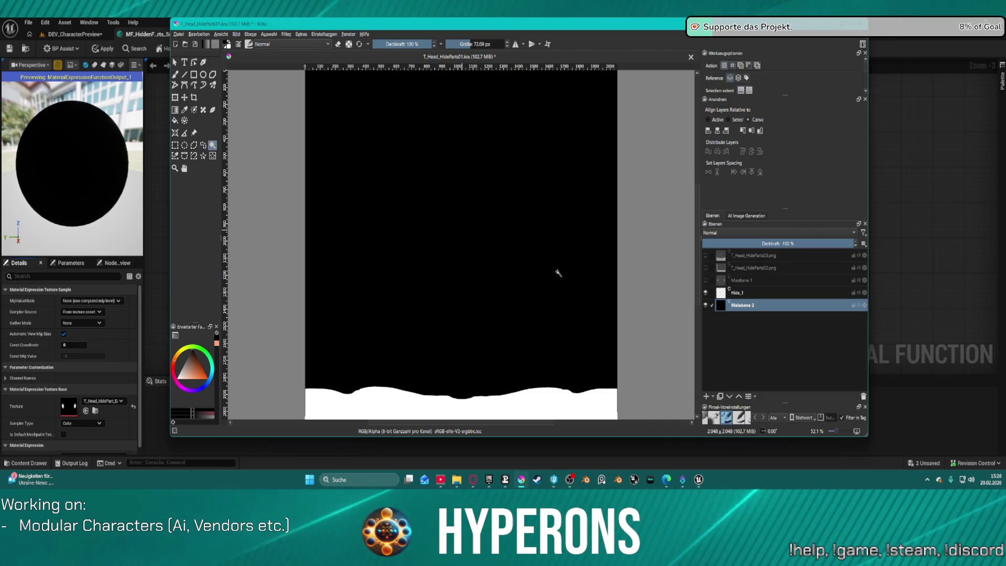
{"action": "left_click", "coordinate": [759, 292]}
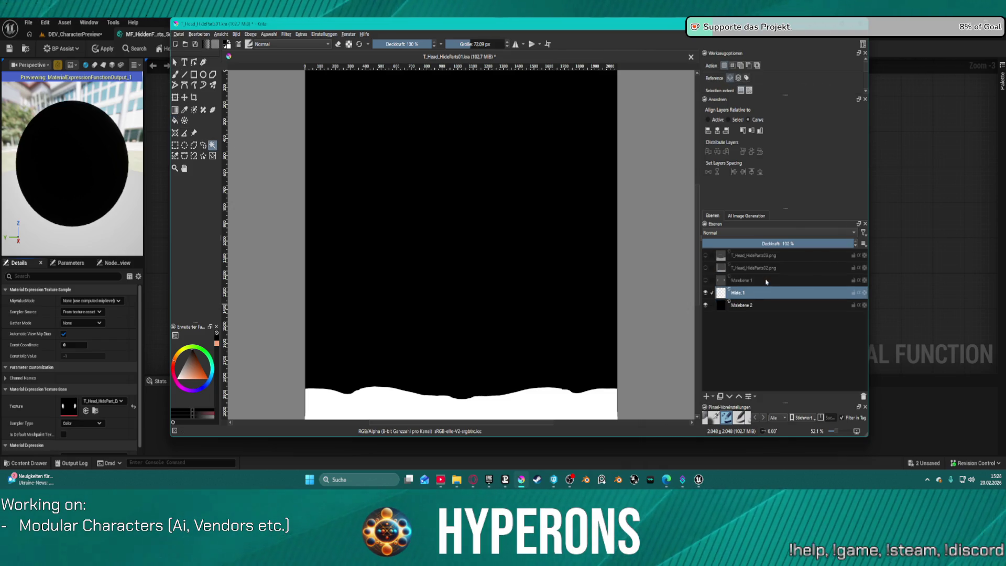
{"action": "left_click", "coordinate": [765, 280]}
{"action": "left_click", "coordinate": [705, 292]}
{"action": "left_click", "coordinate": [705, 292]}
{"action": "left_click", "coordinate": [706, 294]}
{"action": "left_click", "coordinate": [706, 295]}
{"action": "left_click", "coordinate": [704, 281]}
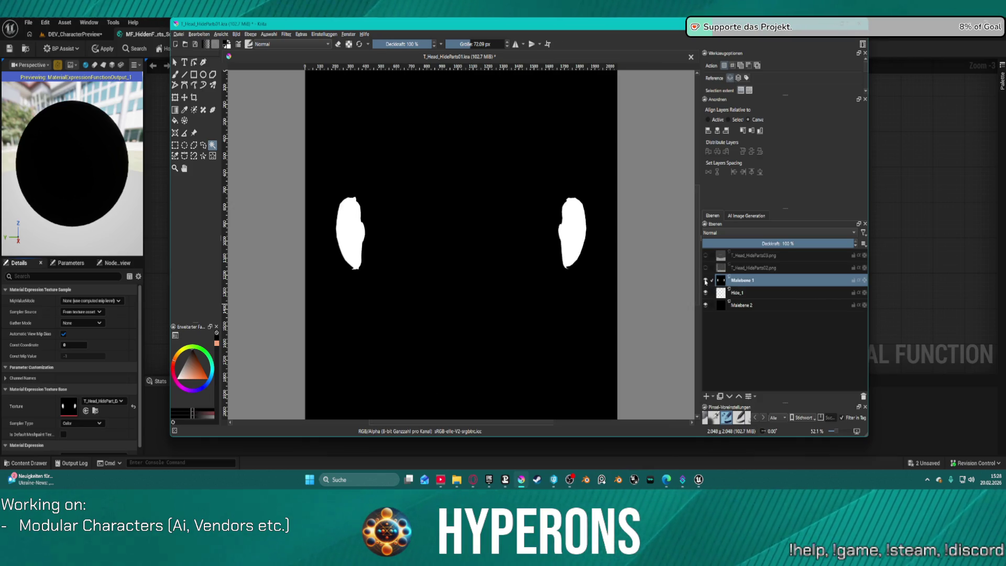
Add a selection mask and select the right white ear shape with an area selection tool.
{"action": "left_click", "coordinate": [430, 311]}
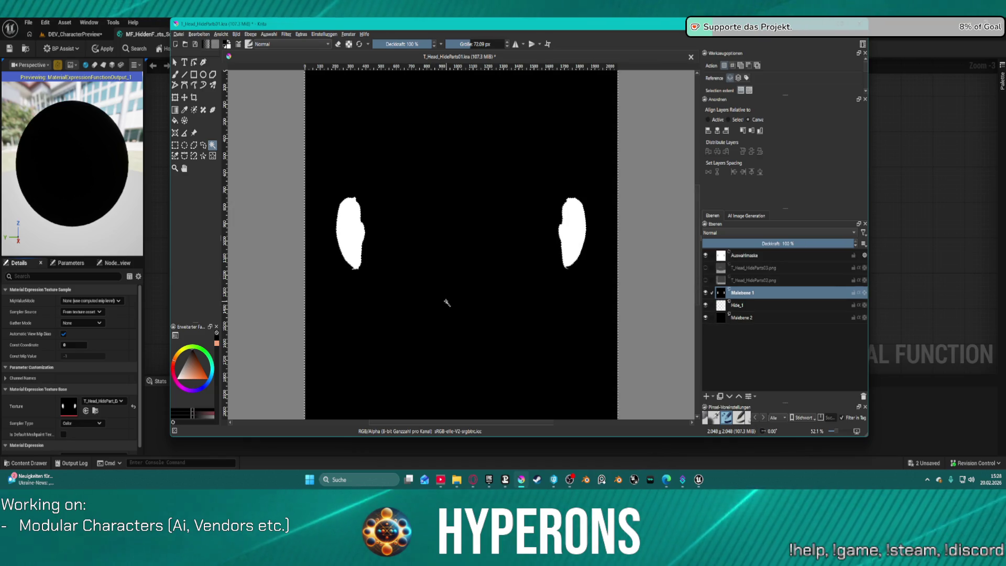
{"action": "left_click", "coordinate": [203, 155]}
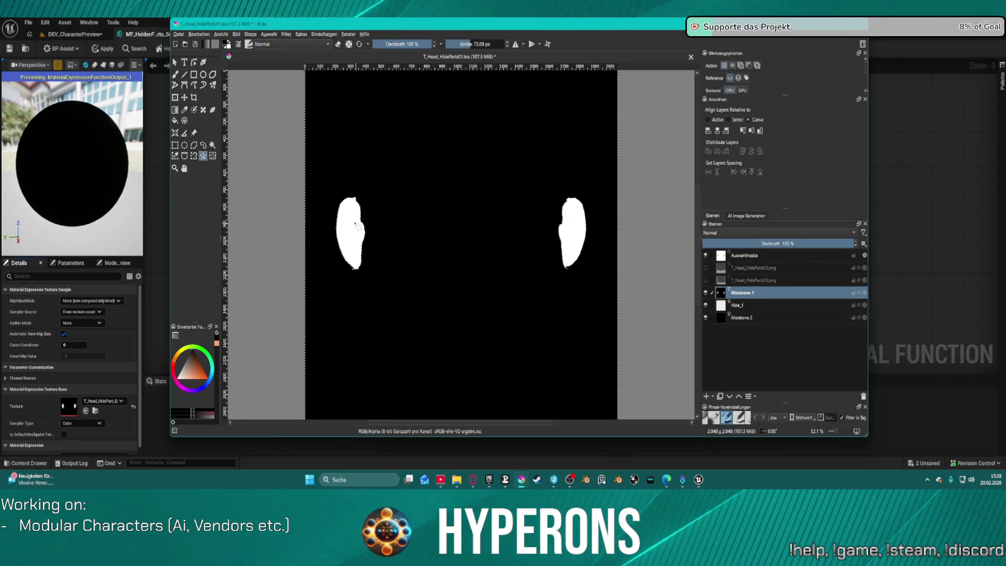
{"action": "left_click", "coordinate": [557, 229]}
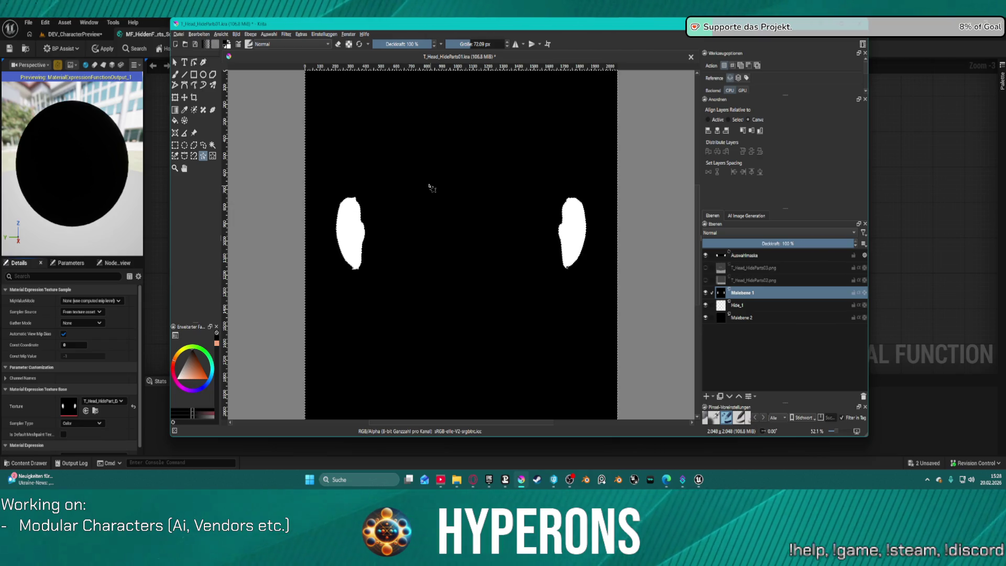
{"action": "key", "text": "ctrl+z"}
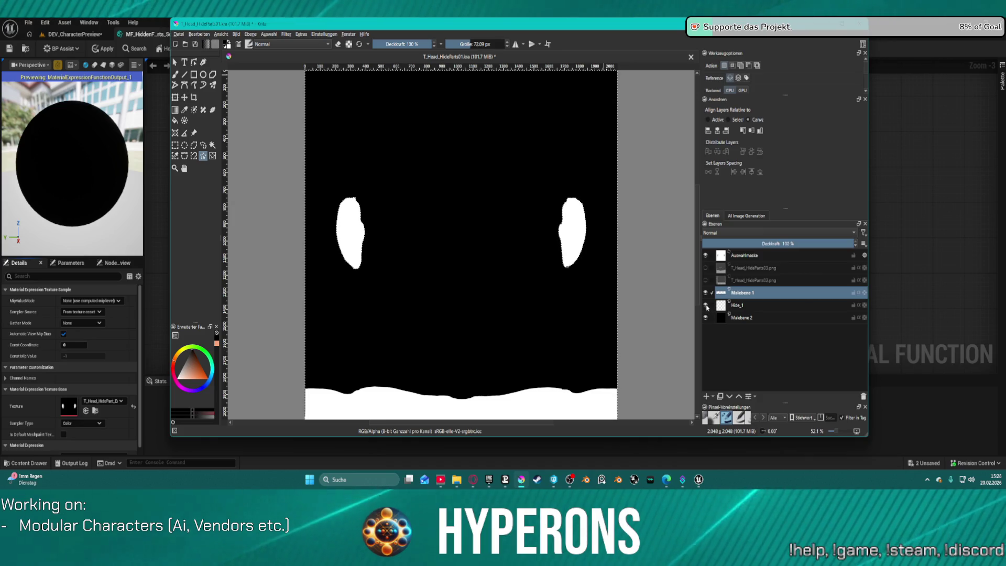
Toggle Hide_1 to compare and make the T_Head_HideParts02 layer visible.
{"action": "left_click", "coordinate": [705, 306]}
{"action": "left_click", "coordinate": [705, 306]}
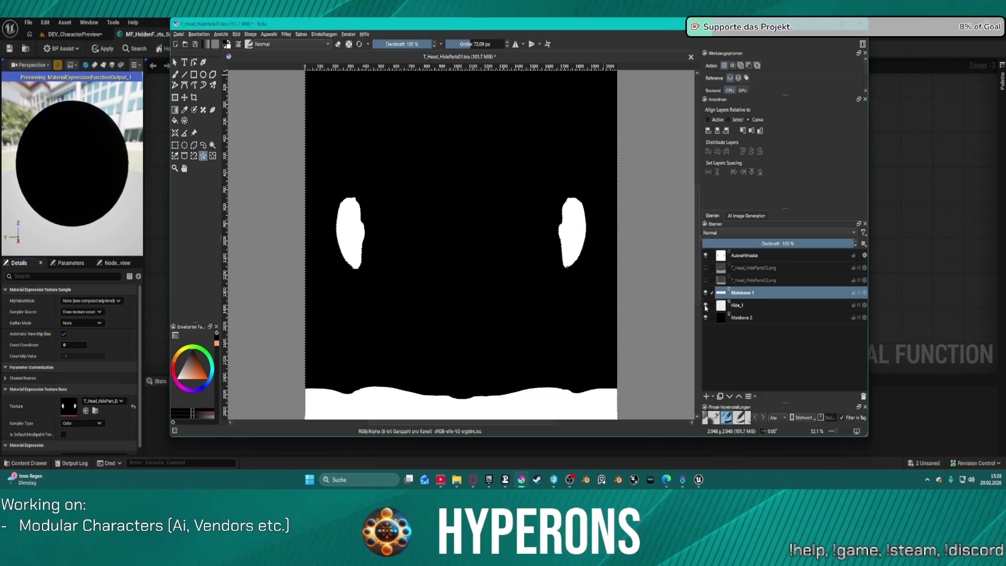
{"action": "left_click", "coordinate": [706, 281]}
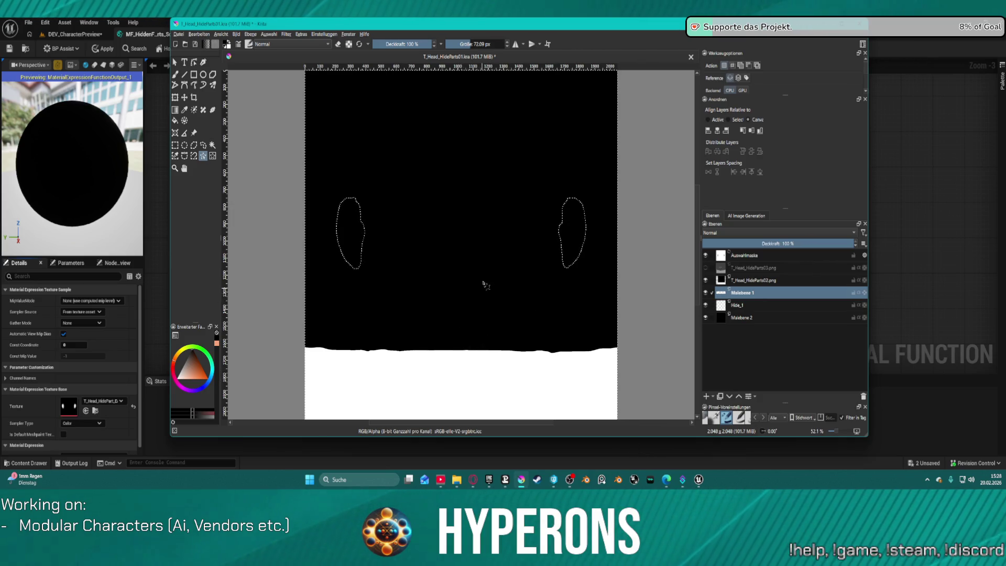
Select the black region at T_Head_HideParts03.png's curved edge and delete it.
{"action": "left_click", "coordinate": [460, 218]}
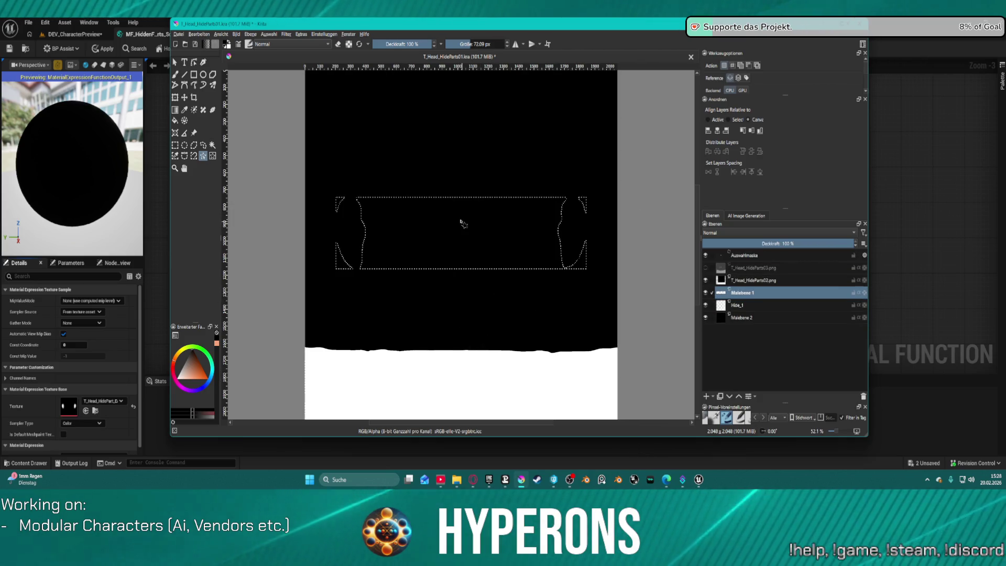
{"action": "key", "text": "Page_Up"}
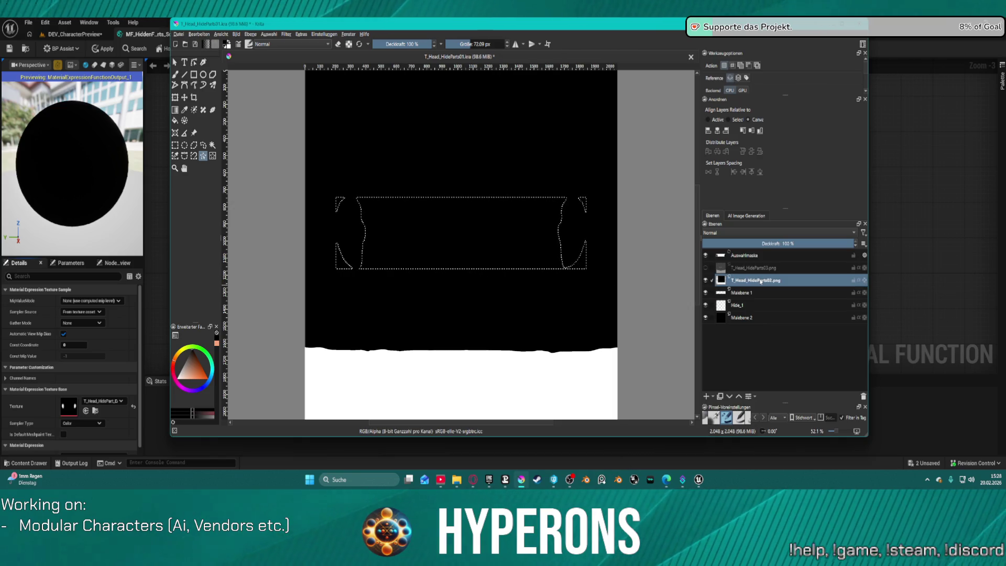
{"action": "key", "text": "ctrl+shift+a"}
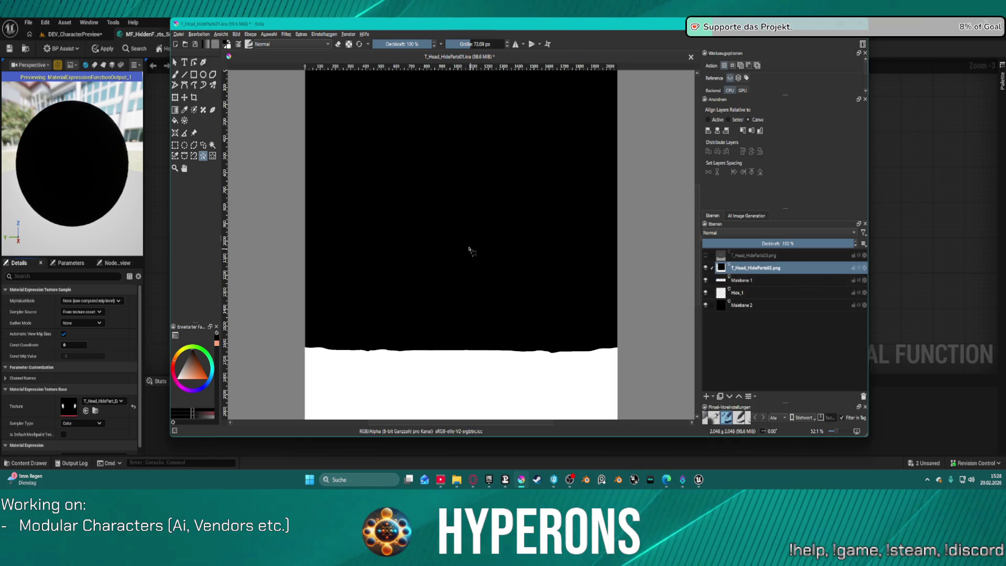
{"action": "left_click", "coordinate": [465, 255]}
{"action": "left_click", "coordinate": [705, 267]}
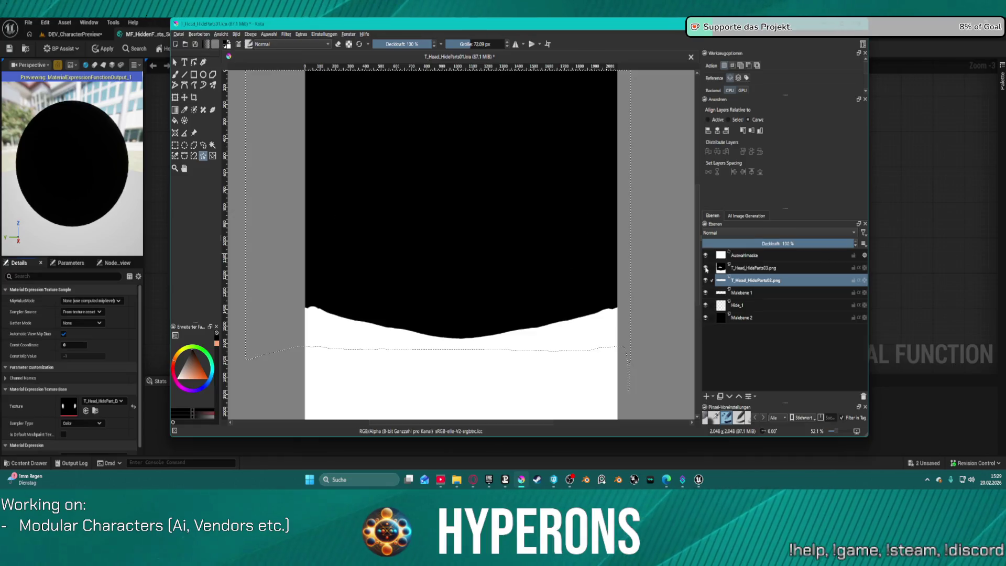
{"action": "left_click", "coordinate": [737, 268]}
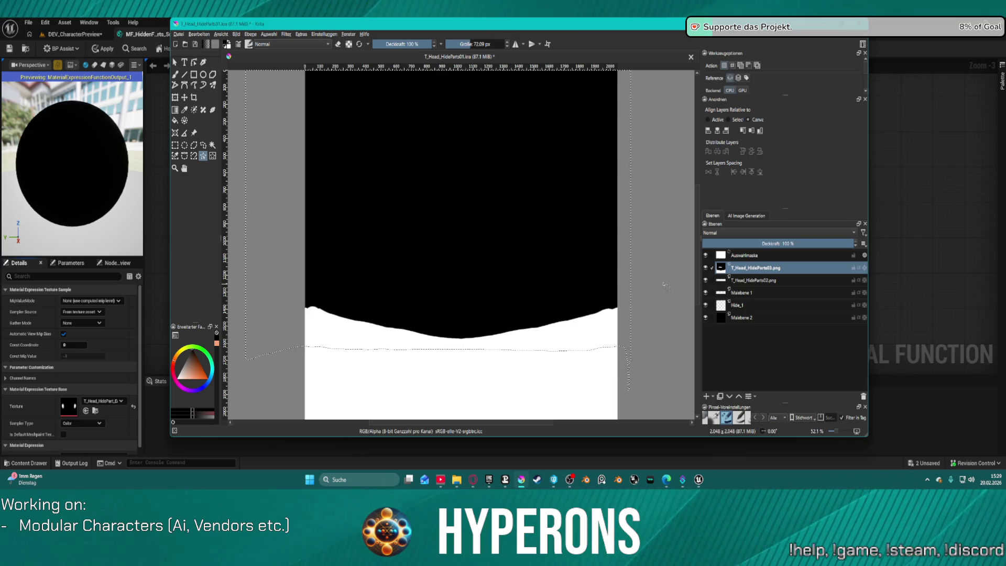
{"action": "left_click", "coordinate": [549, 247]}
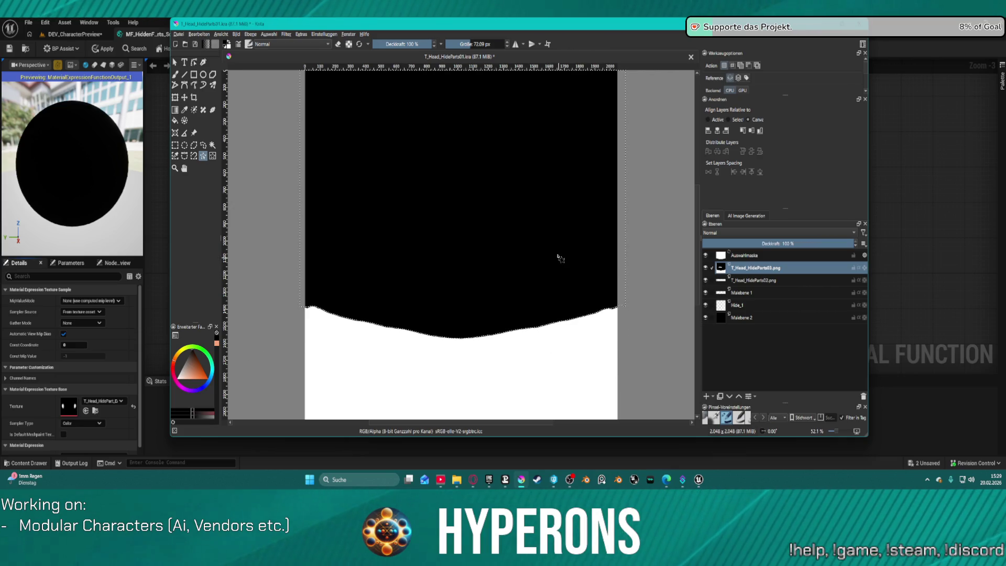
{"action": "key", "text": "Delete"}
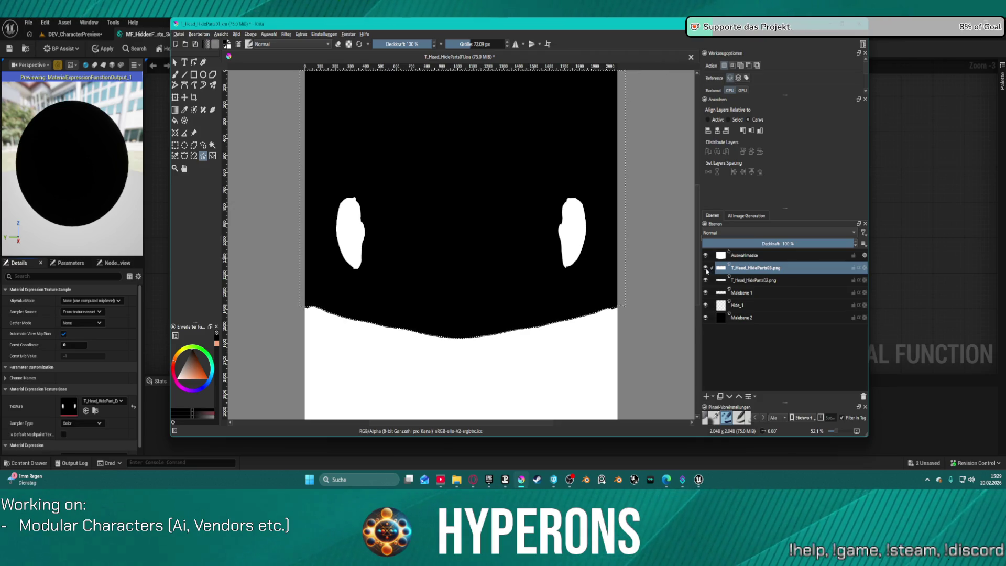
Hide the T_Head_HideParts03, T_Head_HideParts02, Malebene 1 and Hide_1 layers.
{"action": "left_click", "coordinate": [705, 268]}
{"action": "left_click", "coordinate": [706, 281]}
{"action": "left_click", "coordinate": [705, 292]}
{"action": "left_click", "coordinate": [705, 305]}
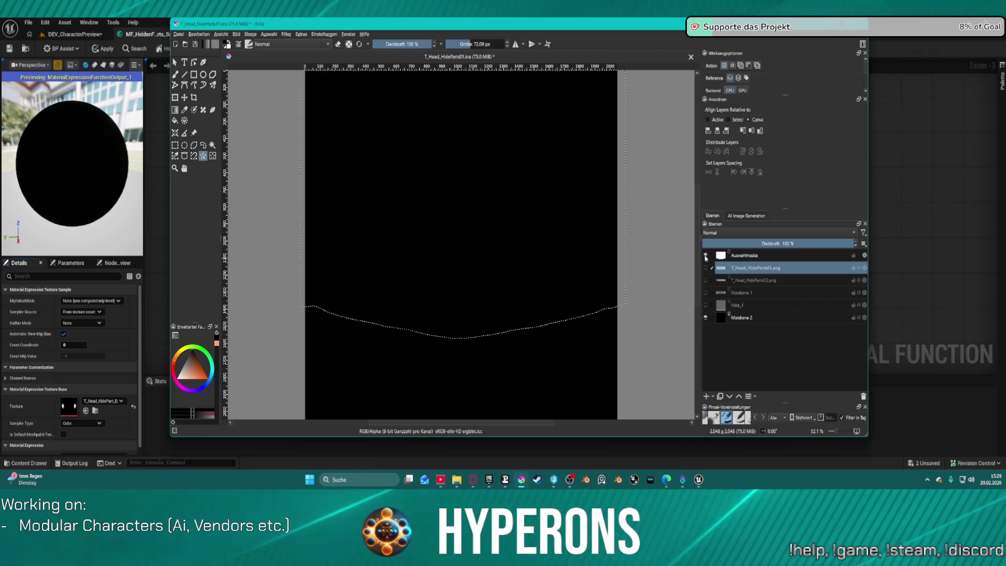
Fill a new Malebene 3 layer black, then fill the area above the wavy line white.
{"action": "left_click", "coordinate": [758, 256]}
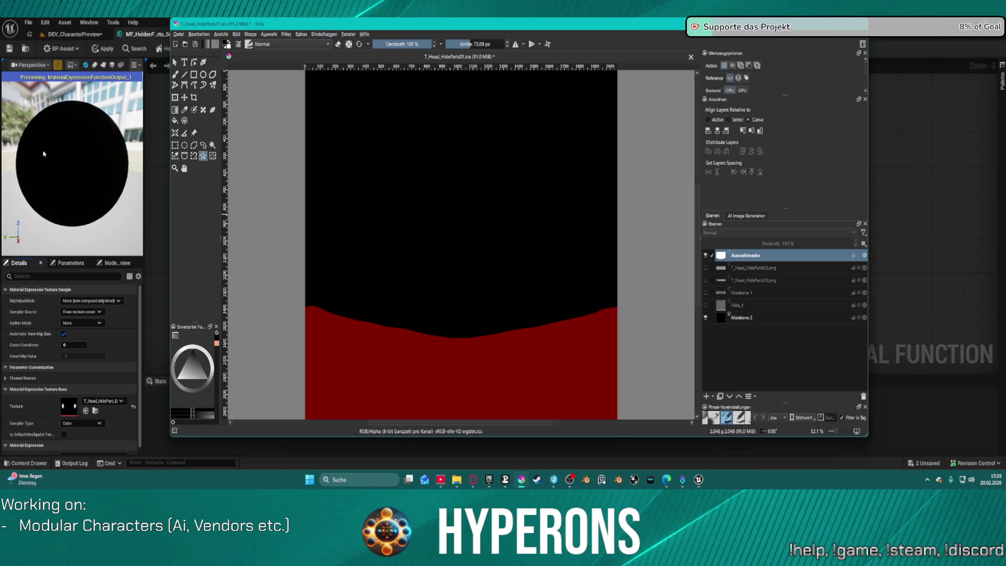
{"action": "left_click", "coordinate": [175, 120]}
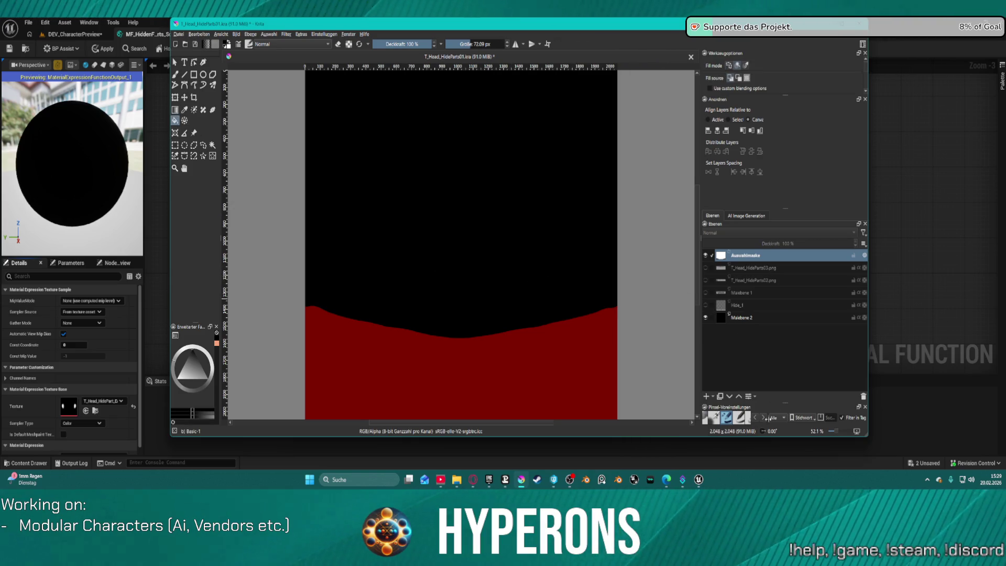
{"action": "left_click", "coordinate": [705, 396]}
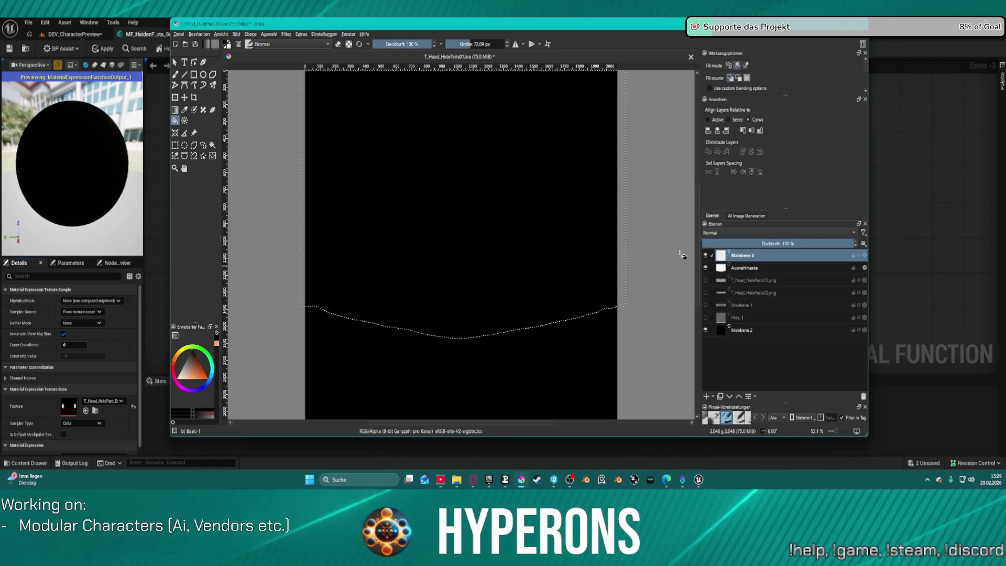
{"action": "left_click", "coordinate": [548, 240]}
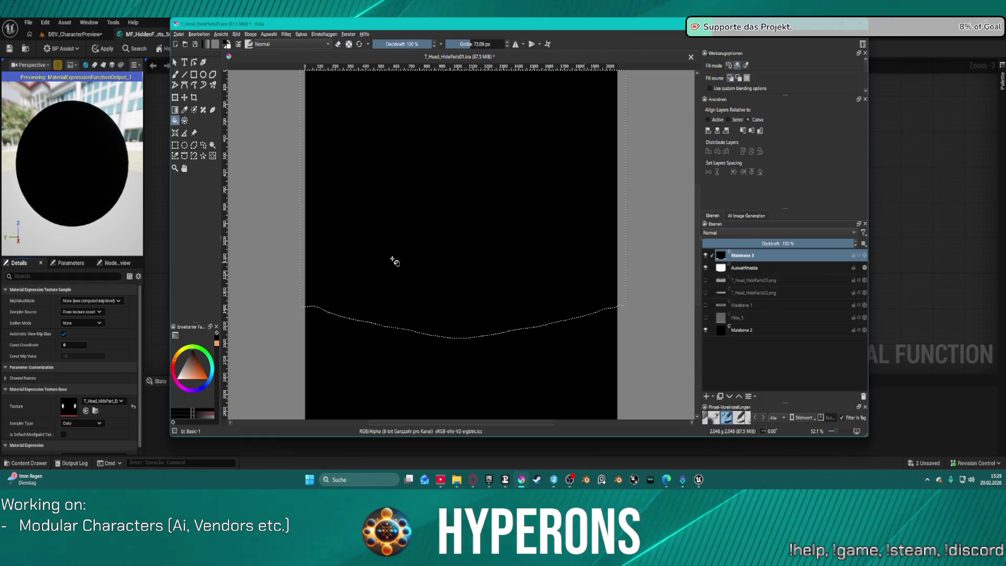
{"action": "left_click", "coordinate": [229, 47]}
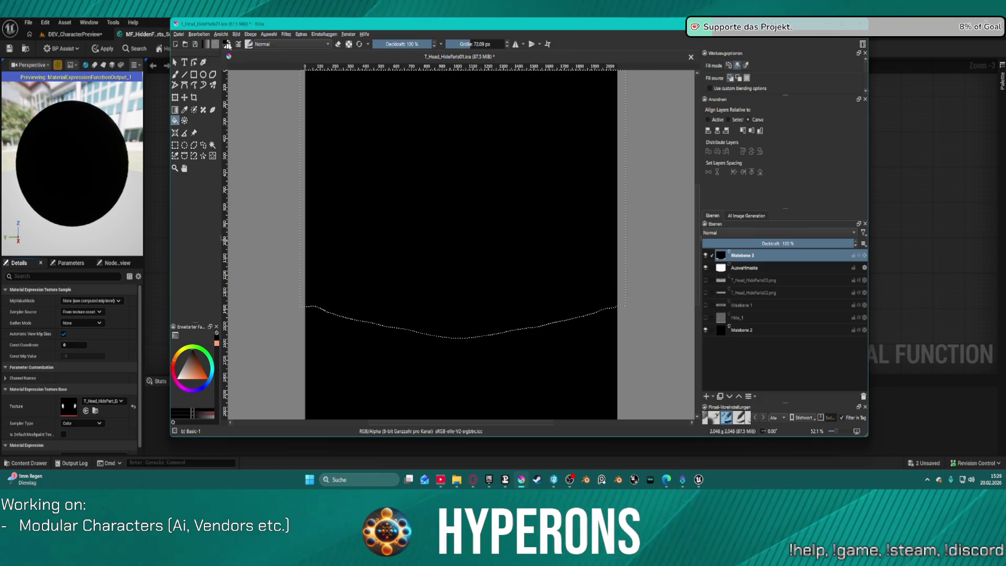
{"action": "left_click", "coordinate": [559, 306]}
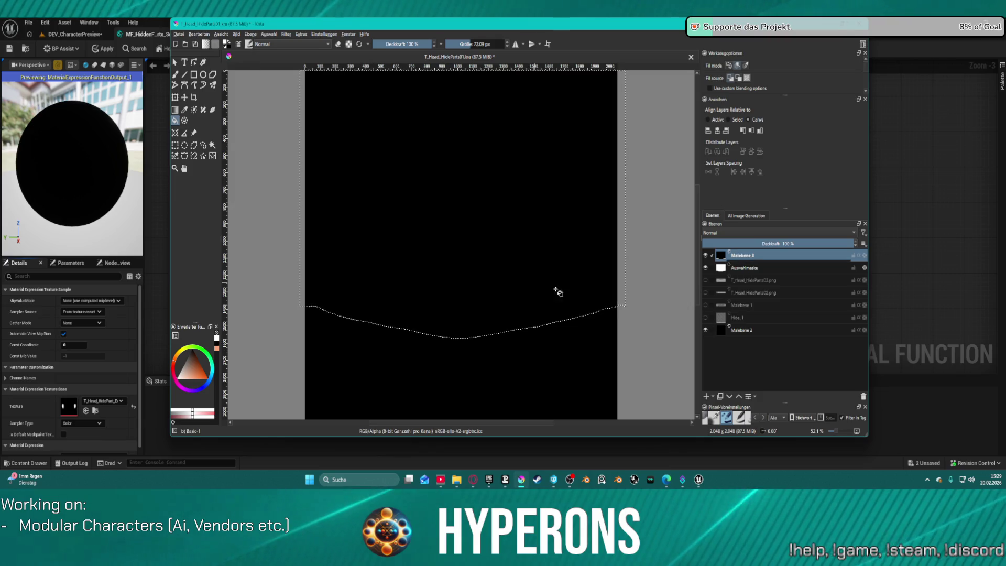
{"action": "left_click", "coordinate": [610, 291]}
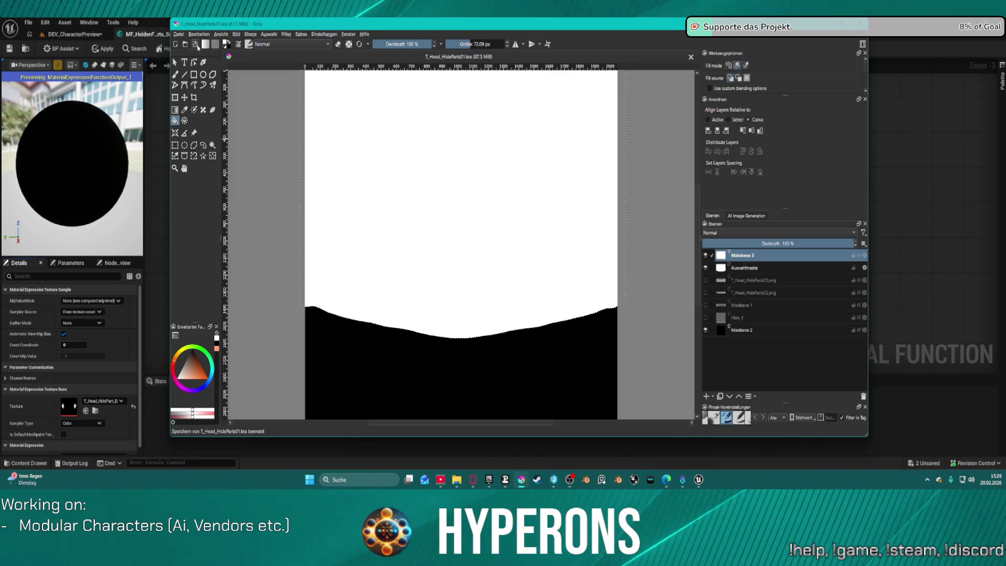
Export the image with PNG-Bild chosen as the file type.
{"action": "left_click", "coordinate": [179, 34]}
{"action": "left_click", "coordinate": [244, 106]}
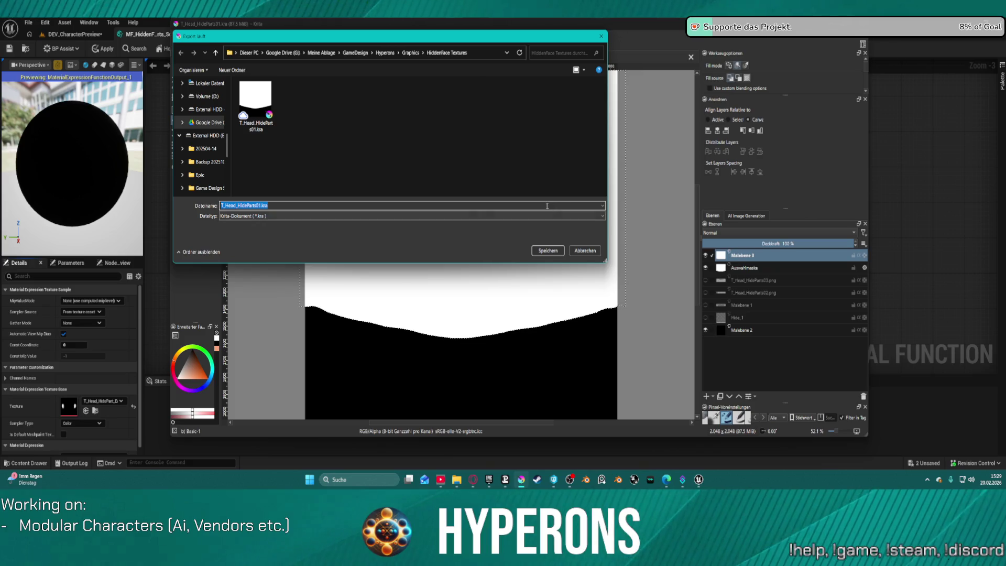
{"action": "left_click", "coordinate": [602, 216]}
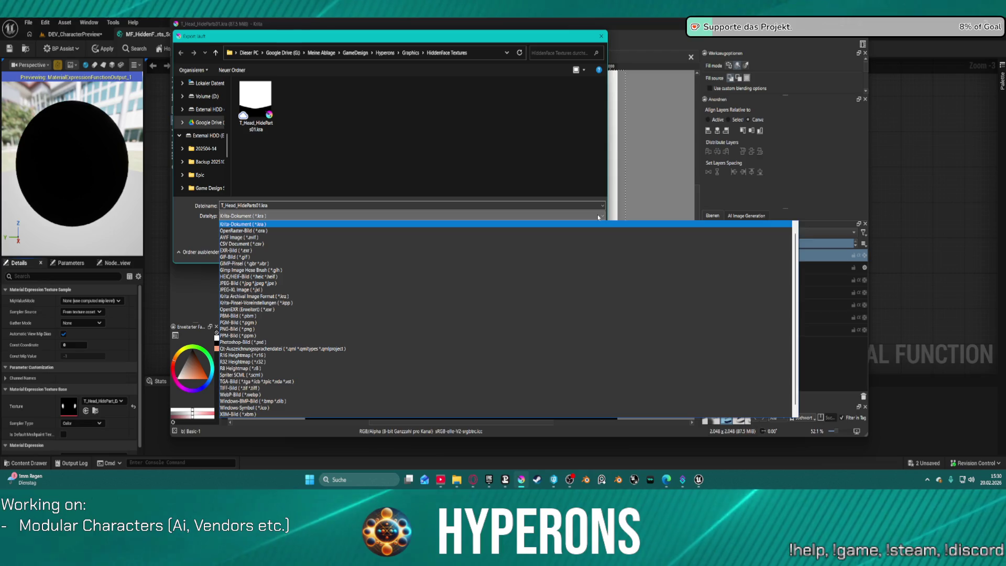
{"action": "left_click", "coordinate": [262, 329]}
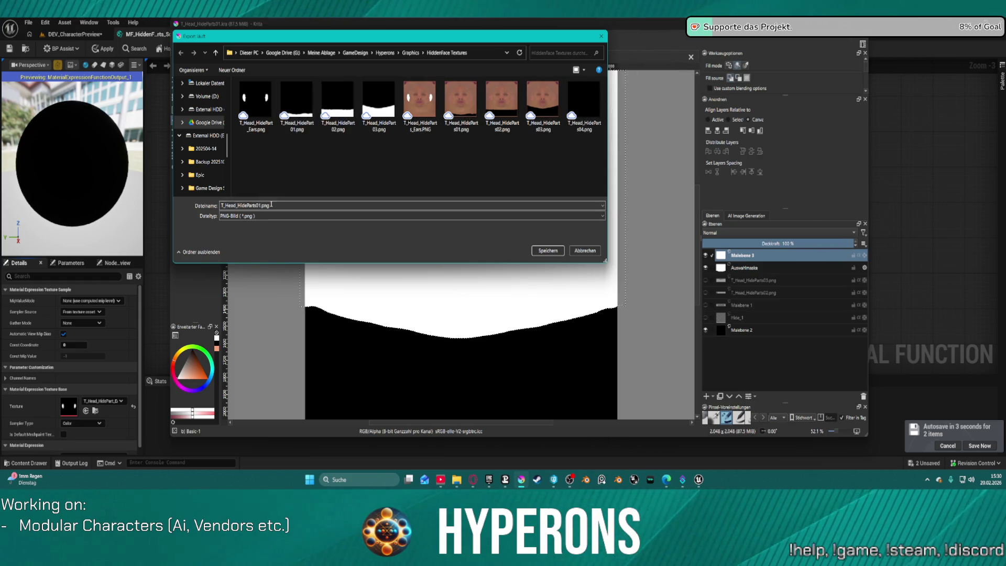
Save over T_Head_HideParts04.png, confirming the overwrite and default PNG options.
{"action": "double_click", "coordinate": [259, 204]}
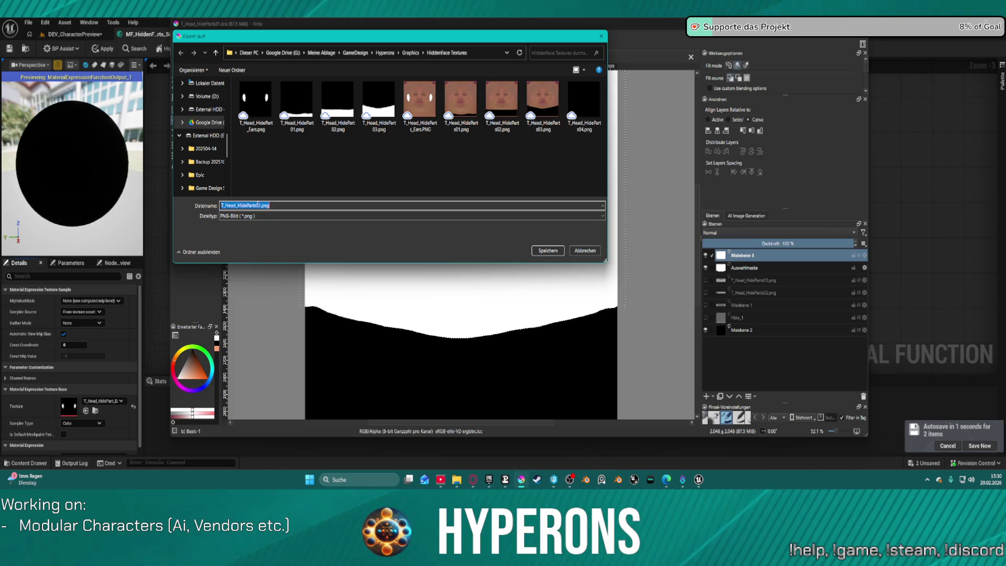
{"action": "left_click", "coordinate": [259, 204]}
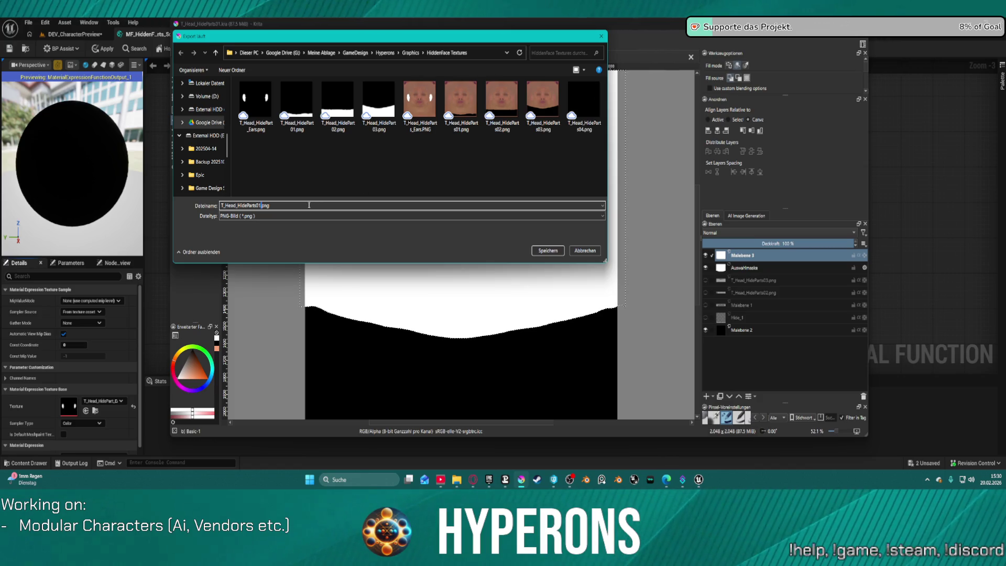
{"action": "left_click", "coordinate": [571, 129]}
{"action": "left_click", "coordinate": [547, 250]}
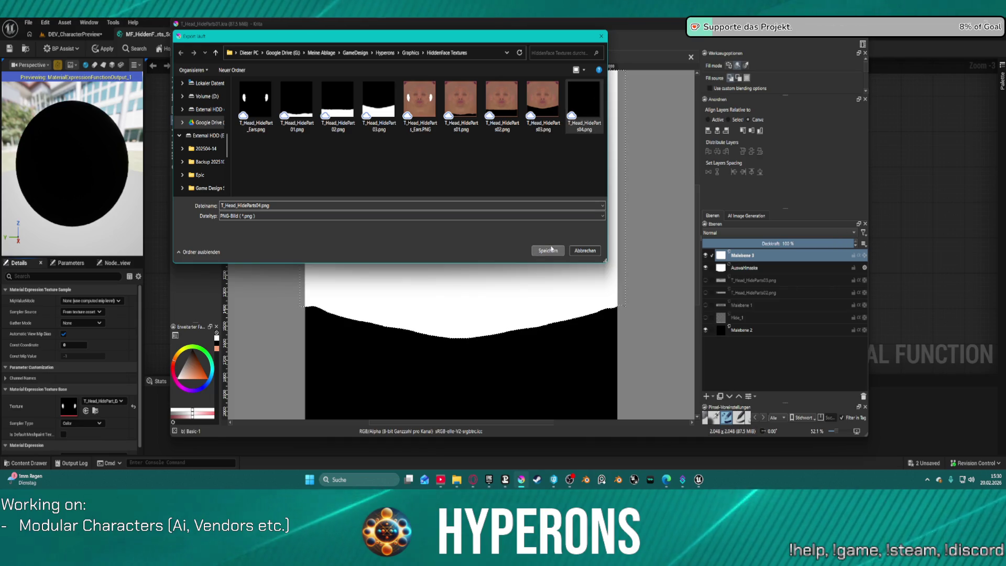
{"action": "left_click", "coordinate": [531, 251]}
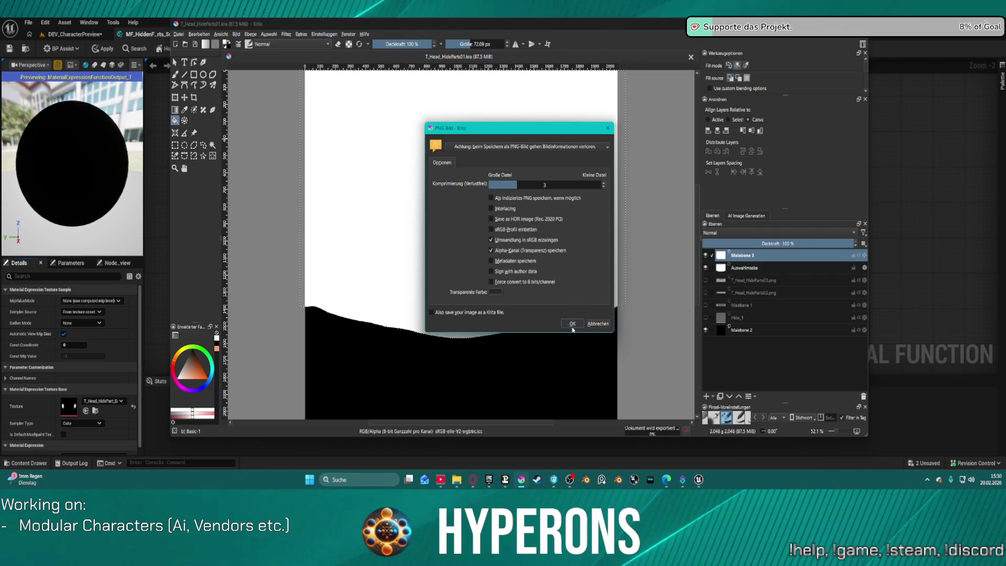
{"action": "left_click", "coordinate": [573, 323]}
{"action": "key", "text": "alt+Tab"}
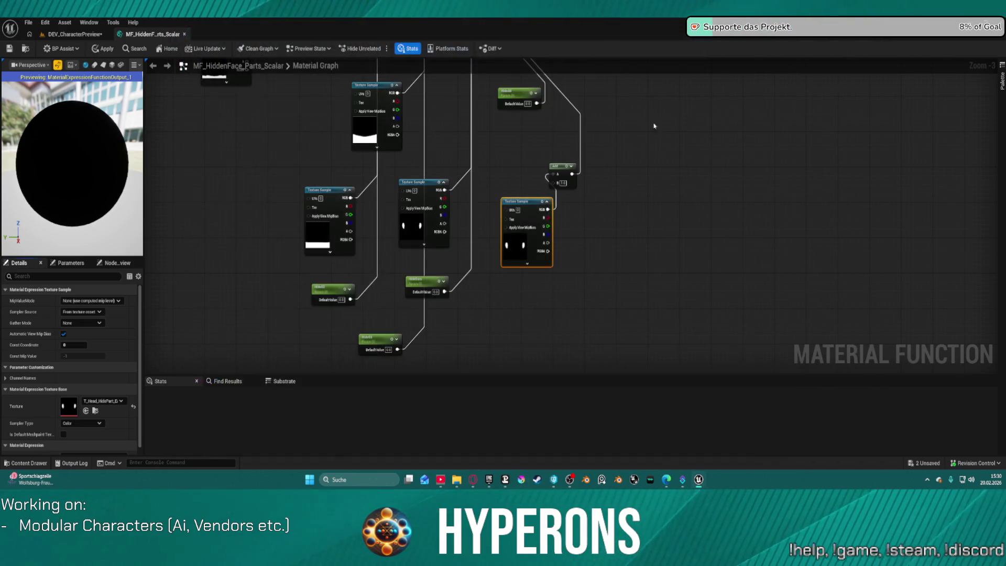
{"action": "scroll", "coordinate": [681, 203], "scroll_direction": "down", "scroll_amount": 2}
{"action": "scroll", "coordinate": [717, 160], "scroll_direction": "up", "scroll_amount": 2}
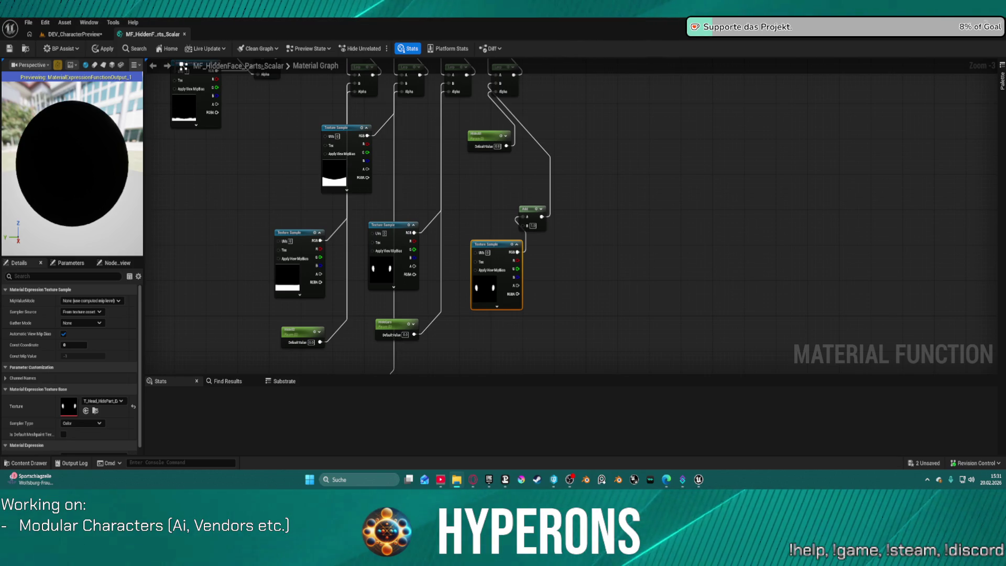
{"action": "left_click", "coordinate": [590, 27]}
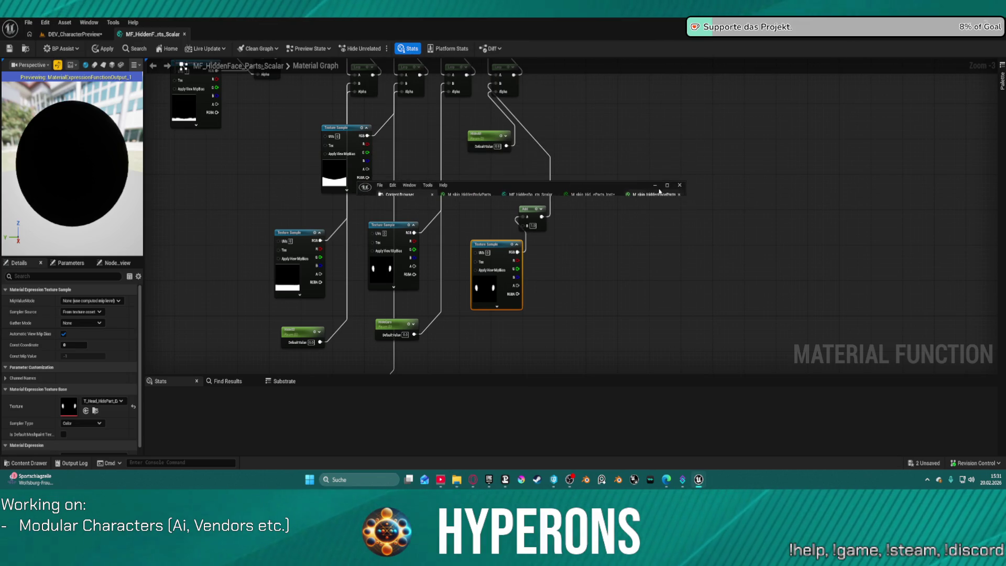
Point the copied Texture Sample at T_Head_HideParts04 and apply the material function.
{"action": "key", "text": "alt+Tab"}
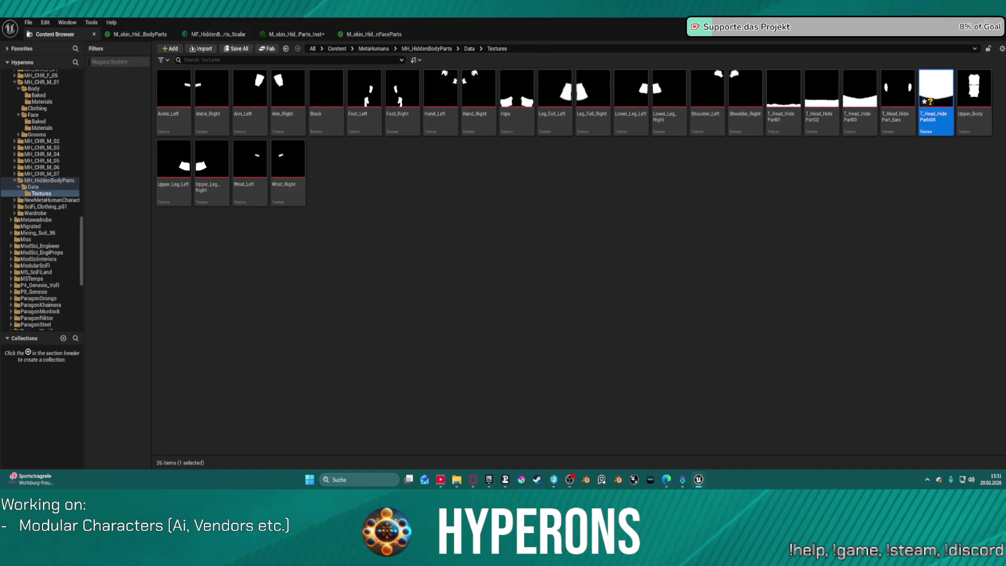
{"action": "key", "text": "alt+Tab"}
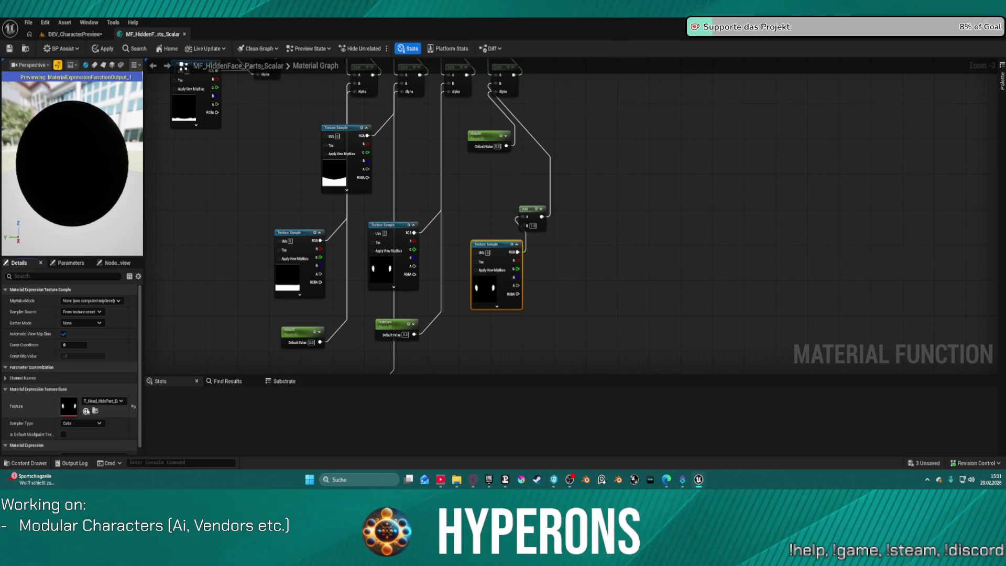
{"action": "left_click", "coordinate": [86, 410]}
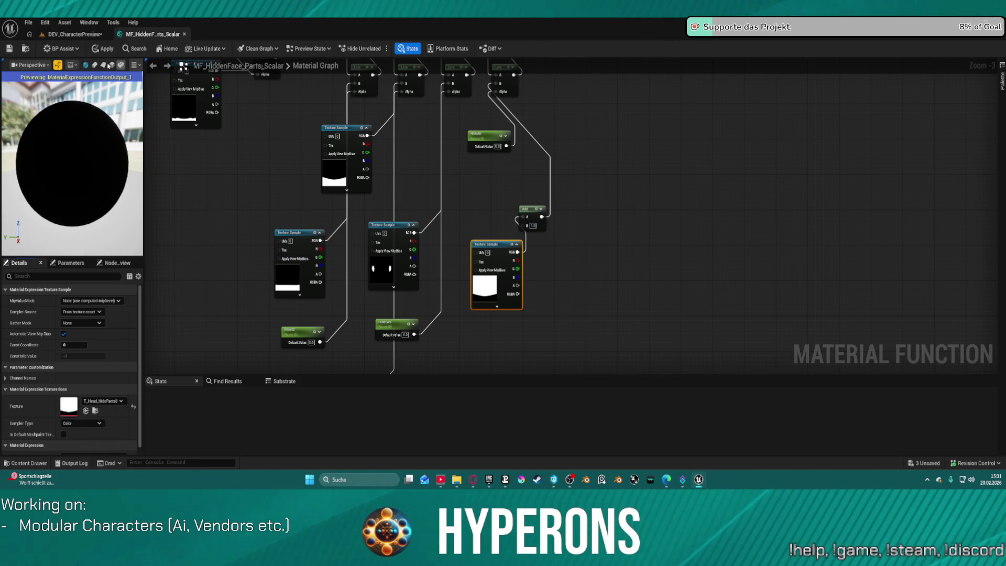
{"action": "left_click", "coordinate": [103, 48]}
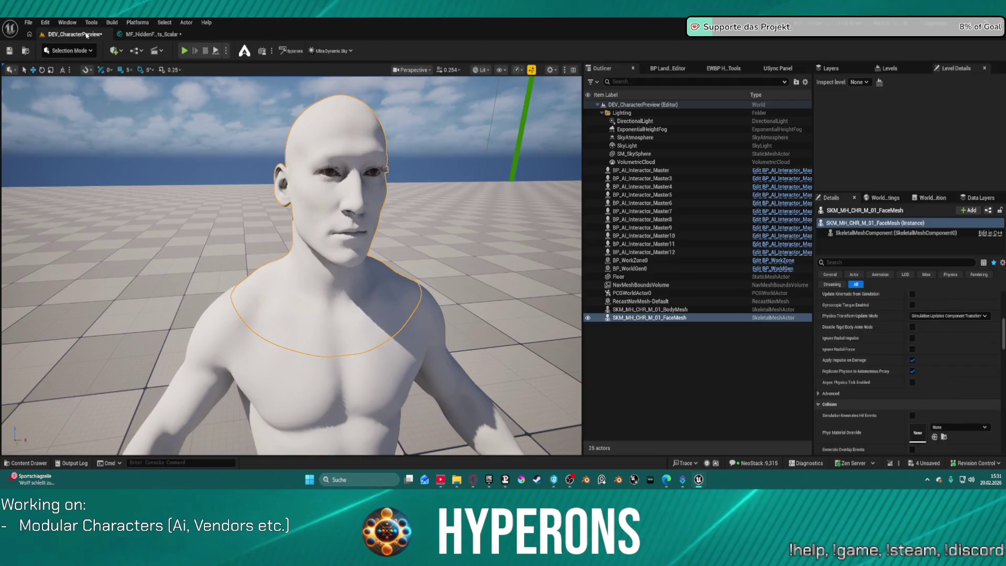
Return to the DEV_CharacterPreview level.
{"action": "left_click", "coordinate": [73, 34]}
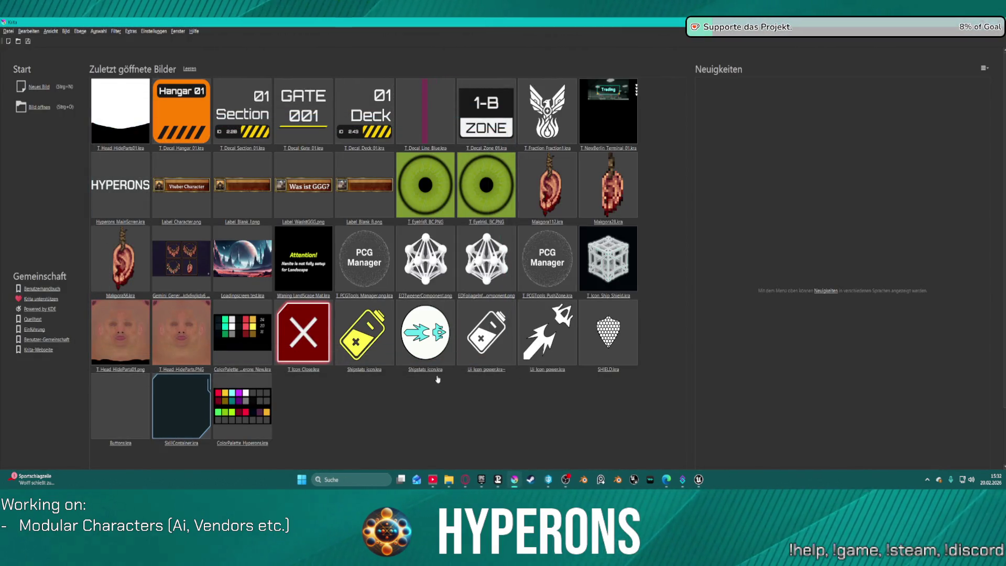
Open T_Head_HideParts01, showing Malebene 1 and hiding the white Malebene 3 layer.
{"action": "left_click", "coordinate": [137, 106]}
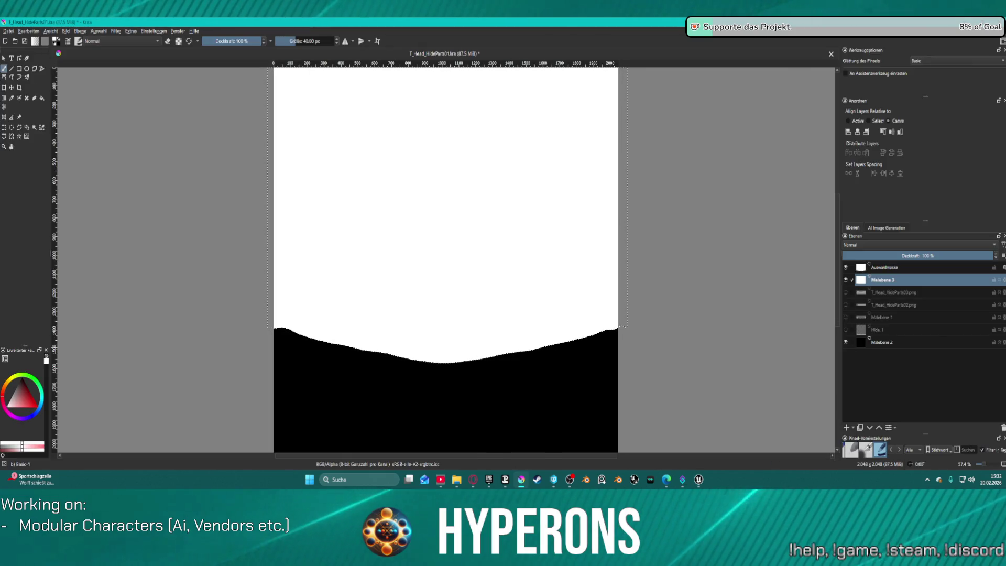
{"action": "left_click", "coordinate": [846, 317]}
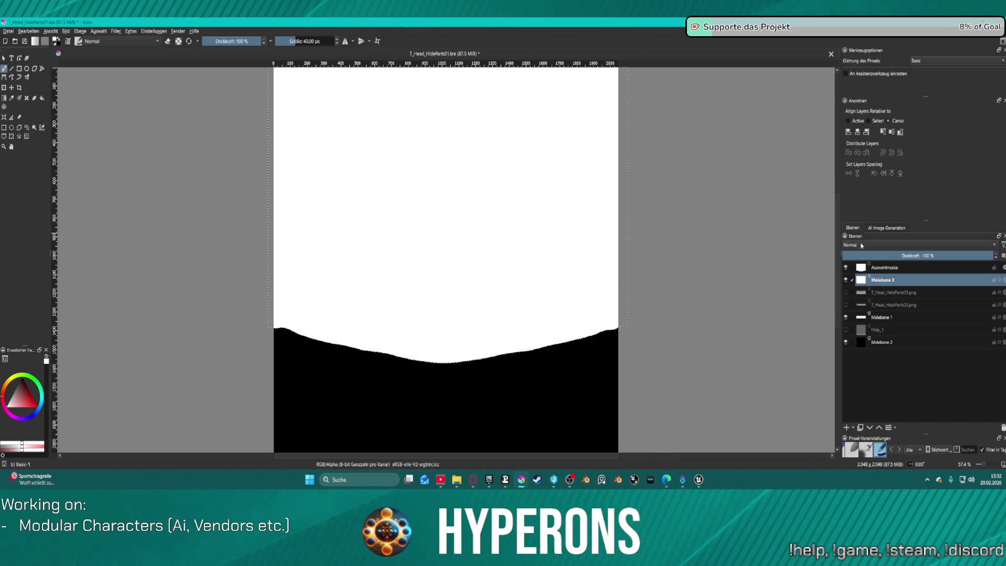
{"action": "left_click", "coordinate": [845, 280]}
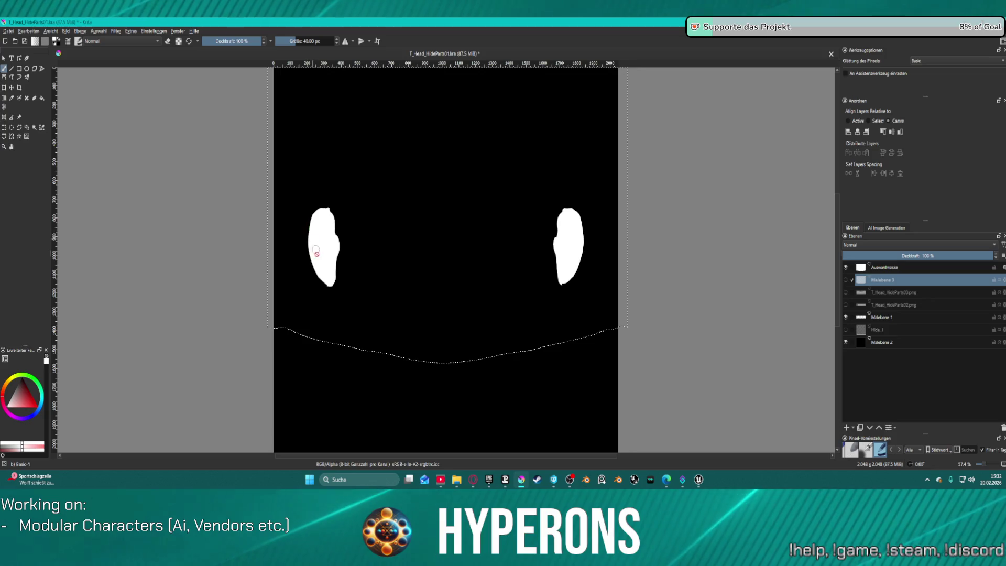
Select both white ear shapes on Malebene 1, then hide it and show Malebene 3.
{"action": "left_click", "coordinate": [20, 136]}
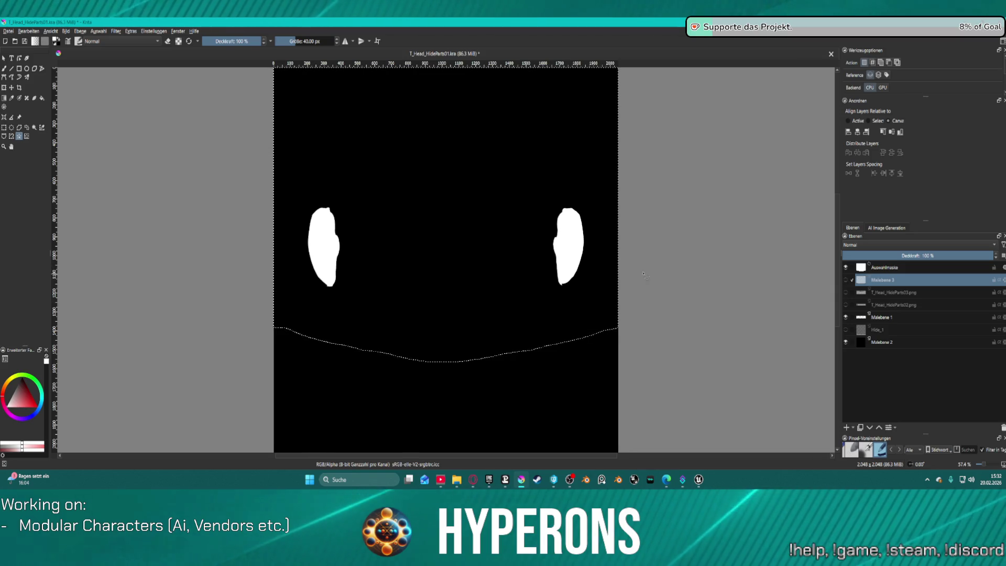
{"action": "key", "text": "ctrl+shift+a"}
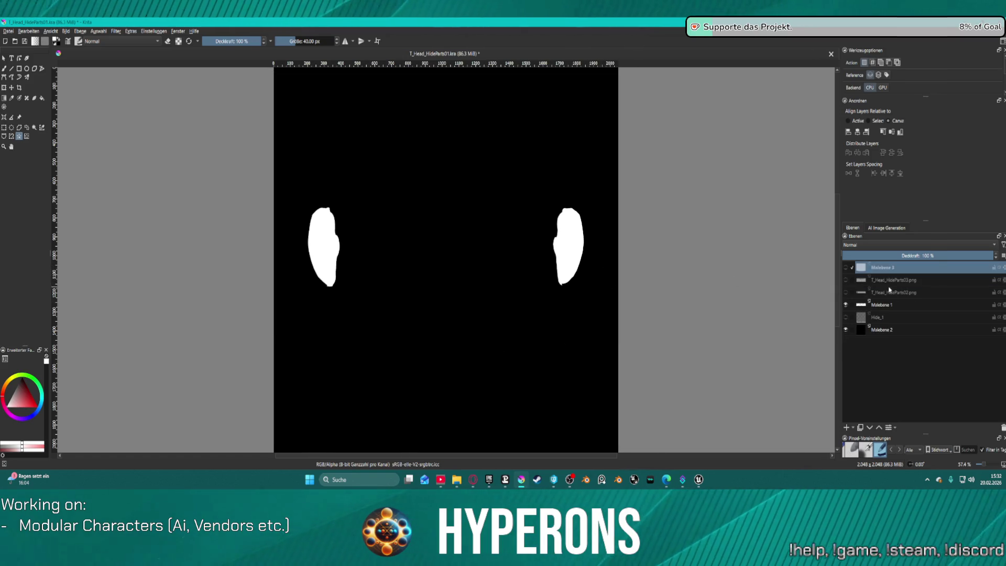
{"action": "left_click", "coordinate": [885, 304]}
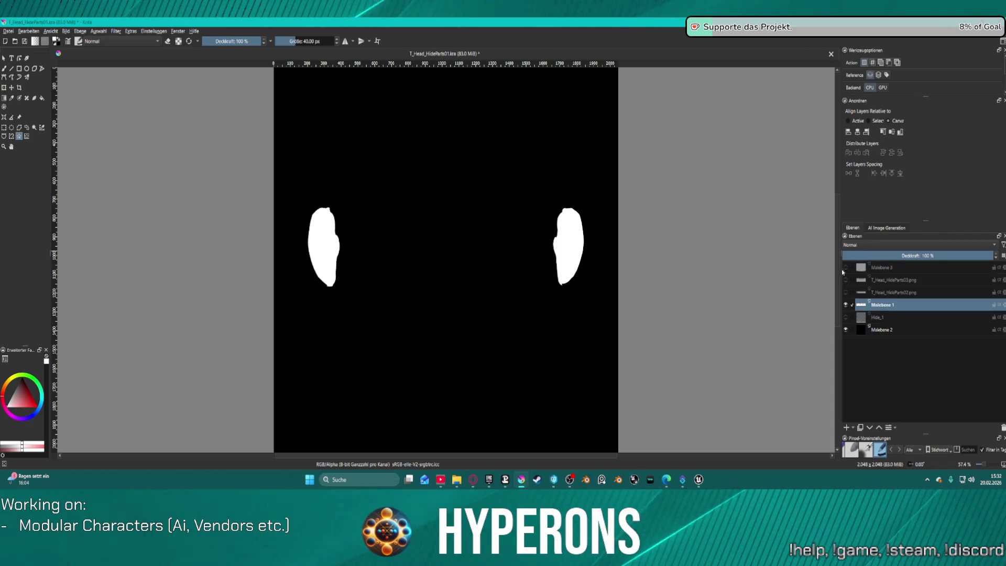
{"action": "left_click", "coordinate": [334, 251]}
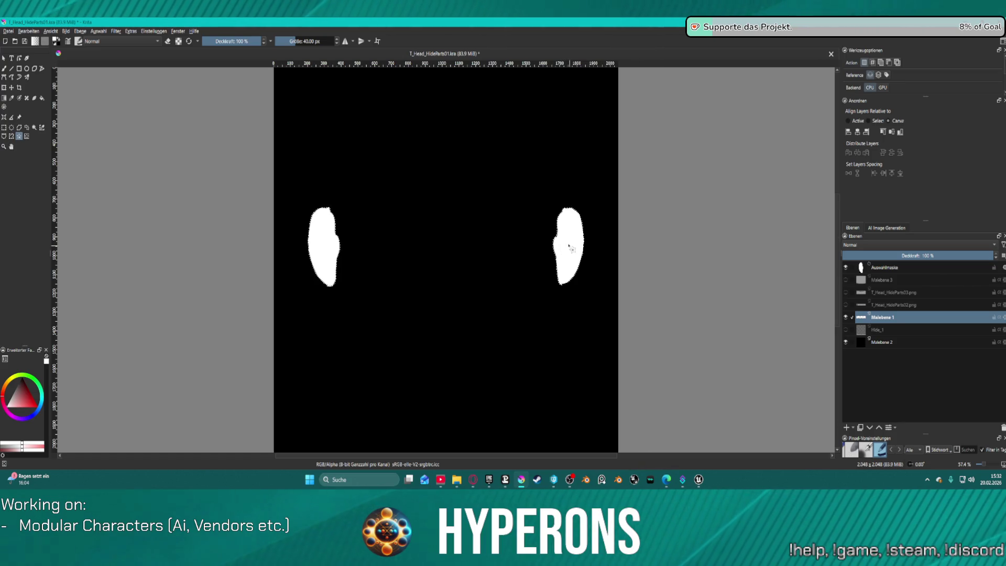
{"action": "left_click", "coordinate": [845, 317]}
{"action": "left_click", "coordinate": [845, 279]}
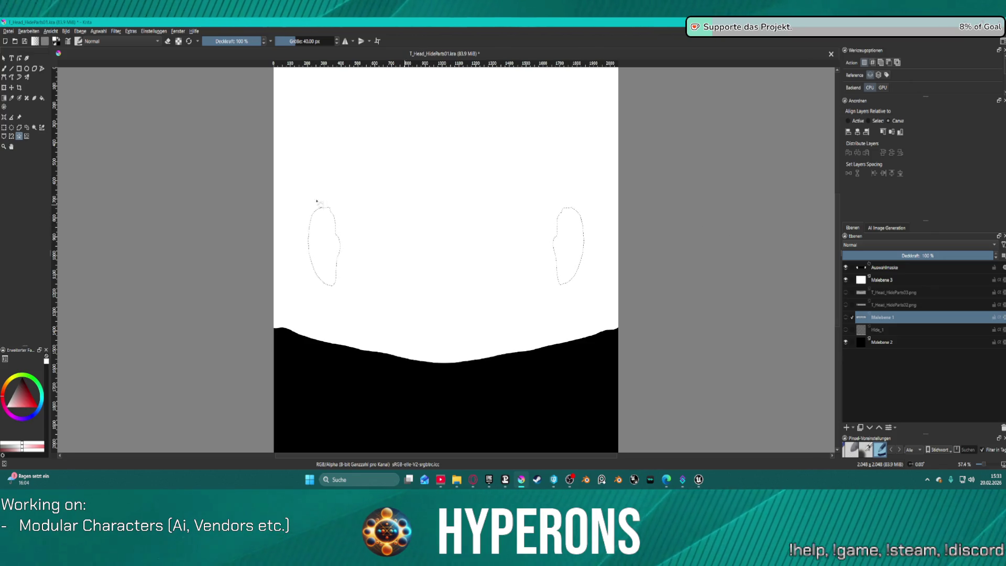
Switch to the brush and make Malebene 3 the active layer, comparing both layers.
{"action": "key", "text": "b"}
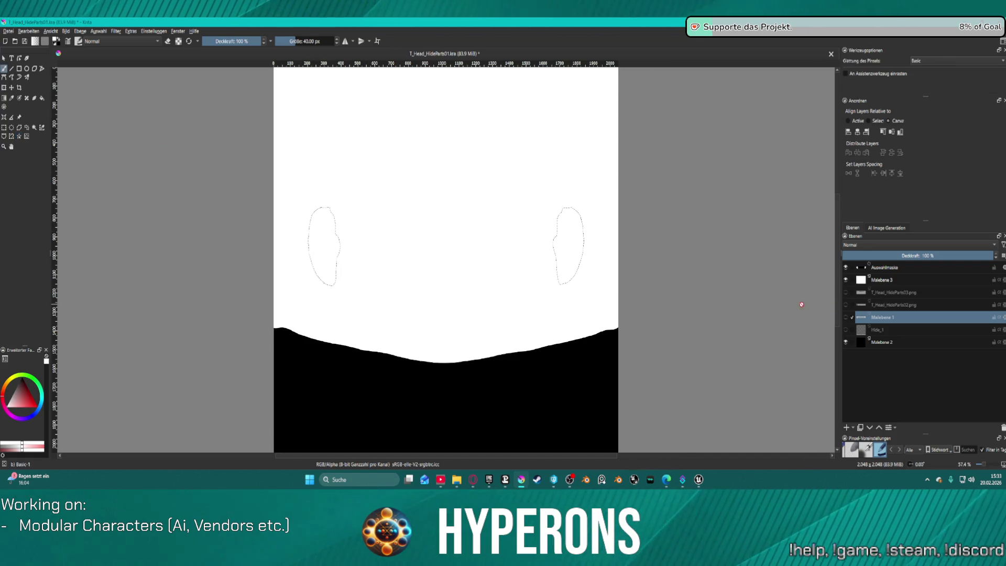
{"action": "left_click", "coordinate": [845, 318]}
{"action": "left_click", "coordinate": [846, 319]}
{"action": "left_click", "coordinate": [846, 318]}
{"action": "left_click", "coordinate": [845, 280]}
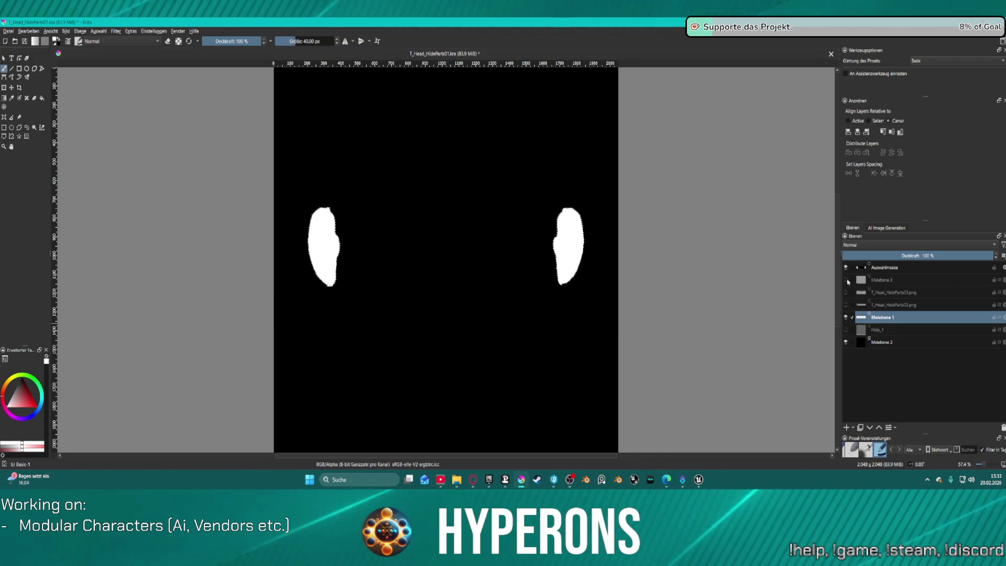
{"action": "left_click", "coordinate": [845, 279]}
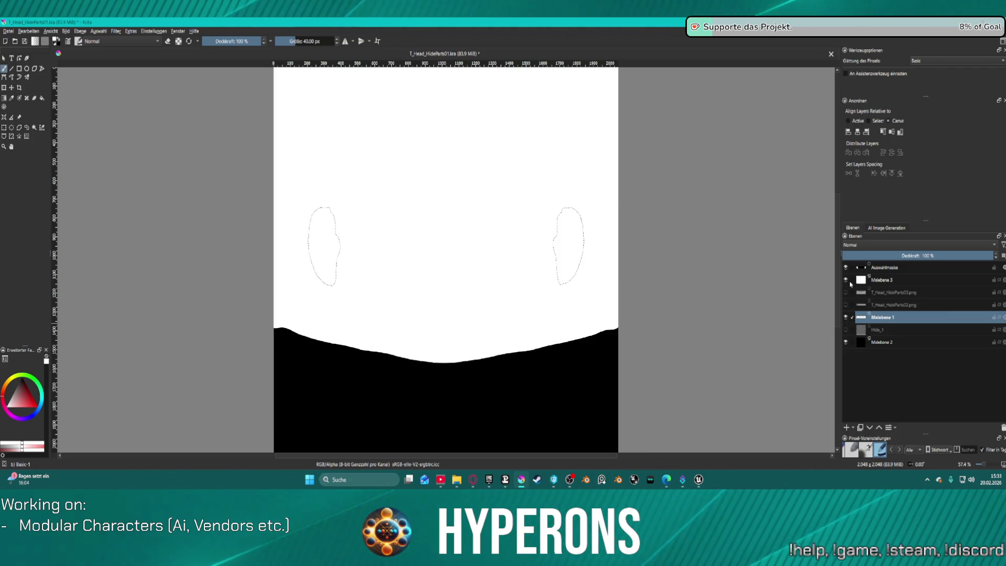
{"action": "left_click", "coordinate": [882, 281]}
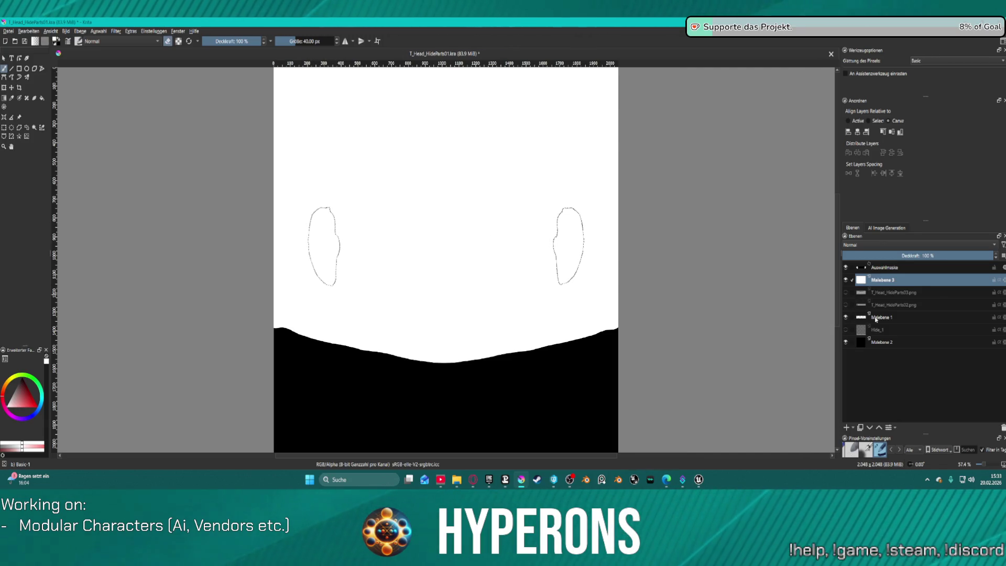
Black out the ear selection on Malebene 3, undoing the last two edits.
{"action": "left_click", "coordinate": [845, 280]}
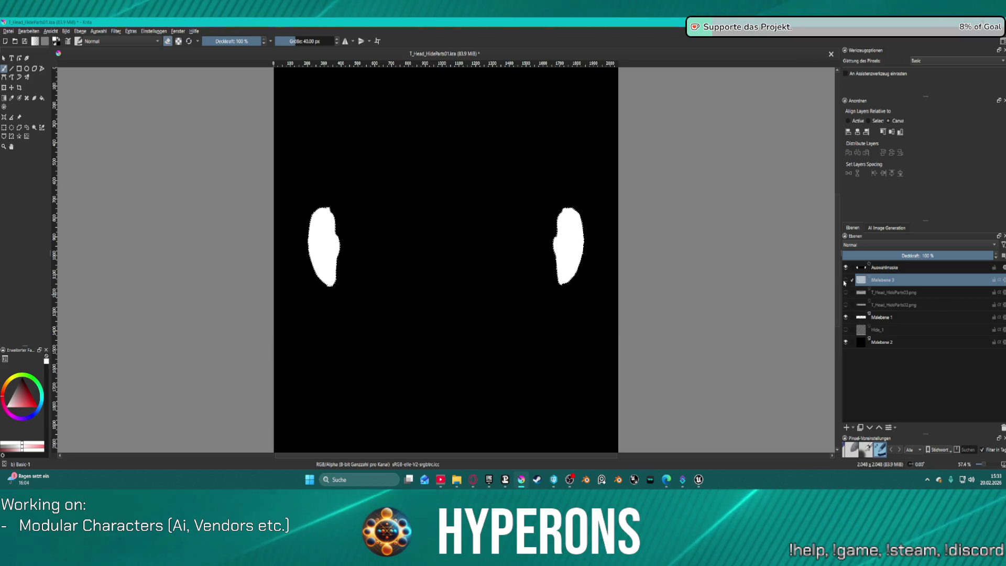
{"action": "left_click", "coordinate": [845, 316]}
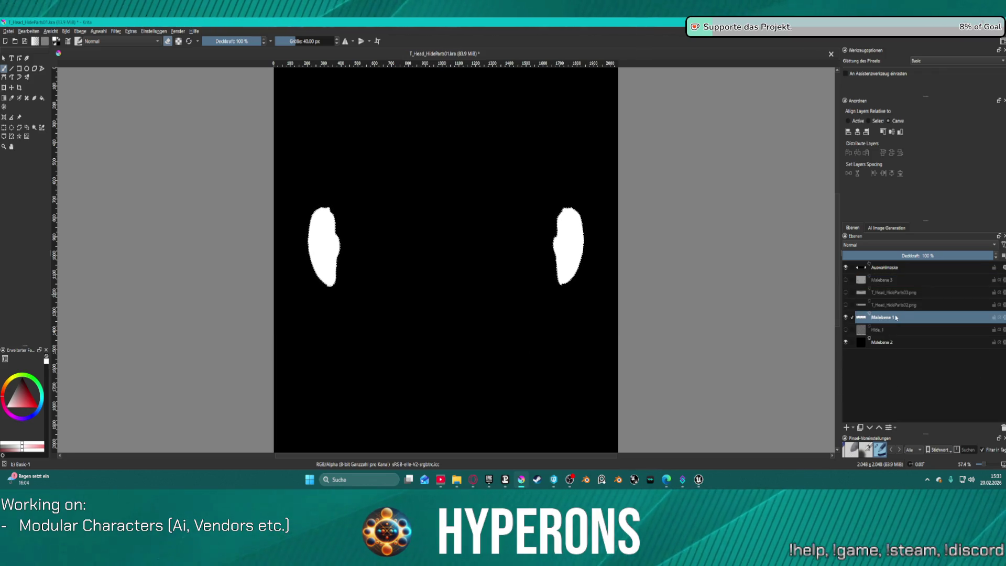
{"action": "left_click", "coordinate": [846, 316]}
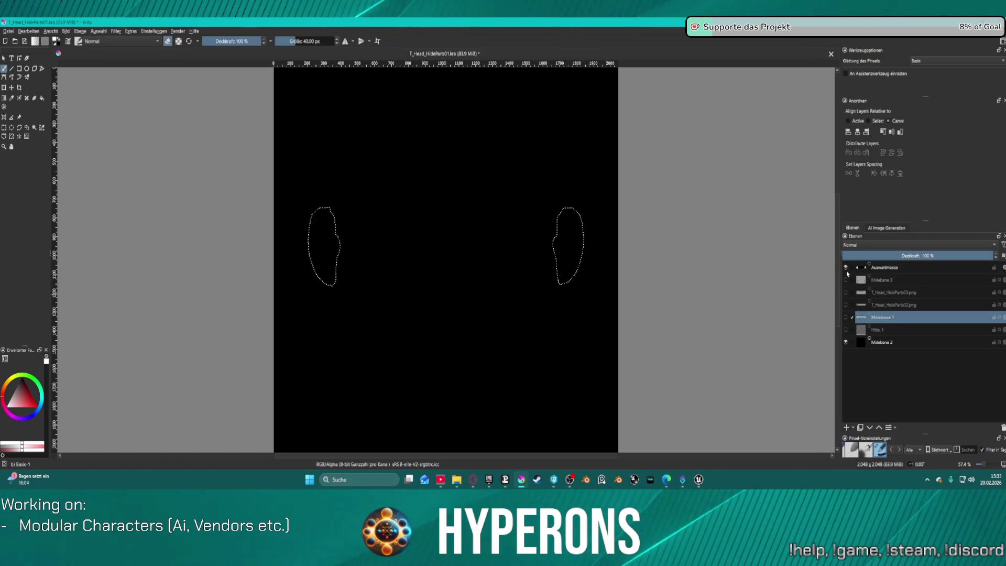
{"action": "left_click", "coordinate": [844, 279]}
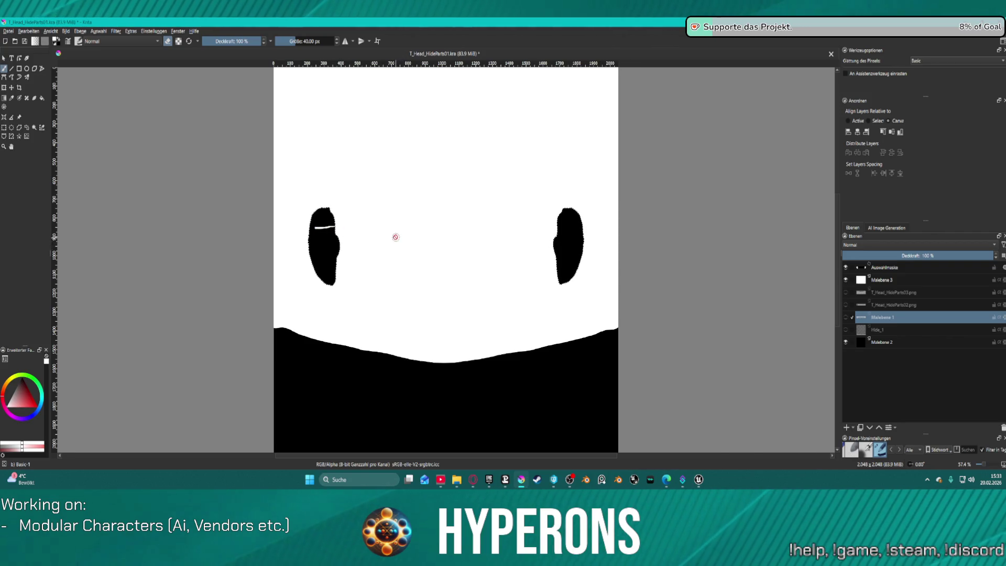
{"action": "key", "text": "ctrl+z"}
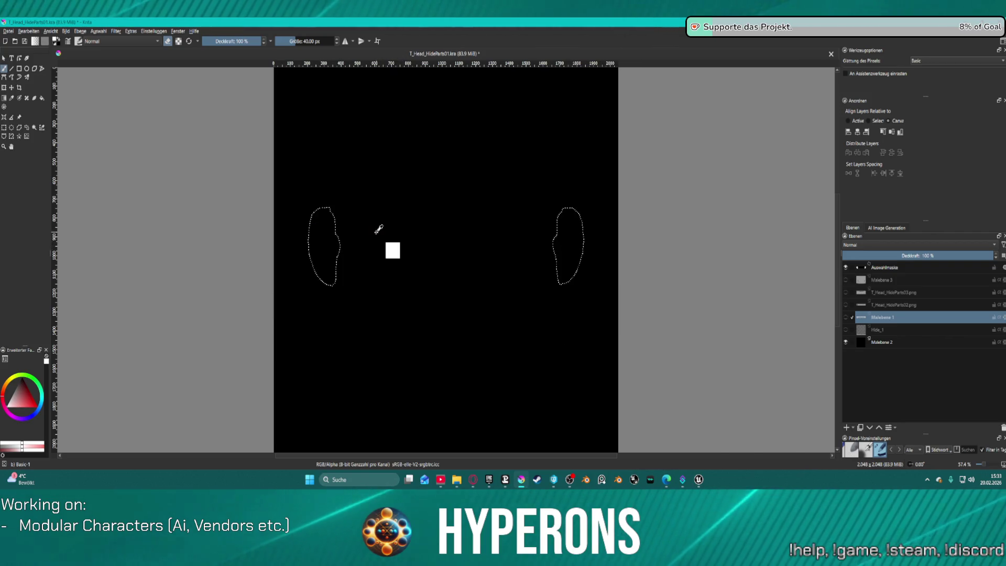
{"action": "key", "text": "ctrl+z"}
{"action": "key", "text": "ctrl+z"}
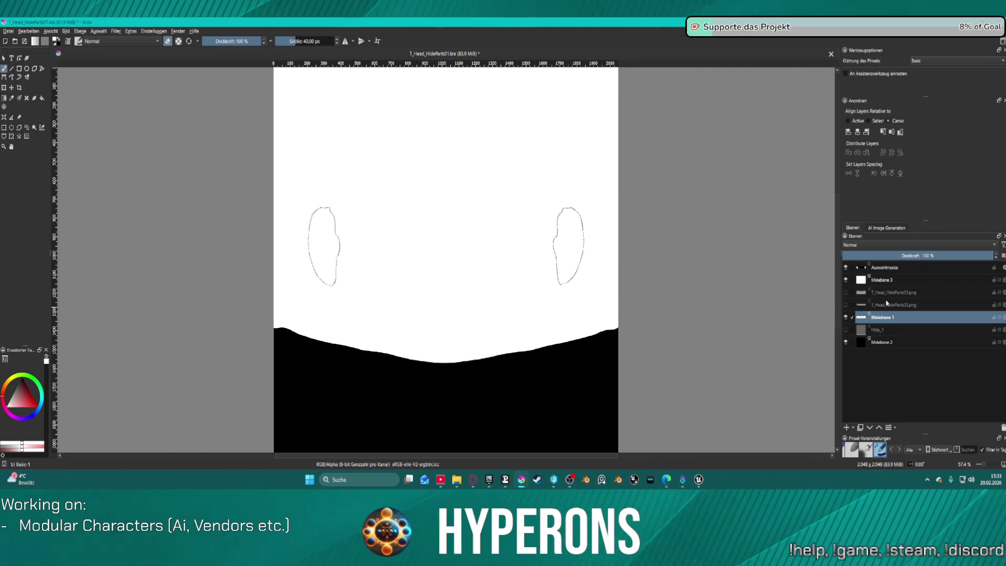
Toggle Malebene 3 and Malebene 1 to confirm the black ear cutouts.
{"action": "left_click", "coordinate": [845, 280]}
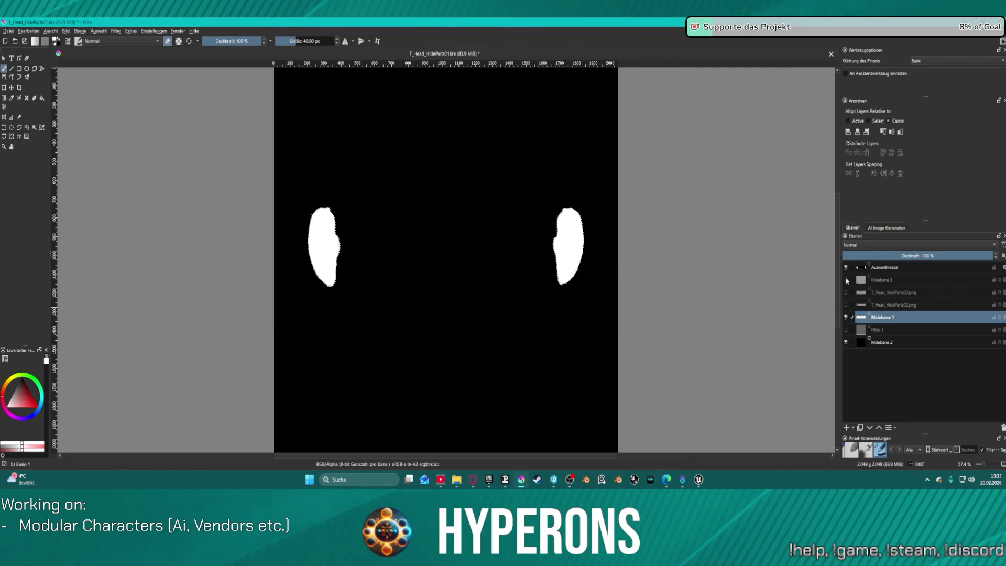
{"action": "left_click", "coordinate": [845, 280]}
{"action": "left_click", "coordinate": [846, 317]}
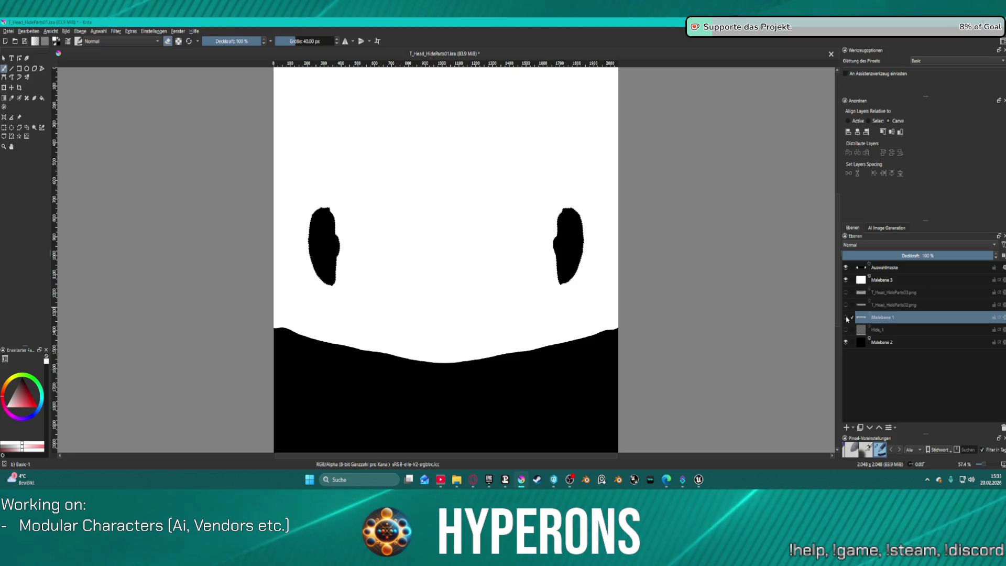
{"action": "left_click", "coordinate": [8, 31]}
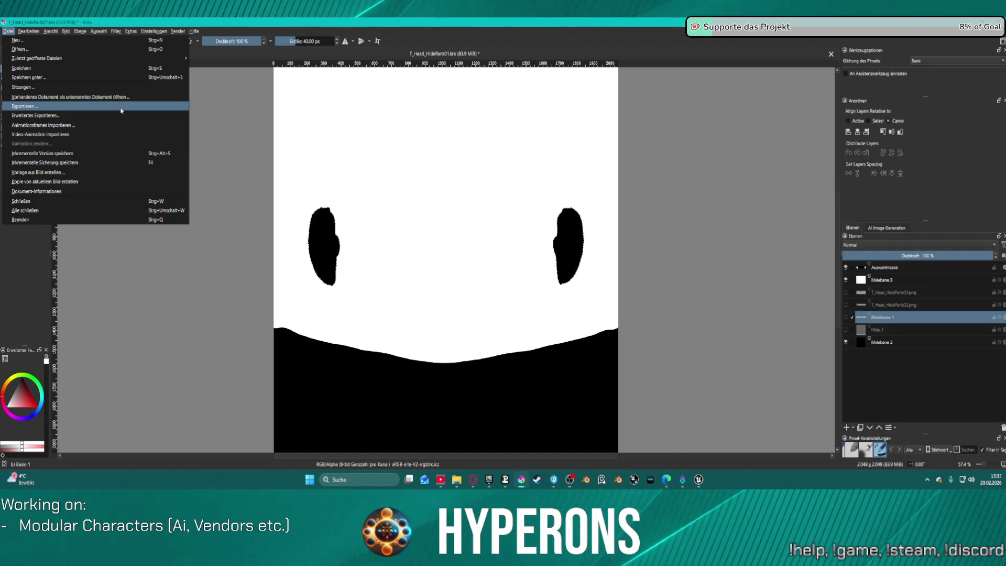
Export the mask as PNG, overwriting T_Head_HideParts04.png with default PNG options.
{"action": "left_click", "coordinate": [257, 166]}
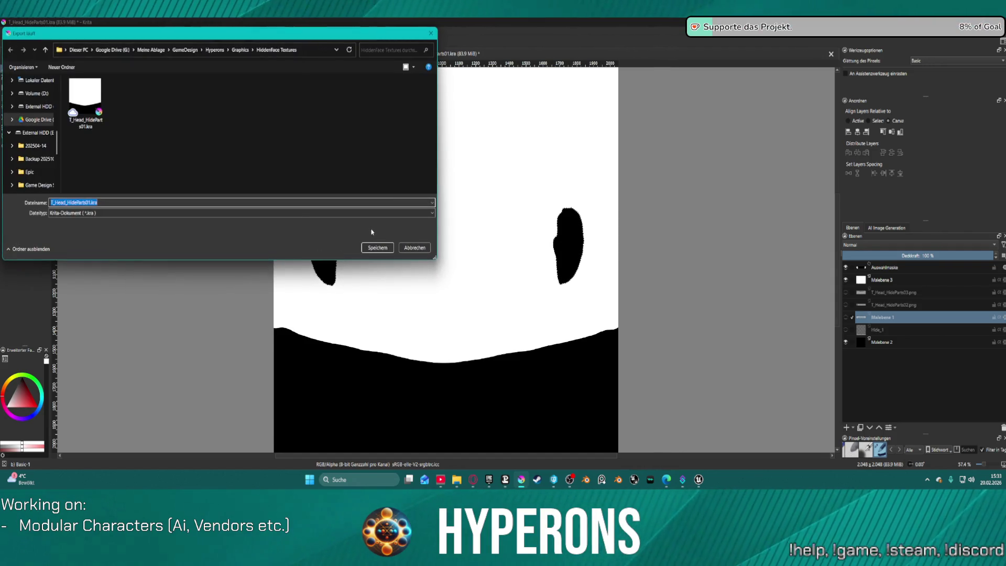
{"action": "left_click", "coordinate": [252, 215]}
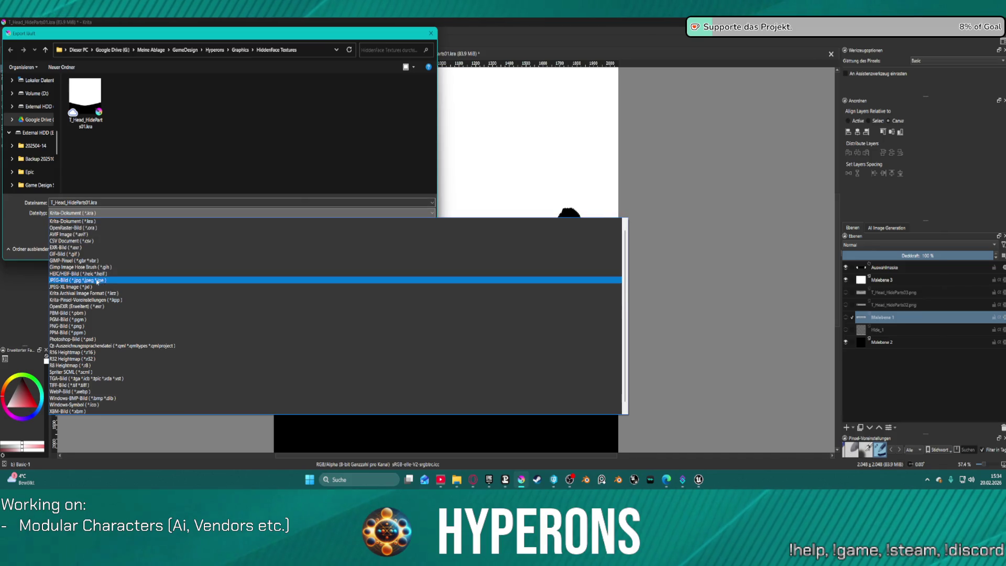
{"action": "left_click", "coordinate": [108, 326]}
{"action": "left_click", "coordinate": [413, 97]}
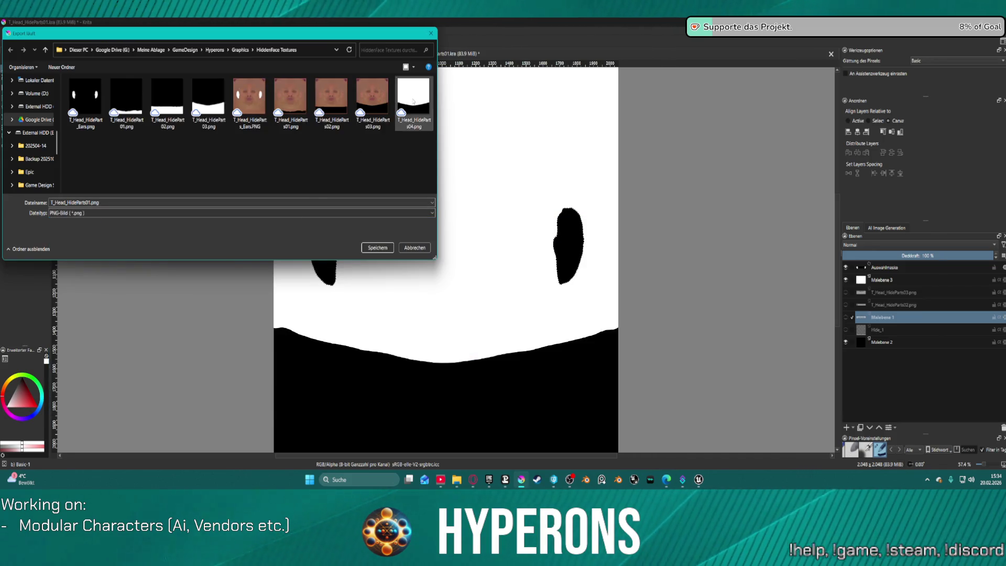
{"action": "left_click", "coordinate": [378, 248]}
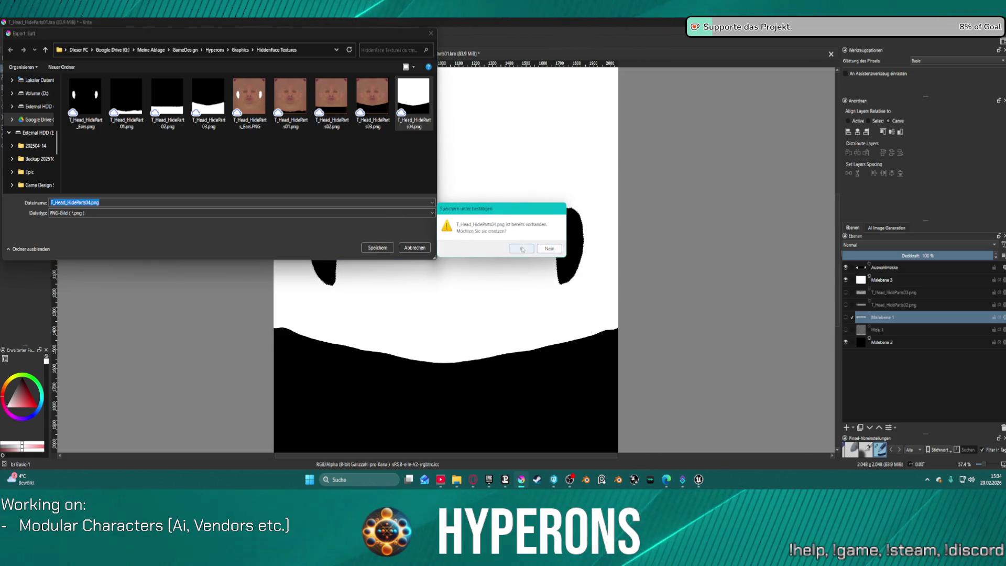
{"action": "left_click", "coordinate": [522, 249]}
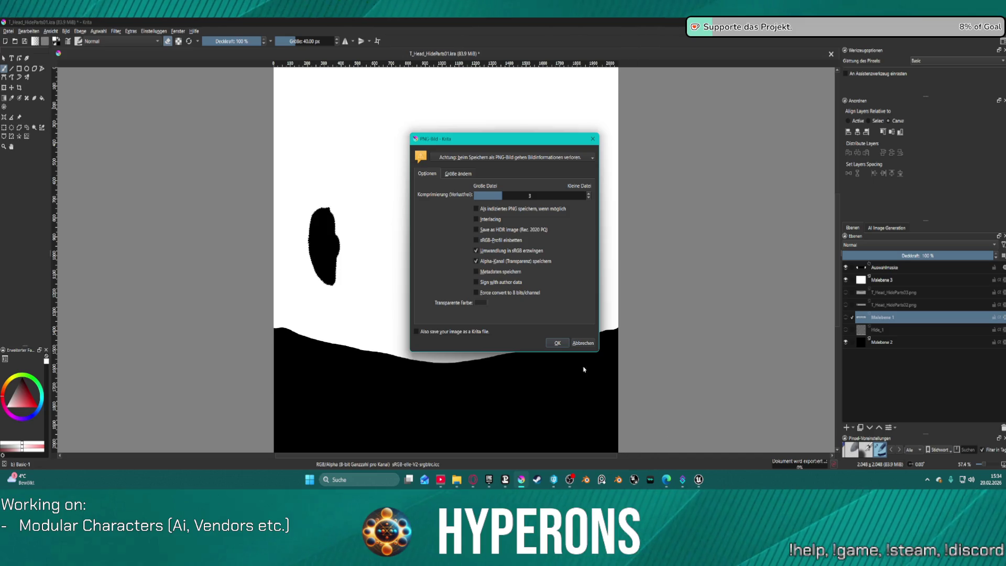
{"action": "left_click", "coordinate": [558, 343]}
Go back to Unreal Engine and bring up the MF_HiddenFace_Parts_Scalar graph.
{"action": "mouse_move", "coordinate": [698, 479]}
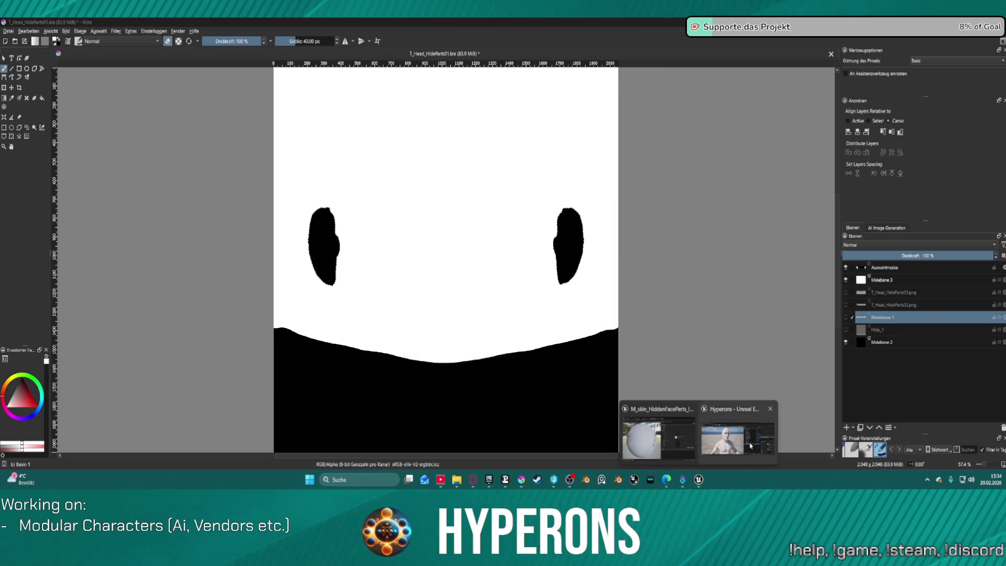
{"action": "left_click", "coordinate": [748, 443]}
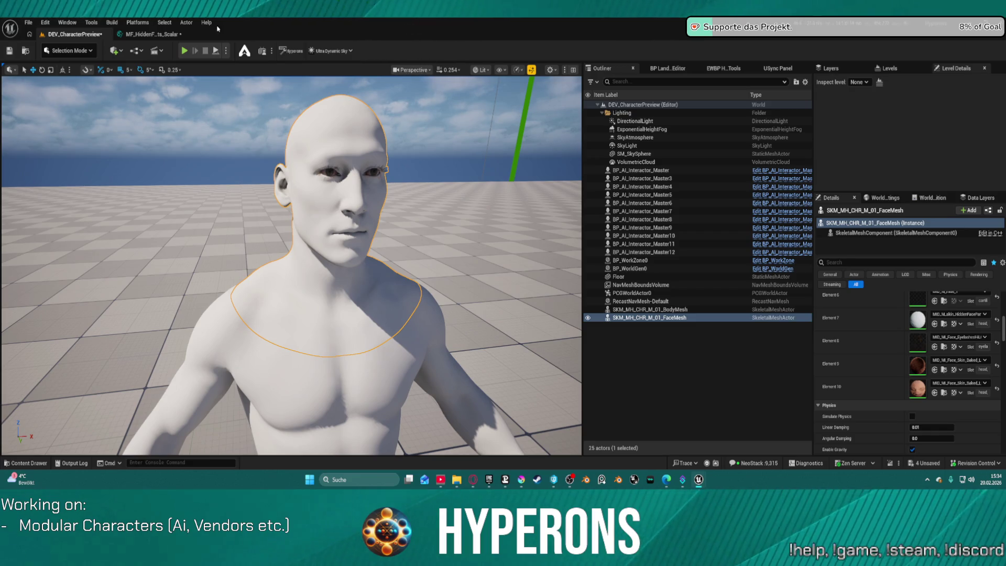
{"action": "left_click", "coordinate": [160, 34]}
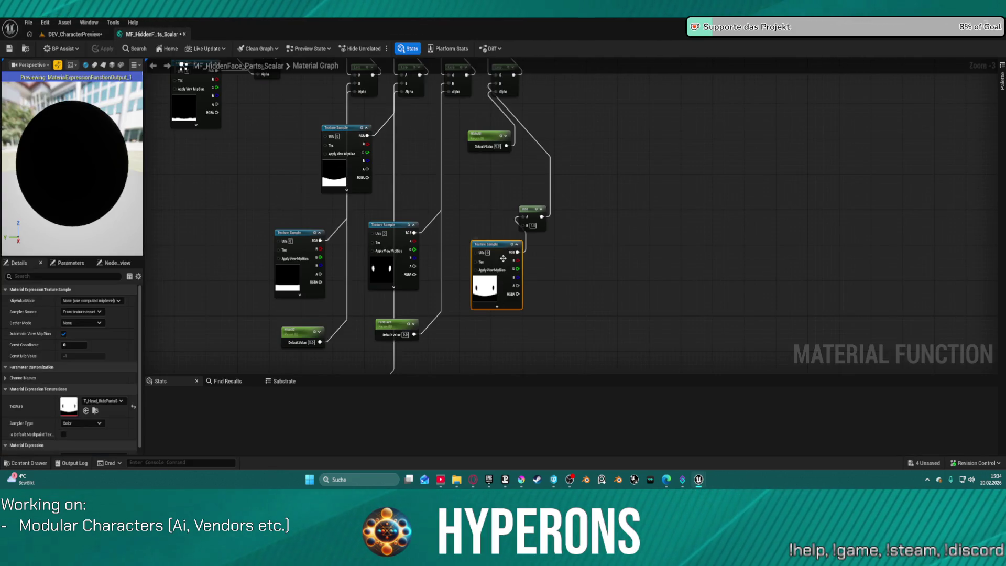
Rearrange the Texture Sample, Output, Add and Lerp nodes to make room.
{"action": "left_click", "coordinate": [467, 234]}
{"action": "mouse_move", "coordinate": [495, 248]}
{"action": "left_mouse_down"}
{"action": "mouse_move", "coordinate": [466, 190]}
{"action": "mouse_move", "coordinate": [473, 165]}
{"action": "left_mouse_up"}
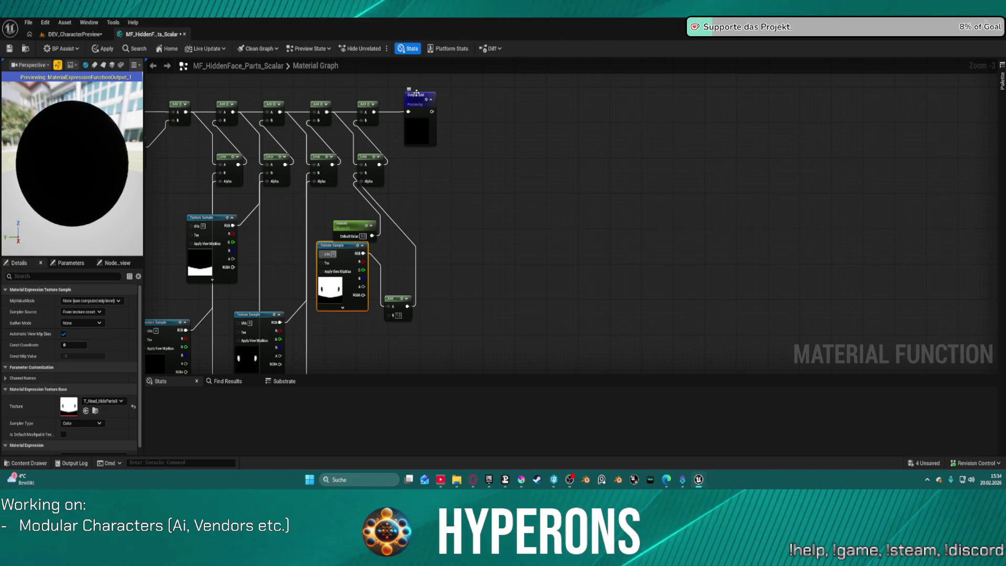
{"action": "left_click_drag", "start_coordinate": [429, 101], "coordinate": [587, 101]}
{"action": "left_click_drag", "start_coordinate": [359, 106], "coordinate": [507, 106]}
{"action": "left_click_drag", "start_coordinate": [364, 157], "coordinate": [485, 153]}
{"action": "left_click_drag", "start_coordinate": [393, 298], "coordinate": [453, 236]}
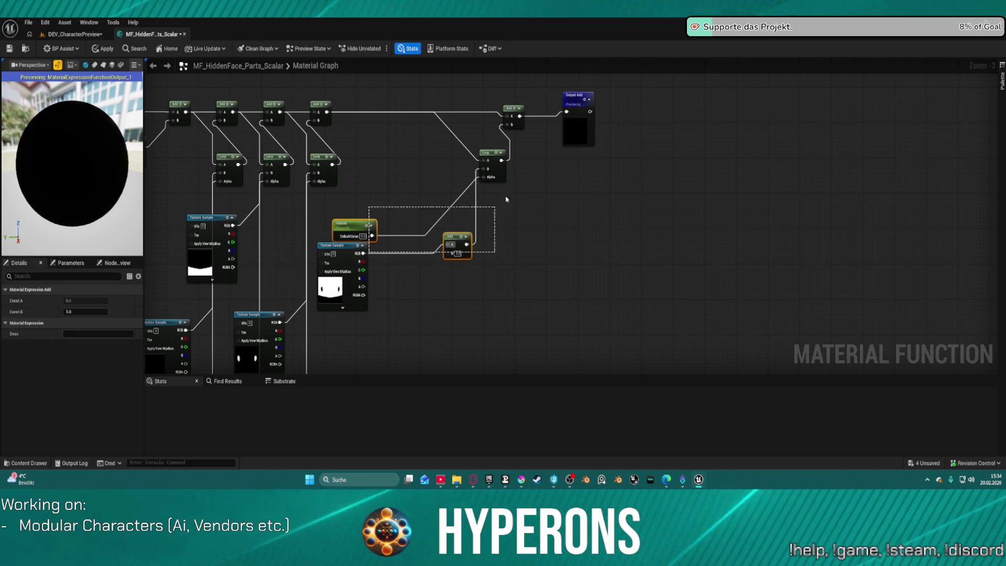
Wire the Texture Sample RGB into the last Lerp's B input, replacing the old link.
{"action": "left_click_drag", "start_coordinate": [450, 241], "coordinate": [454, 263]}
{"action": "mouse_move", "coordinate": [366, 254]}
{"action": "left_mouse_down"}
{"action": "mouse_move", "coordinate": [462, 221]}
{"action": "mouse_move", "coordinate": [485, 174]}
{"action": "left_mouse_up"}
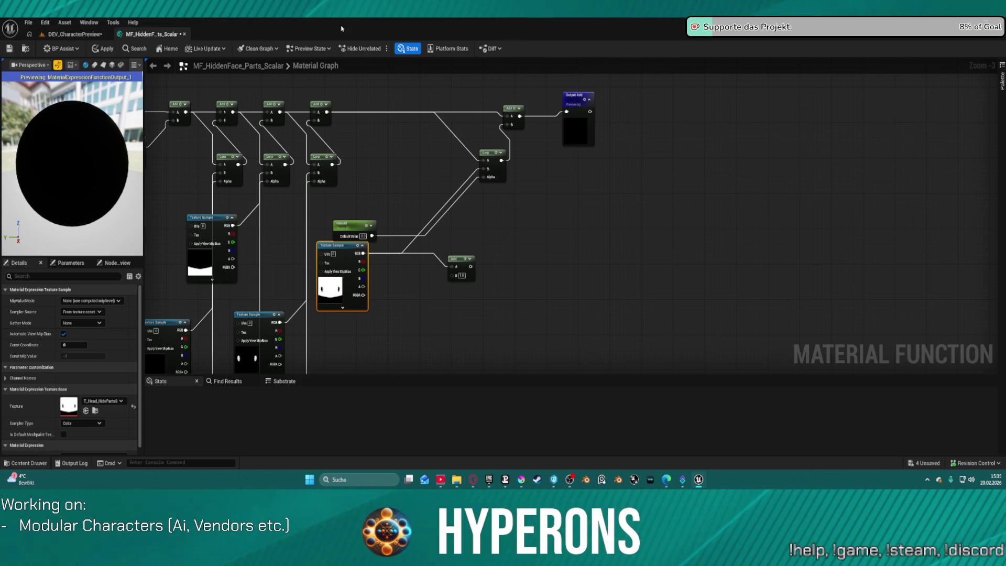
{"action": "left_click", "coordinate": [92, 35]}
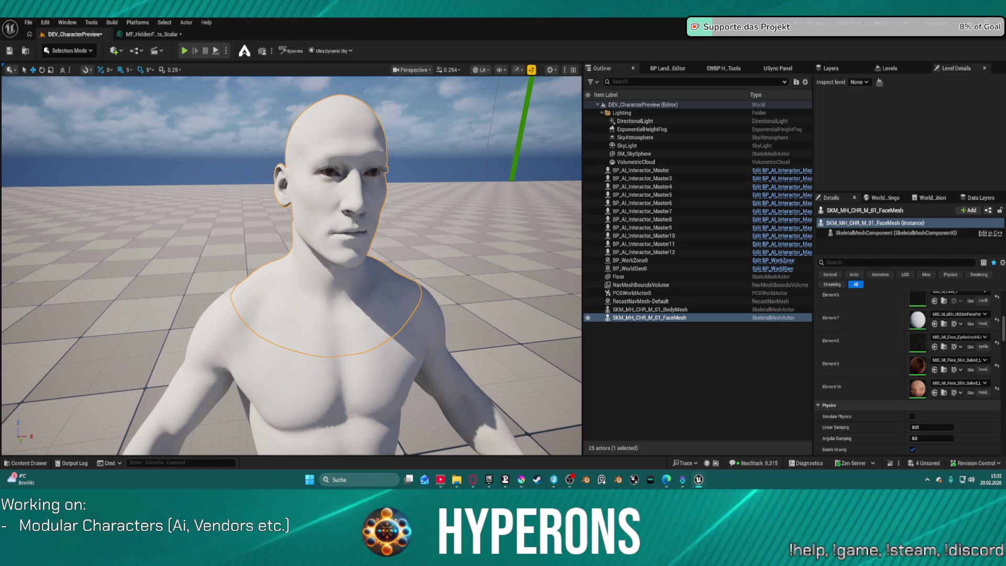
Save the assets and delete the leftover Add node in the hidden-face-parts graph.
{"action": "left_click", "coordinate": [9, 51]}
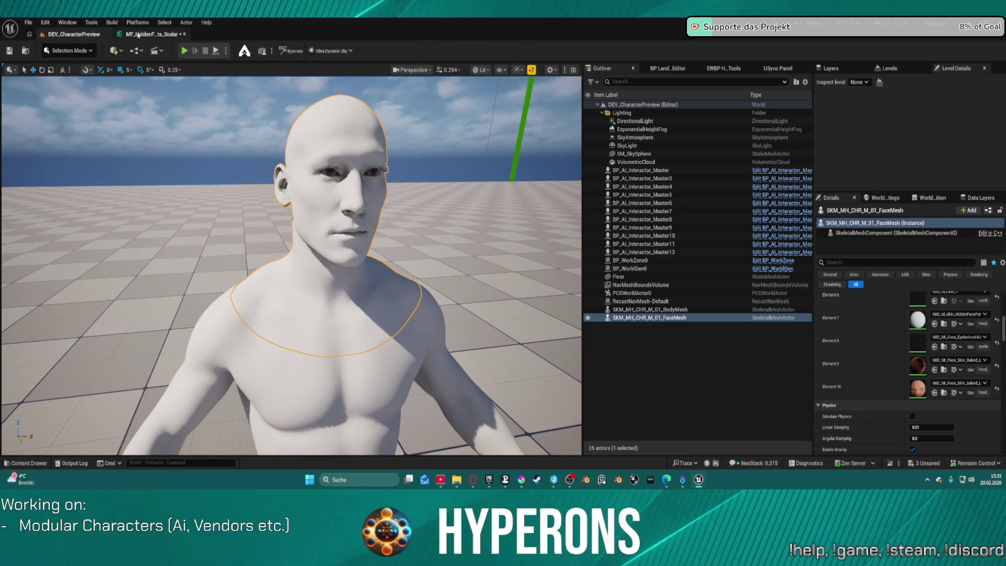
{"action": "left_click", "coordinate": [152, 34]}
{"action": "left_click_drag", "start_coordinate": [527, 315], "coordinate": [446, 252]}
{"action": "key", "text": "Delete"}
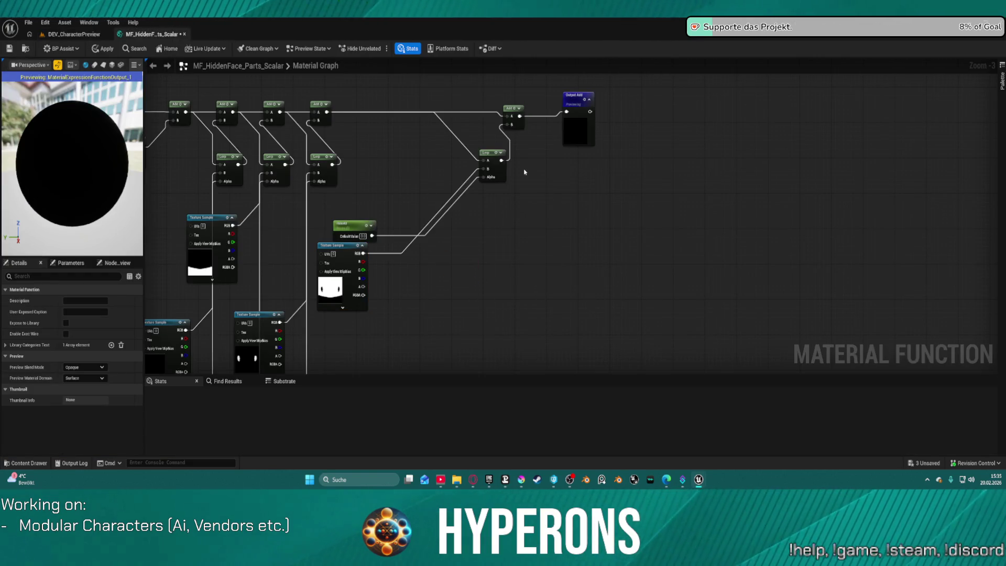
Arrange the graph nodes, save the function, and view the character row in the level.
{"action": "left_click", "coordinate": [588, 98]}
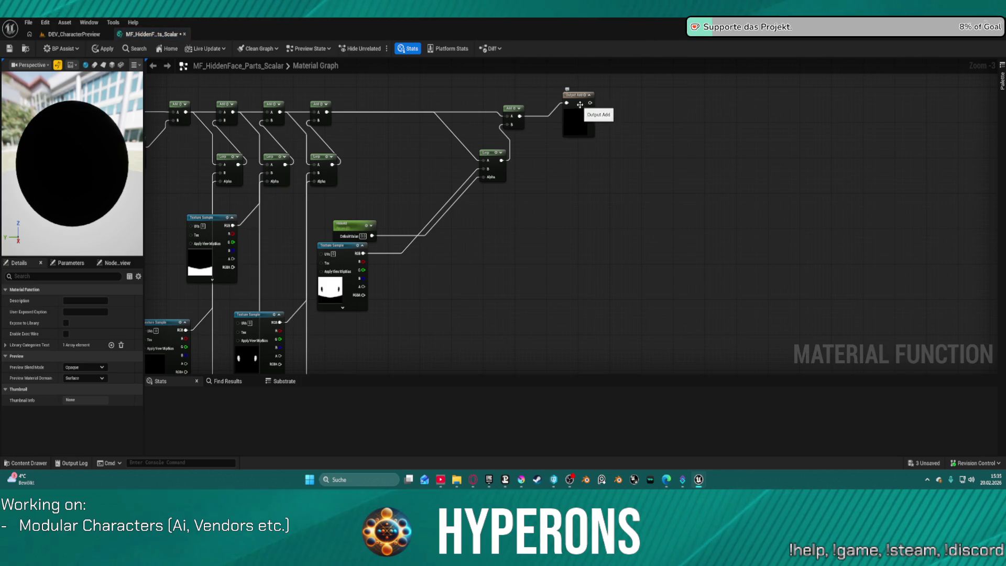
{"action": "key", "text": "f"}
{"action": "left_click", "coordinate": [566, 212]}
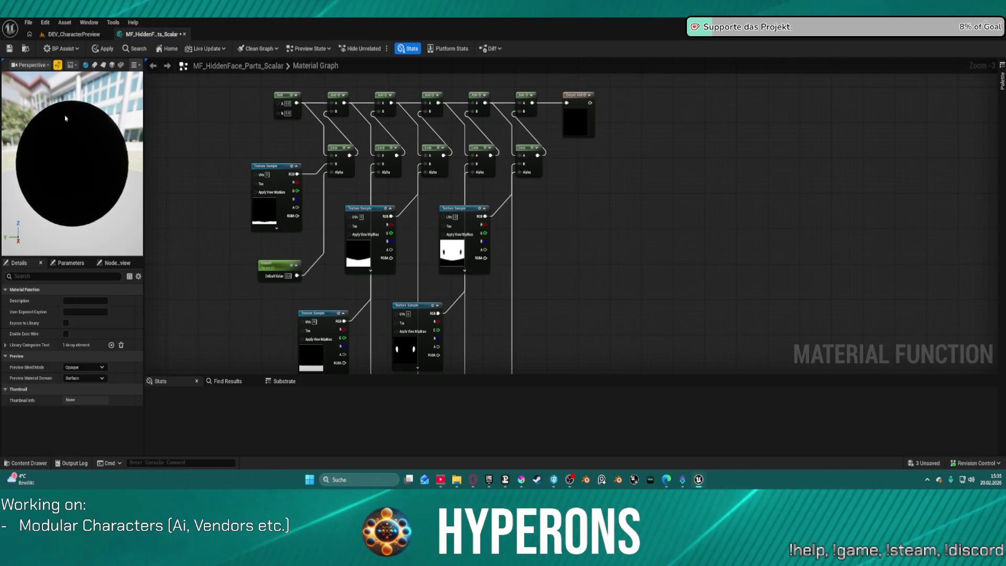
{"action": "left_click", "coordinate": [9, 48]}
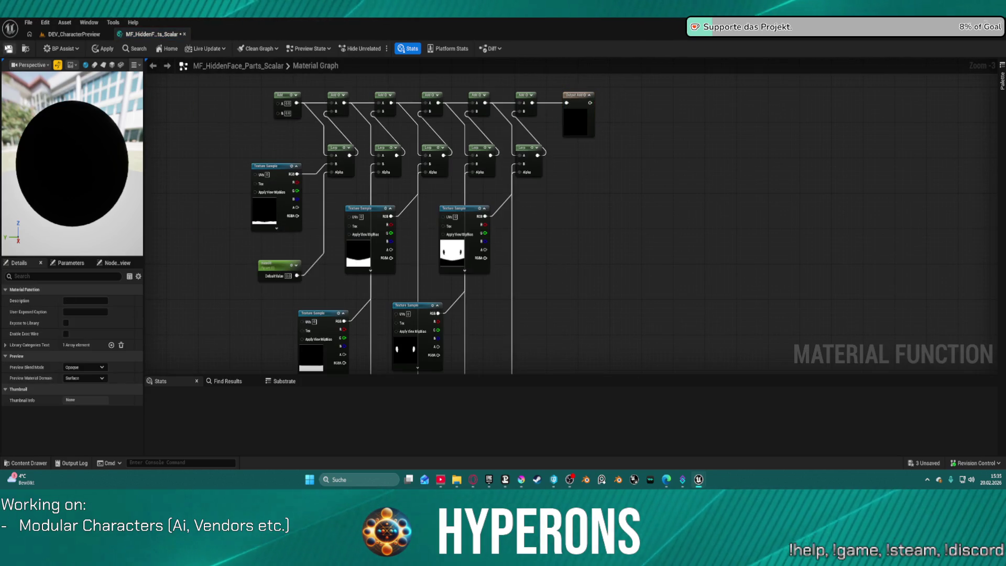
{"action": "left_click", "coordinate": [70, 35]}
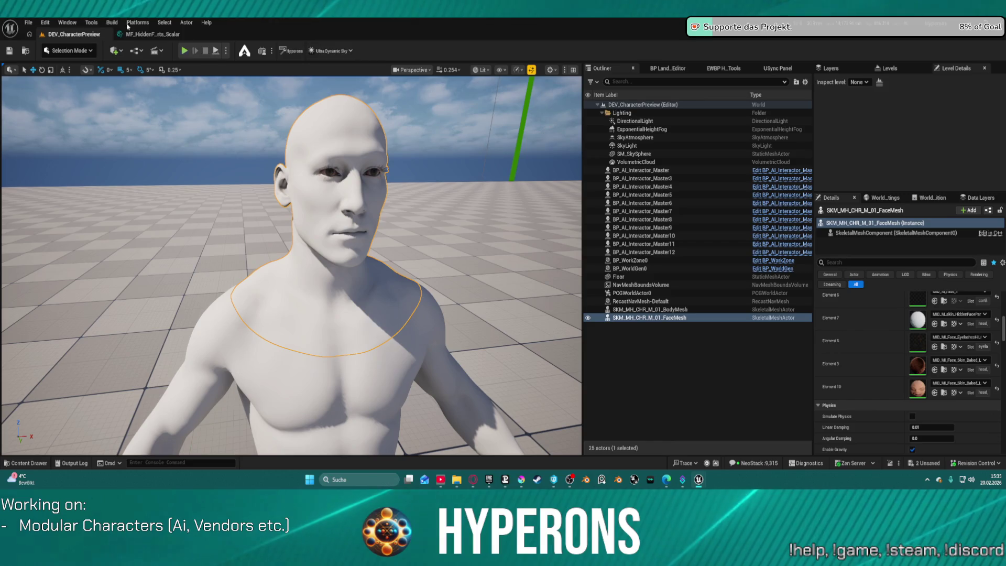
{"action": "mouse_move", "coordinate": [396, 261]}
{"action": "left_mouse_down"}
{"action": "mouse_move", "coordinate": [361, 314]}
{"action": "mouse_move", "coordinate": [293, 336]}
{"action": "mouse_move", "coordinate": [303, 261]}
{"action": "mouse_move", "coordinate": [307, 293]}
{"action": "mouse_move", "coordinate": [322, 252]}
{"action": "mouse_move", "coordinate": [320, 301]}
{"action": "left_mouse_up"}
Open the face skin material instance on the red-black character's Face component.
{"action": "left_click", "coordinate": [319, 245]}
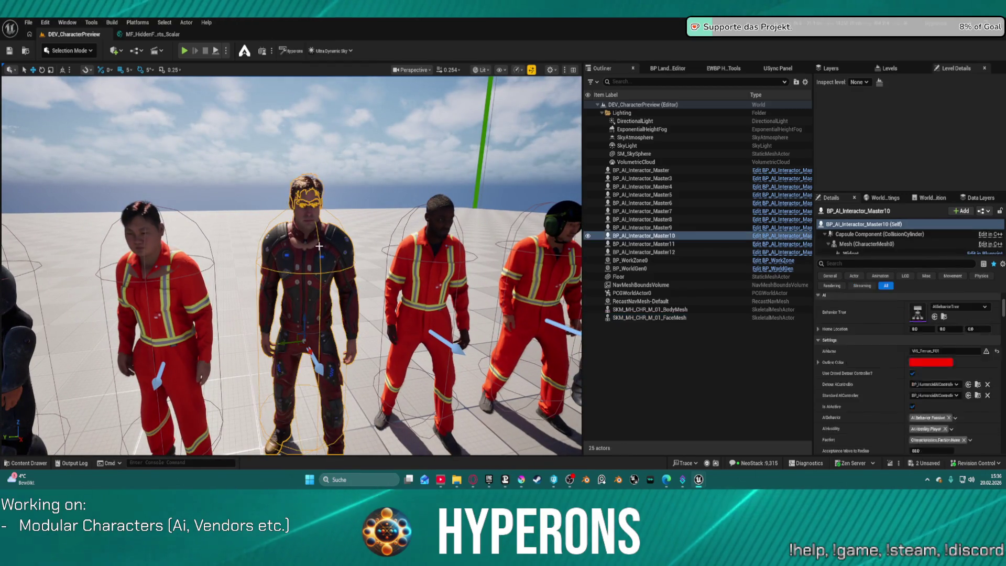
{"action": "scroll", "coordinate": [857, 245], "scroll_direction": "down", "scroll_amount": 1}
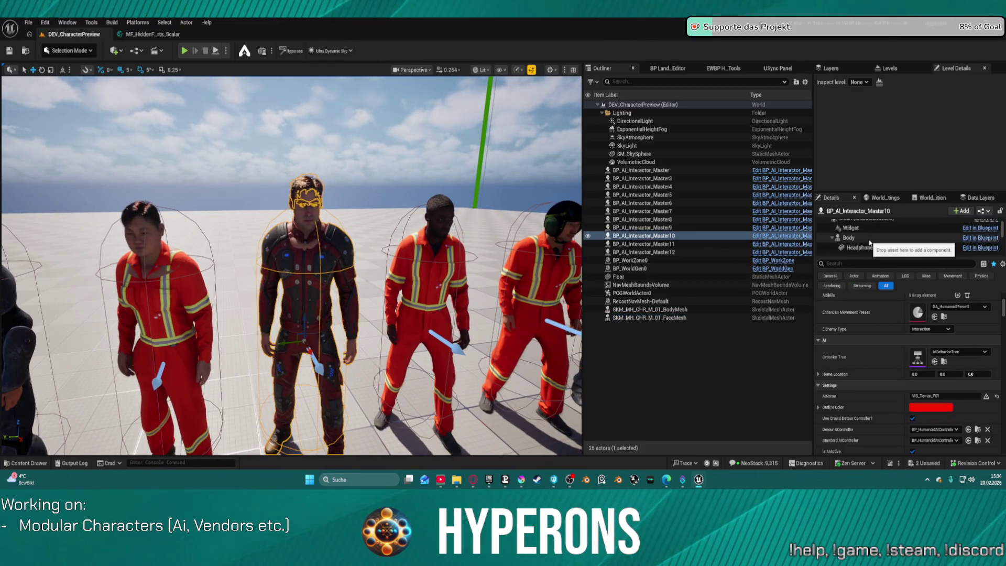
{"action": "scroll", "coordinate": [860, 252], "scroll_direction": "down", "scroll_amount": 4}
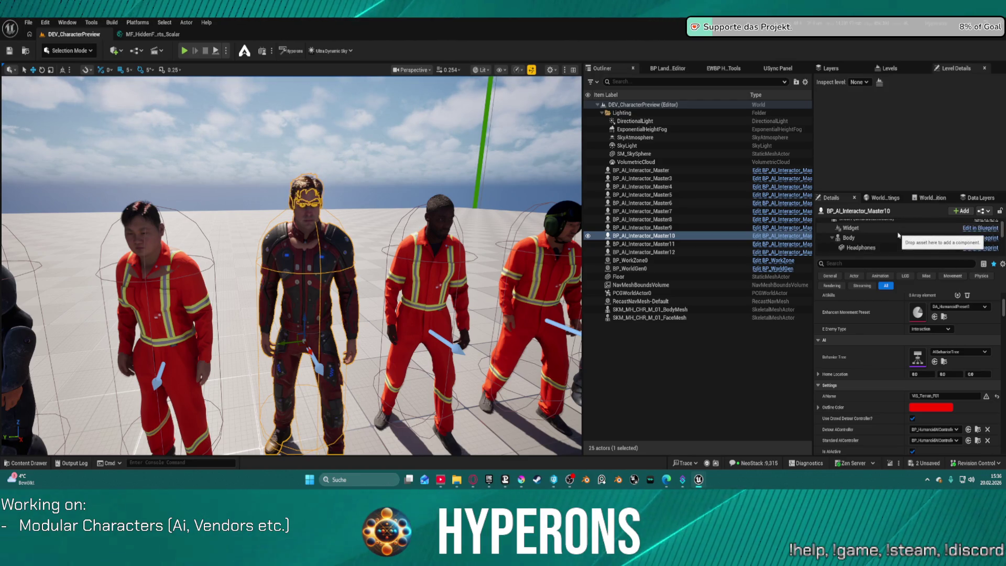
{"action": "scroll", "coordinate": [897, 235], "scroll_direction": "down", "scroll_amount": 5}
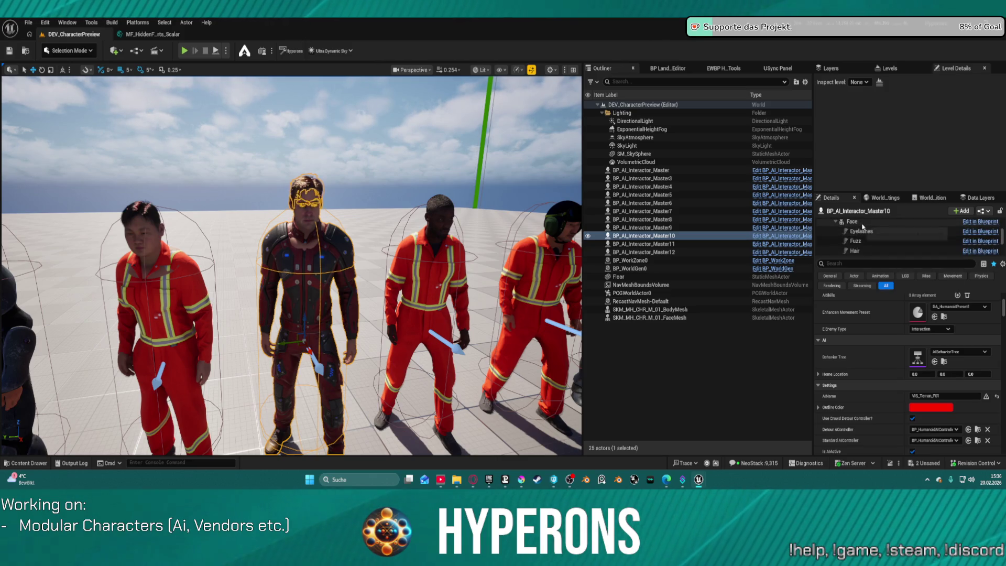
{"action": "left_click", "coordinate": [853, 222]}
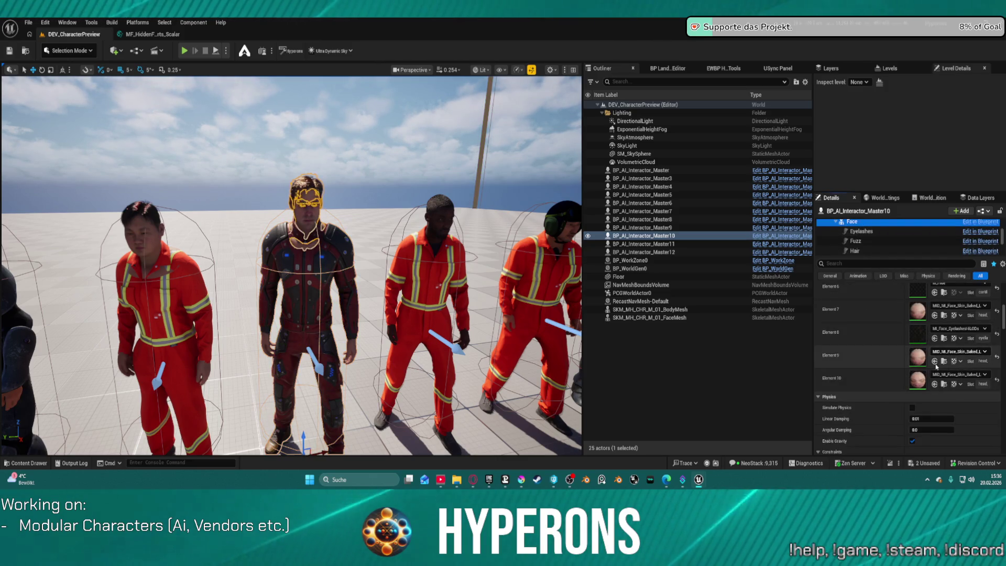
{"action": "scroll", "coordinate": [931, 324], "scroll_direction": "up", "scroll_amount": 3}
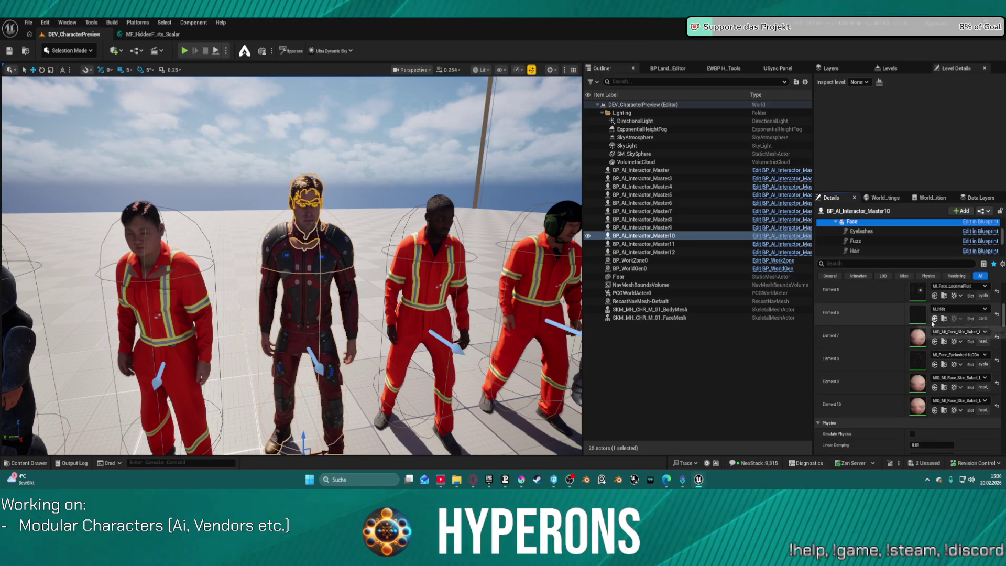
{"action": "left_click", "coordinate": [943, 394]}
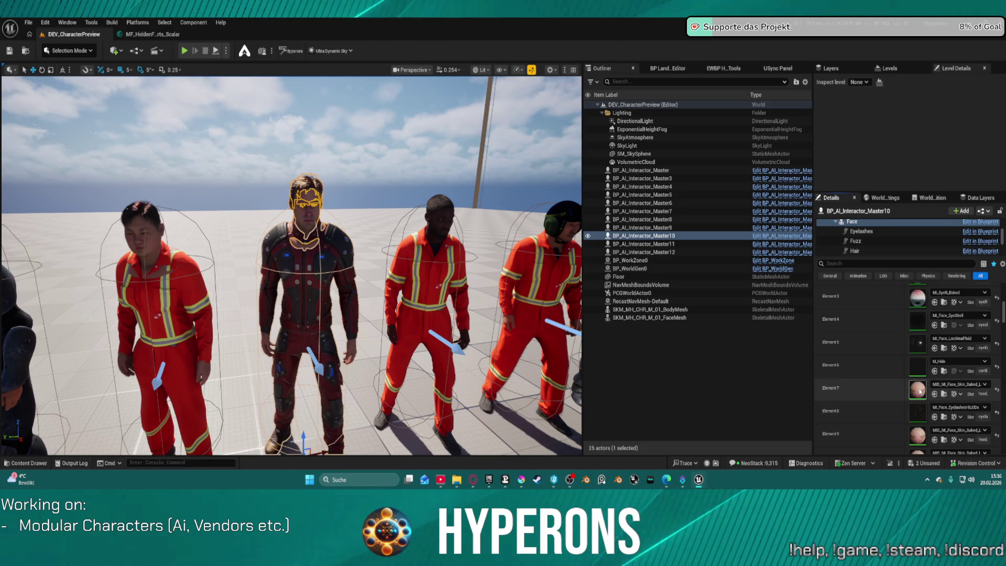
{"action": "double_click", "coordinate": [920, 390]}
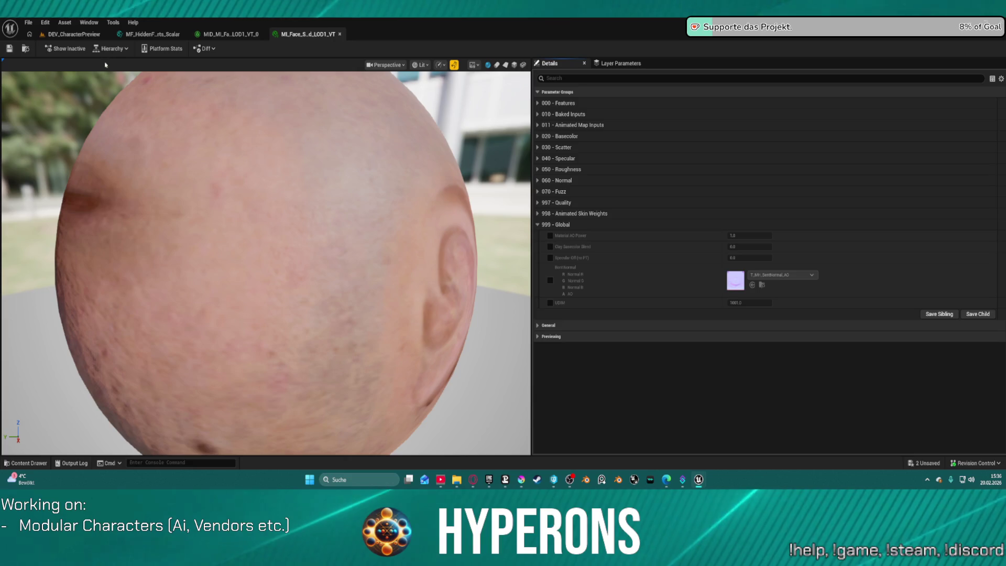
Expand the General category to reveal the parent MI_Head_Baked_LOD1_VT.
{"action": "left_click", "coordinate": [571, 324]}
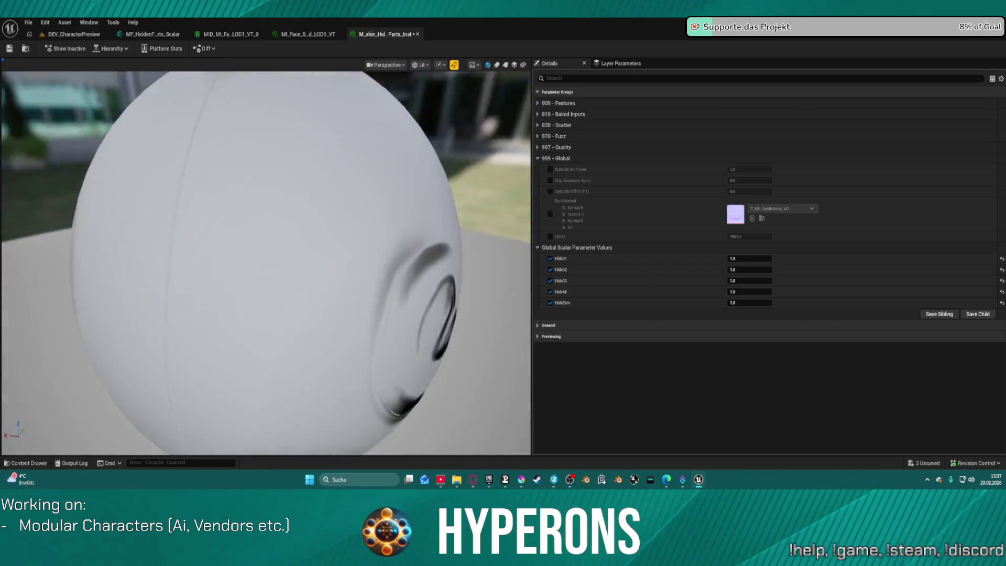
Orbit the hidden-parts skin instance preview to inspect the pale ear on the sphere.
{"action": "left_click_drag", "start_coordinate": [248, 260], "coordinate": [247, 259]}
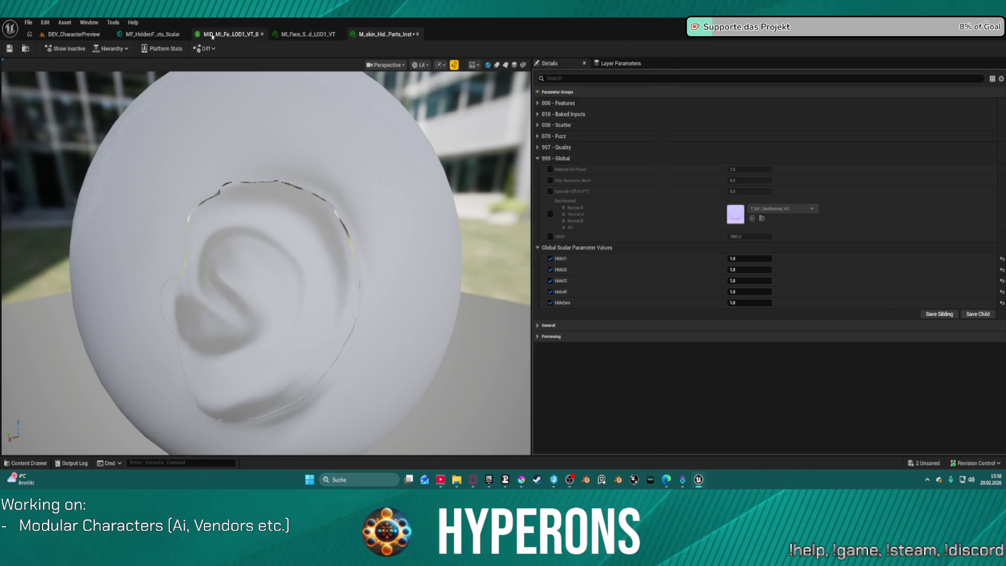
Open the SKM_MH_C_FaceMesh asset and scroll its Material Slots to Element 7.
{"action": "left_click", "coordinate": [99, 34]}
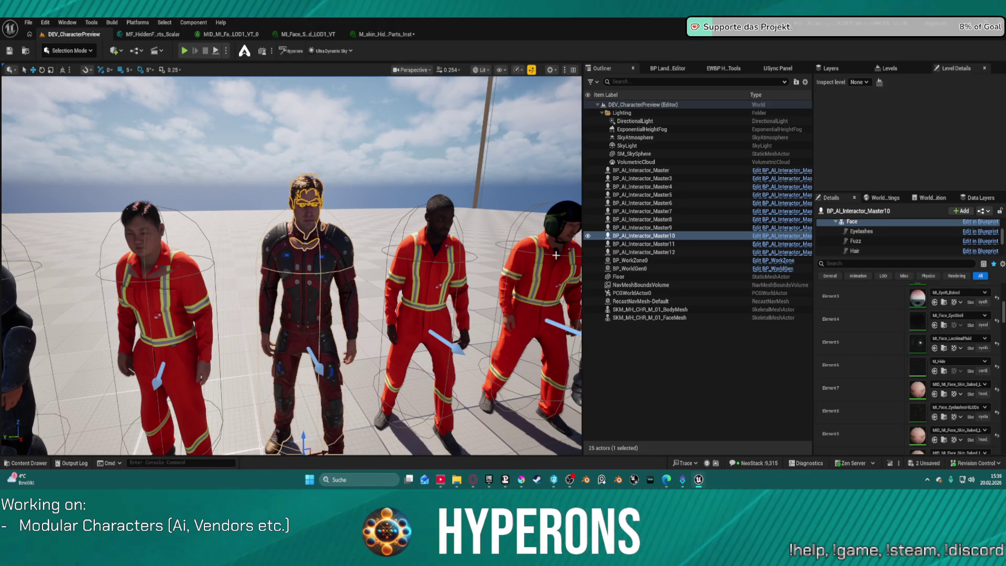
{"action": "scroll", "coordinate": [891, 327], "scroll_direction": "up", "scroll_amount": 3}
{"action": "scroll", "coordinate": [891, 327], "scroll_direction": "up", "scroll_amount": 5}
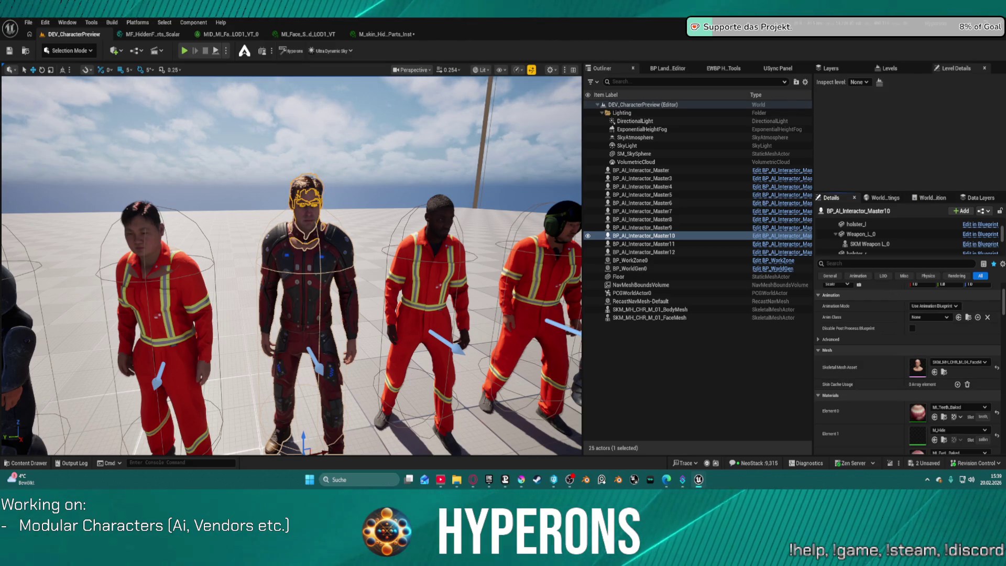
{"action": "double_click", "coordinate": [917, 367]}
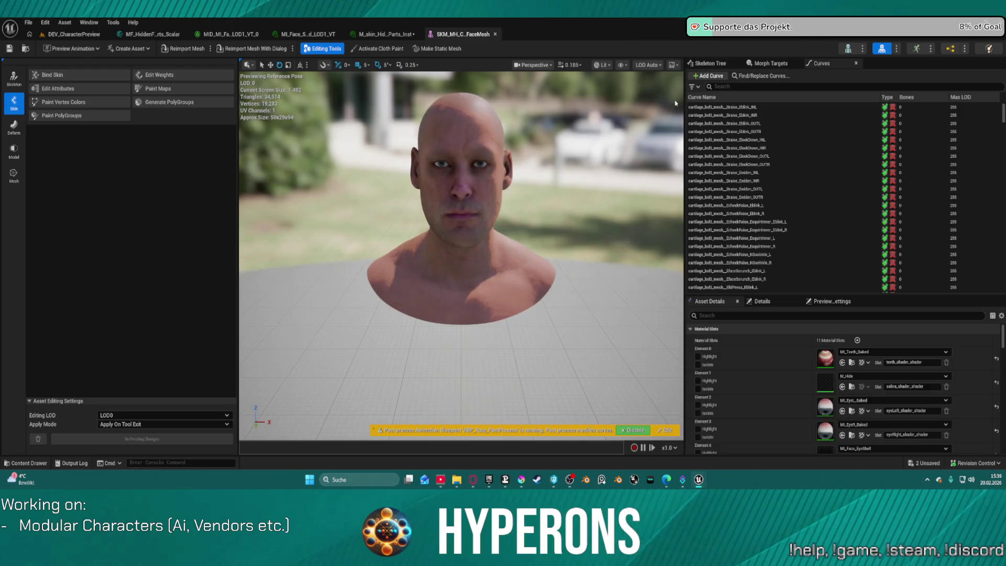
{"action": "scroll", "coordinate": [800, 351], "scroll_direction": "down", "scroll_amount": 5}
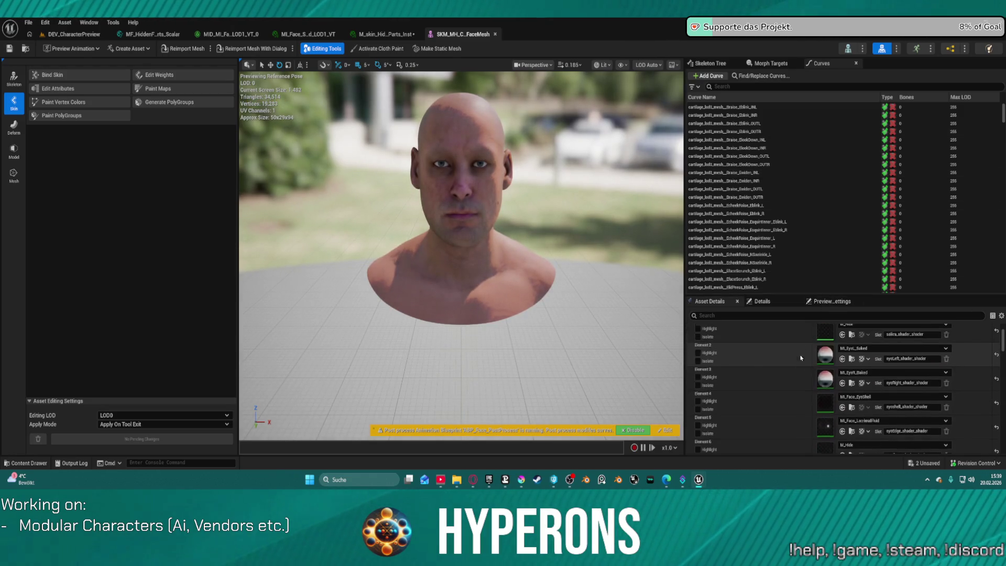
{"action": "scroll", "coordinate": [813, 399], "scroll_direction": "down", "scroll_amount": 2}
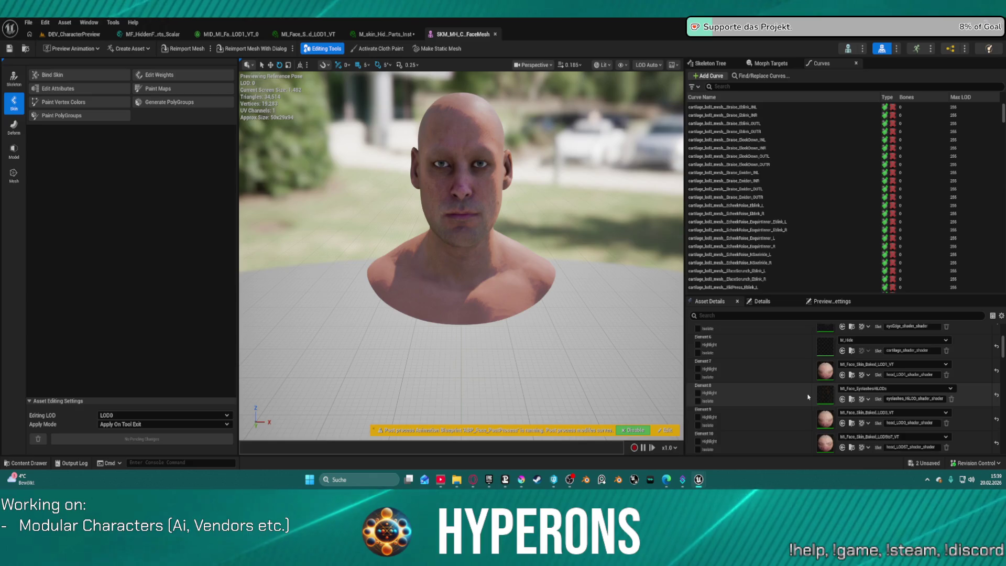
{"action": "scroll", "coordinate": [806, 395], "scroll_direction": "down", "scroll_amount": 2}
{"action": "scroll", "coordinate": [805, 394], "scroll_direction": "up", "scroll_amount": 3}
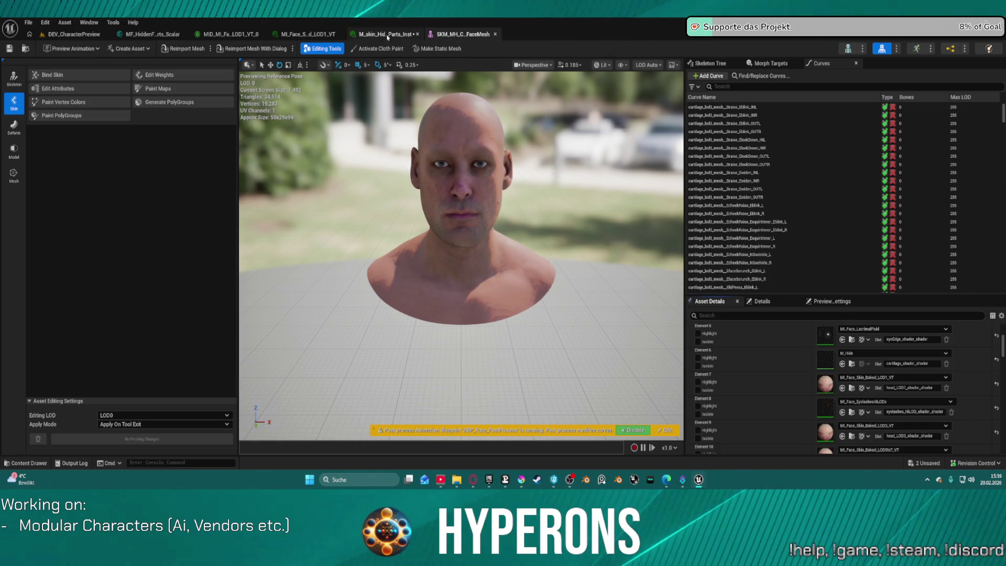
Assign the selected M_skin_HiddenFaceParts_M04 instance to Element 7 from the Content Browser.
{"action": "left_click", "coordinate": [287, 35]}
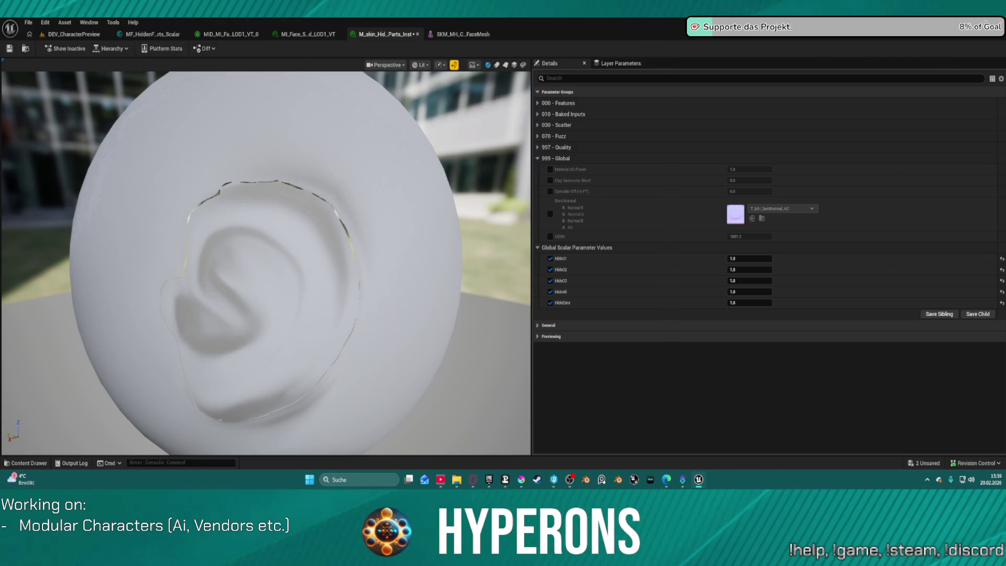
{"action": "left_click", "coordinate": [445, 34]}
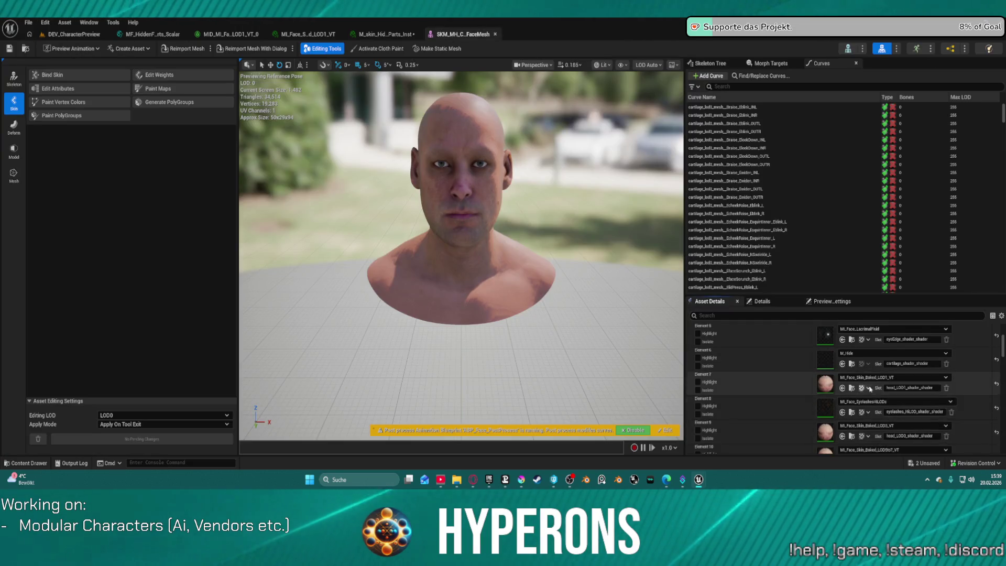
{"action": "left_click", "coordinate": [841, 361]}
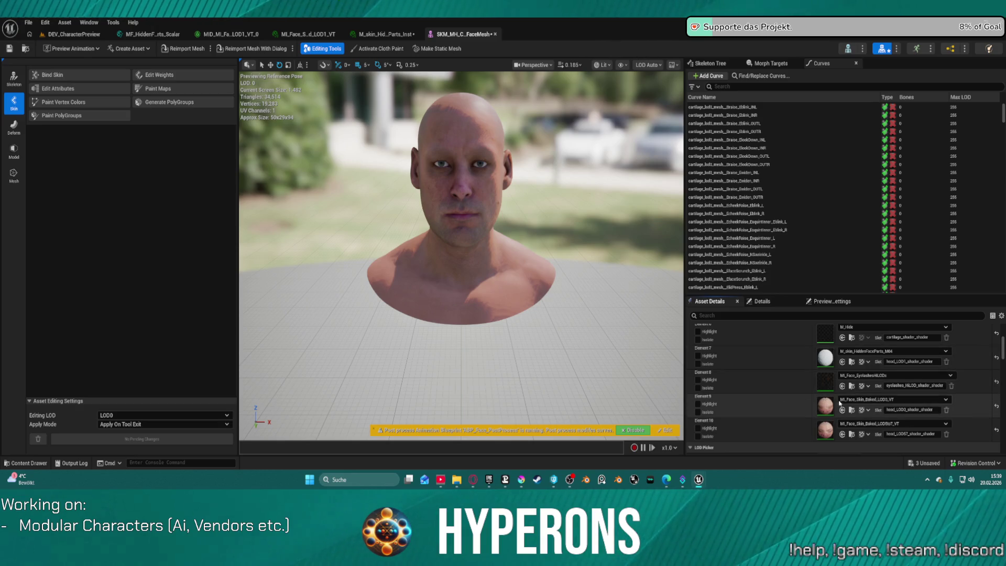
{"action": "scroll", "coordinate": [838, 398], "scroll_direction": "up", "scroll_amount": 2}
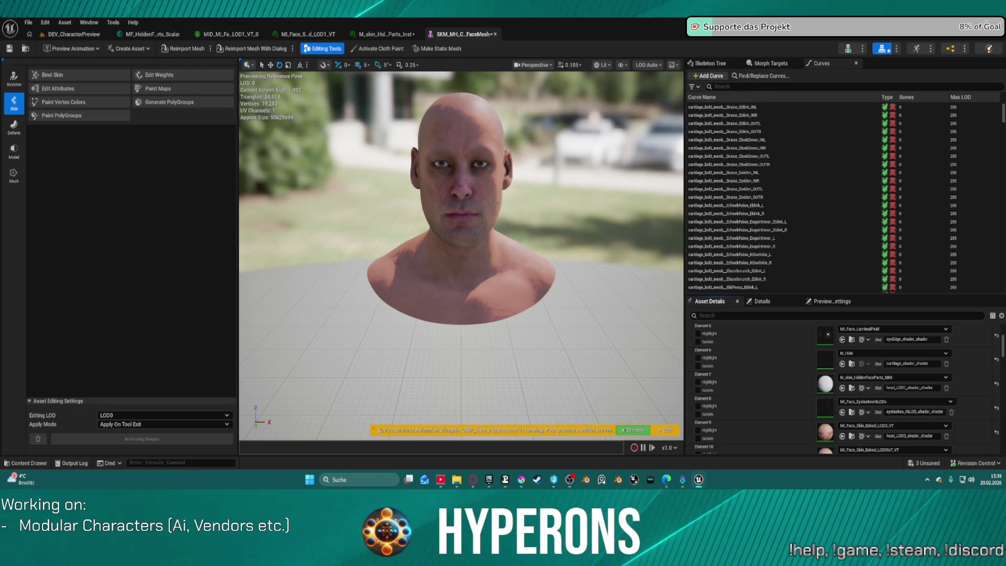
{"action": "left_click", "coordinate": [308, 34]}
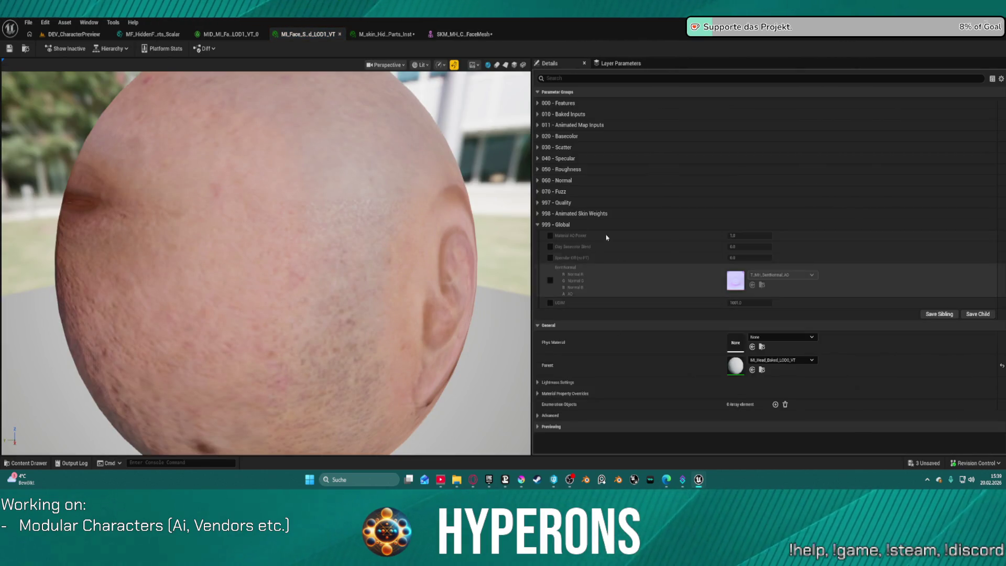
{"action": "left_click", "coordinate": [536, 103]}
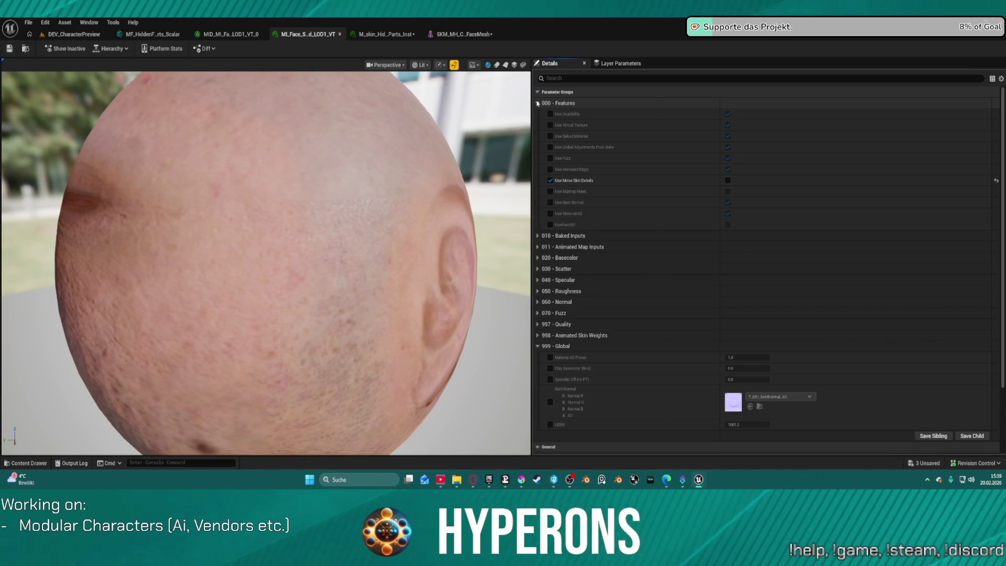
{"action": "left_click", "coordinate": [537, 236]}
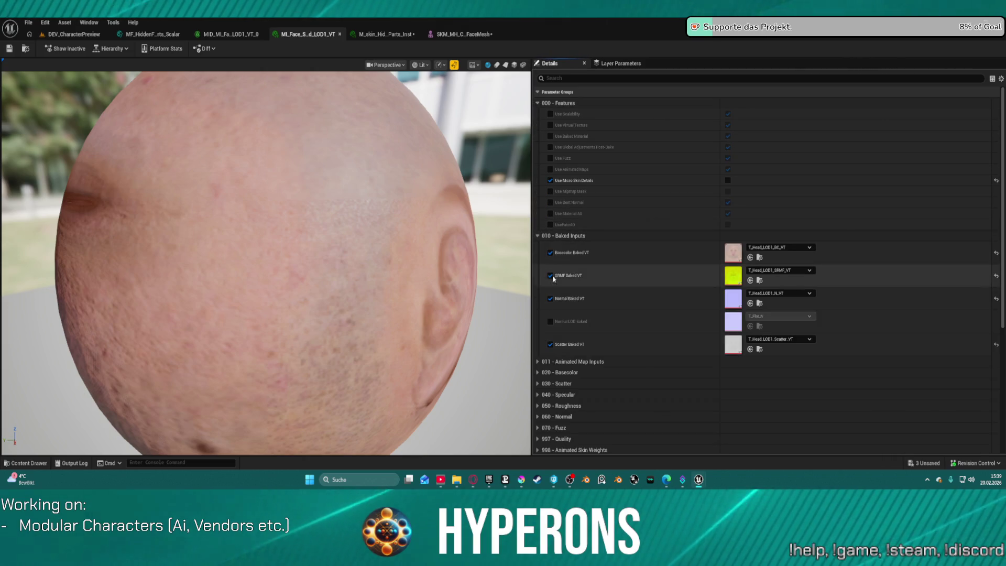
{"action": "scroll", "coordinate": [553, 283], "scroll_direction": "down", "scroll_amount": 1}
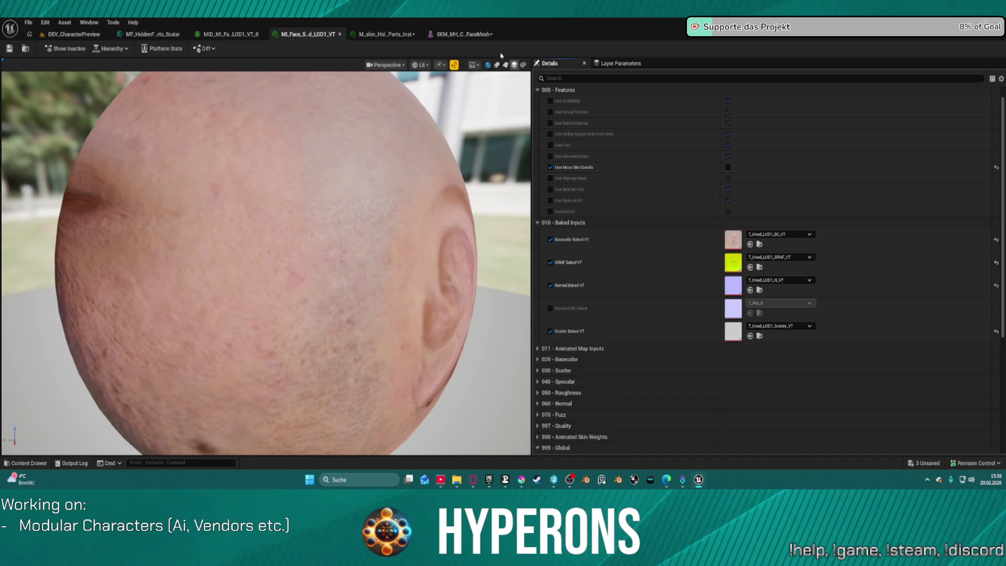
{"action": "left_click", "coordinate": [385, 34]}
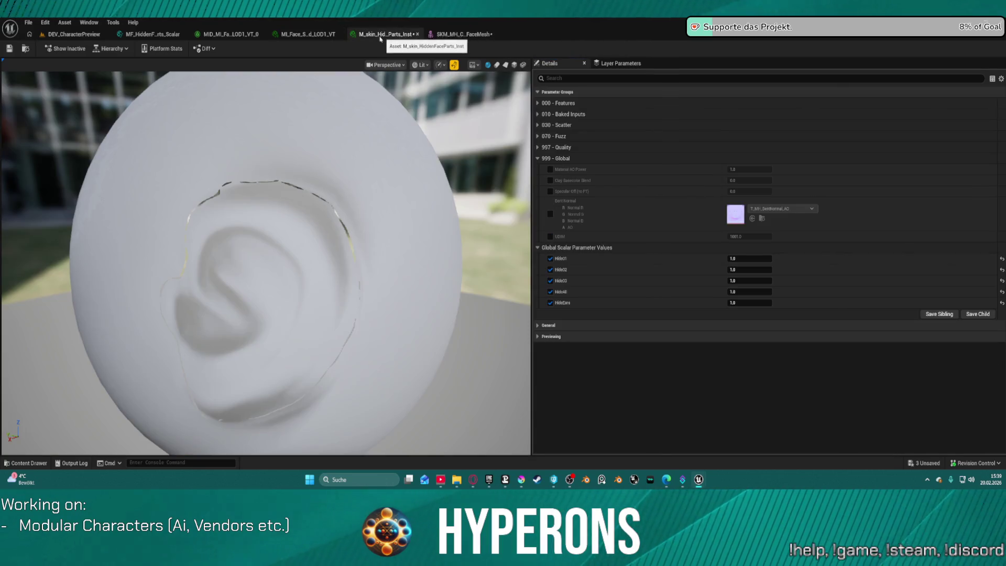
{"action": "left_click", "coordinate": [542, 115]}
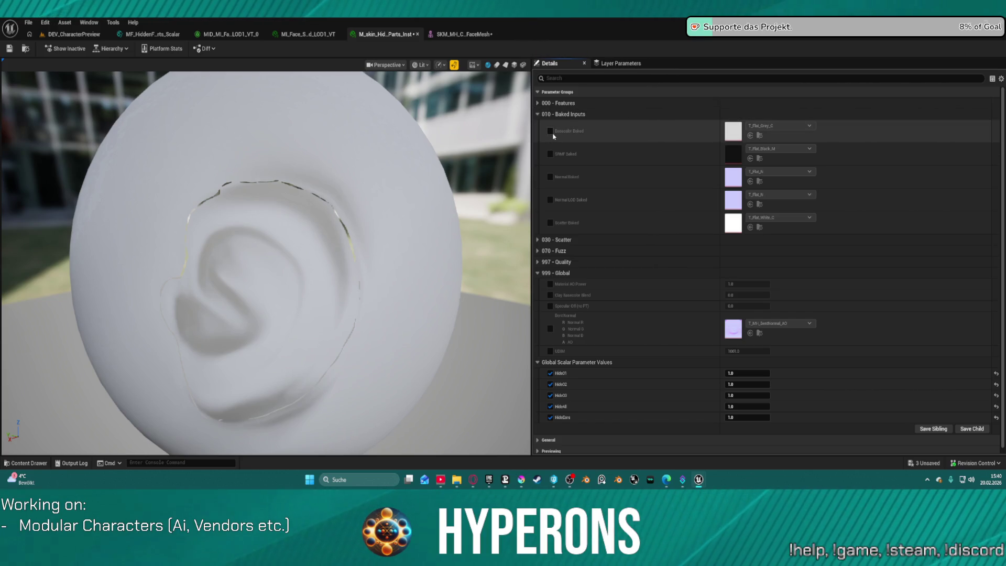
{"action": "left_click", "coordinate": [537, 104]}
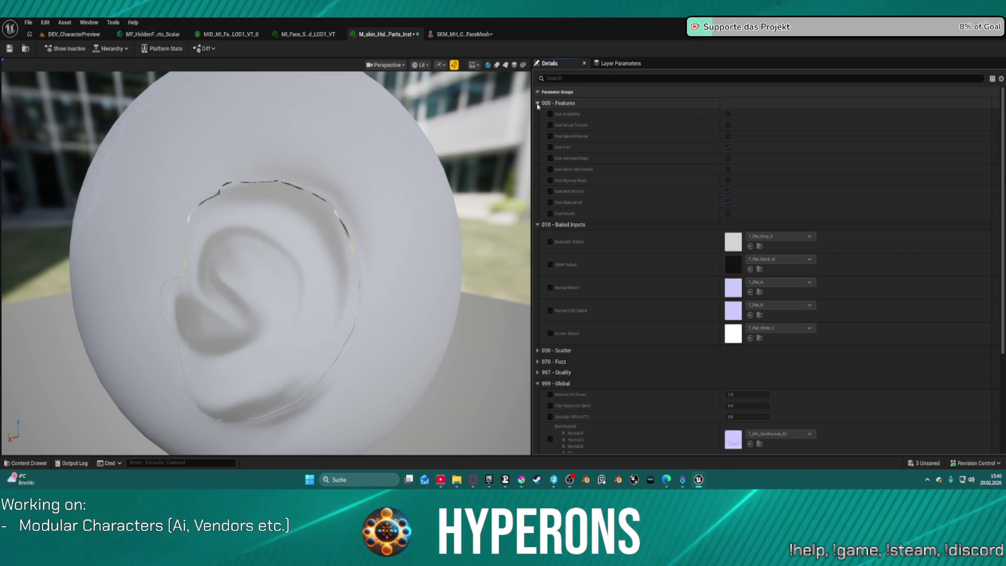
{"action": "left_click", "coordinate": [537, 105]}
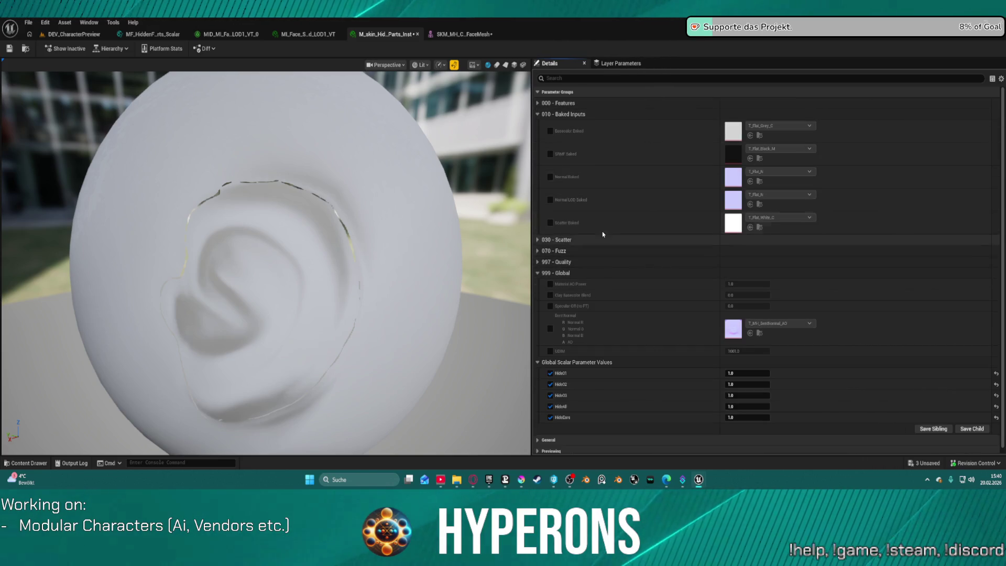
{"action": "left_click", "coordinate": [537, 263]}
{"action": "left_click", "coordinate": [539, 263]}
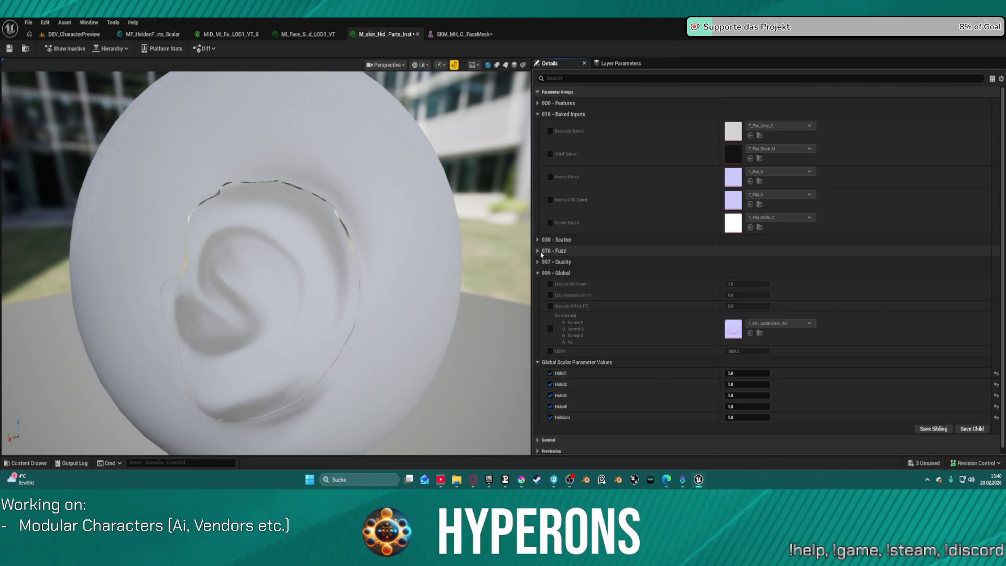
{"action": "left_click", "coordinate": [539, 251]}
{"action": "left_click", "coordinate": [540, 251]}
{"action": "left_click", "coordinate": [538, 241]}
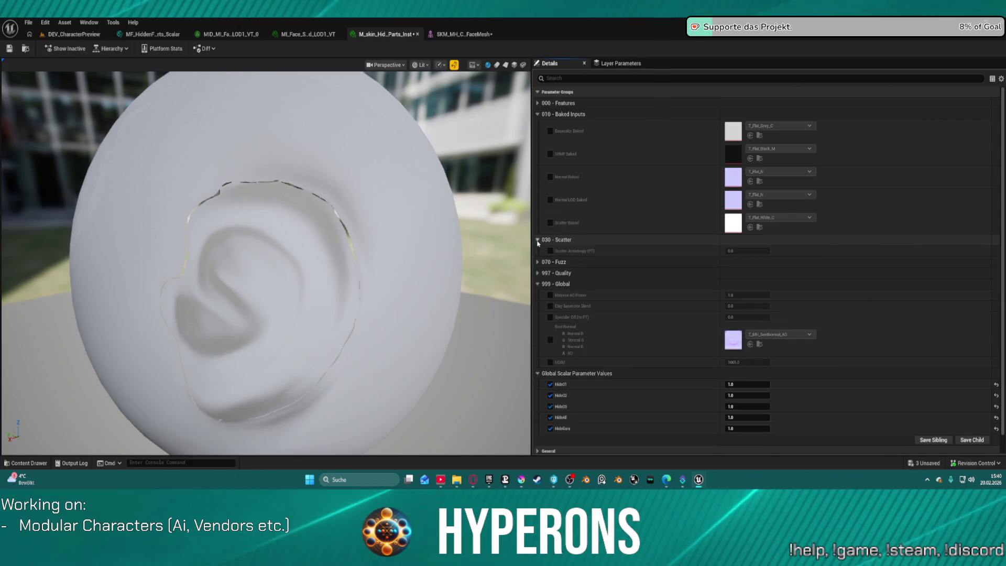
{"action": "left_click", "coordinate": [537, 241]}
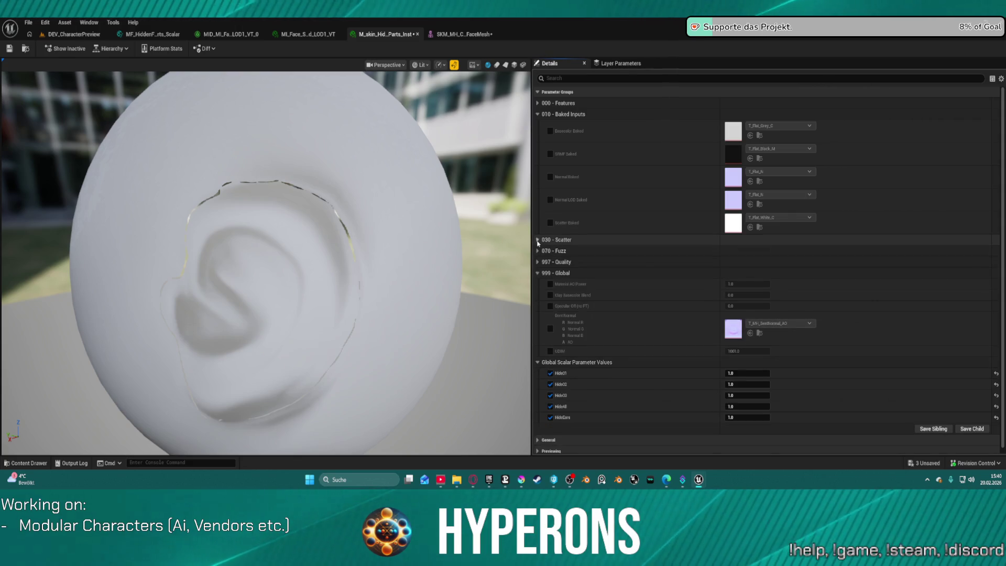
{"action": "left_click", "coordinate": [538, 103]}
{"action": "left_click", "coordinate": [538, 104]}
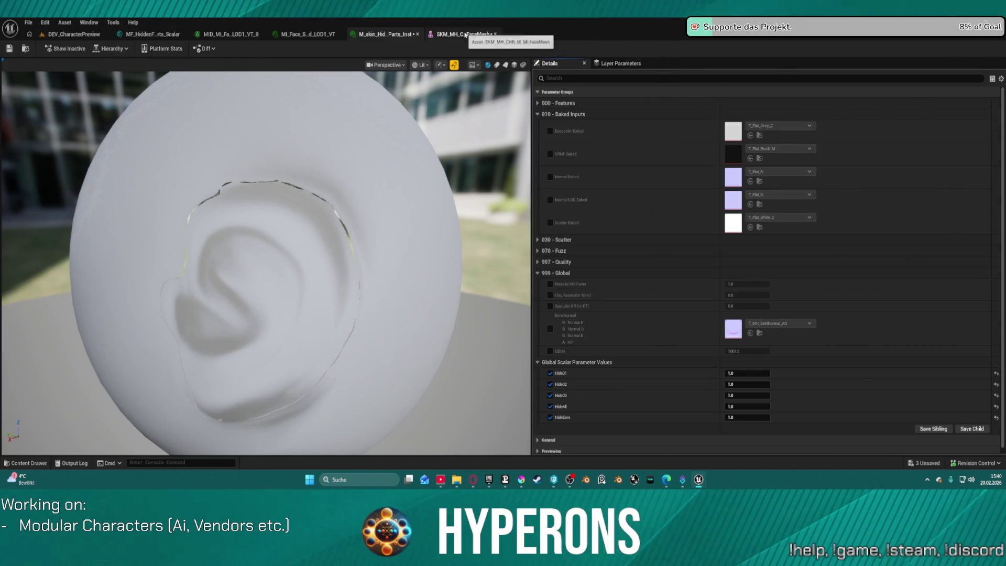
{"action": "left_click", "coordinate": [462, 34]}
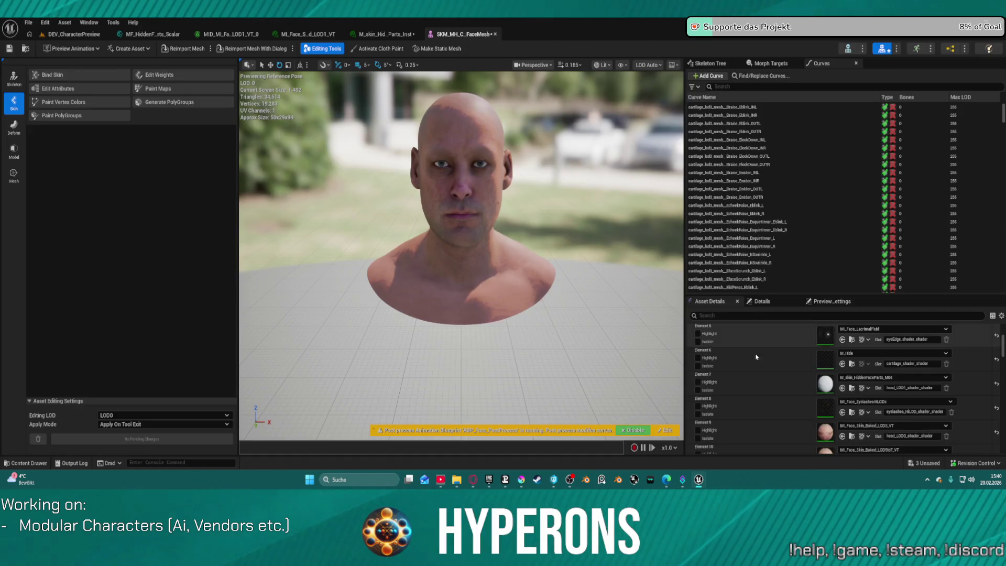
Zoom out to check the LODs, reframe the head, then undo the parameter paste and Element 7 change.
{"action": "scroll", "coordinate": [758, 359], "scroll_direction": "down", "scroll_amount": 1}
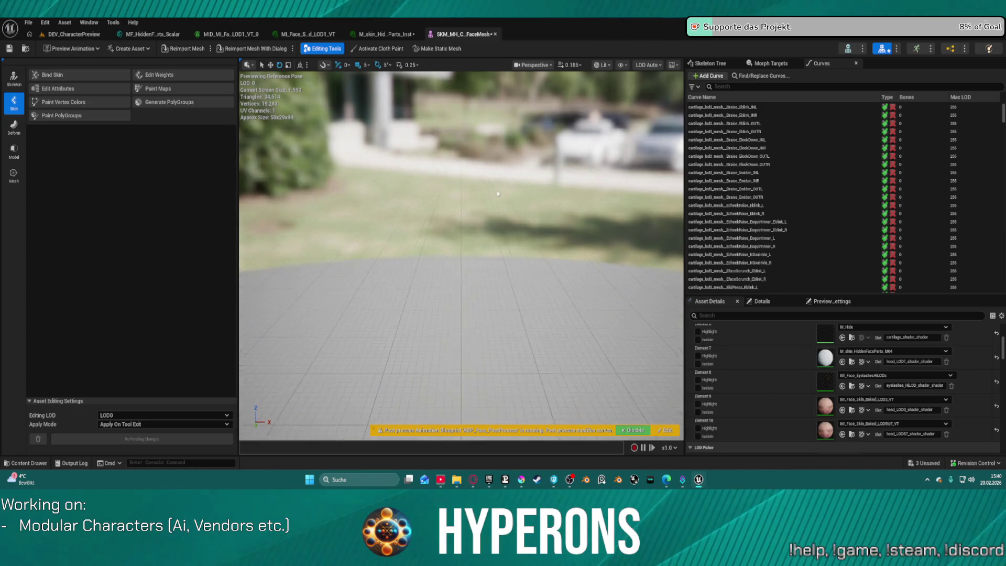
{"action": "scroll", "coordinate": [498, 193], "scroll_direction": "down", "scroll_amount": 5}
{"action": "scroll", "coordinate": [497, 193], "scroll_direction": "down", "scroll_amount": 5}
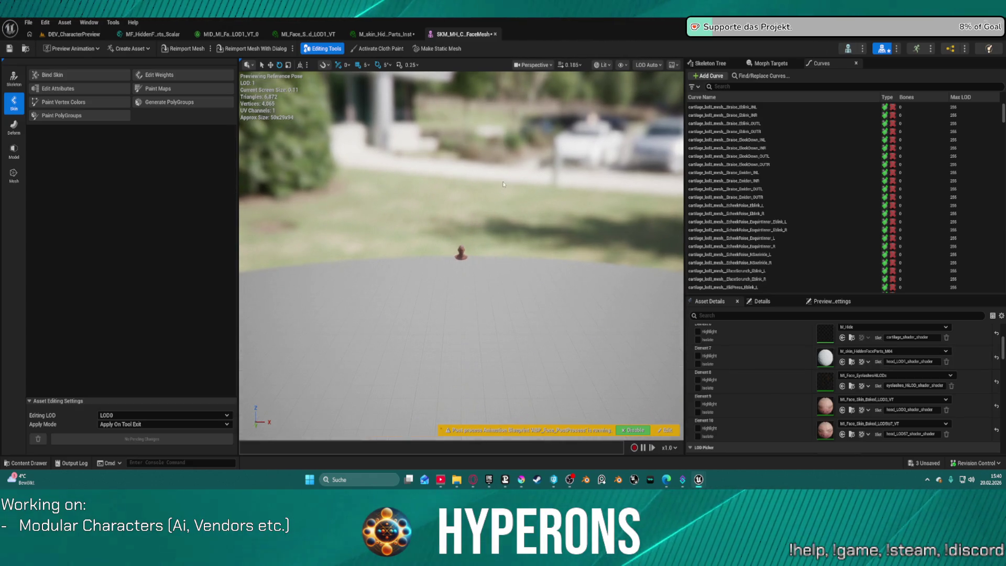
{"action": "key", "text": "f"}
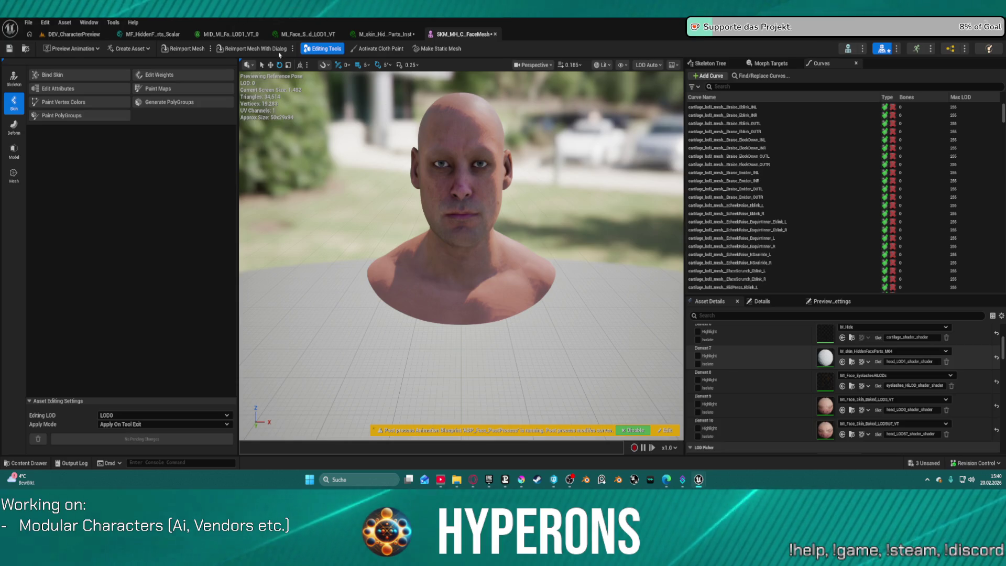
{"action": "key", "text": "ctrl+z"}
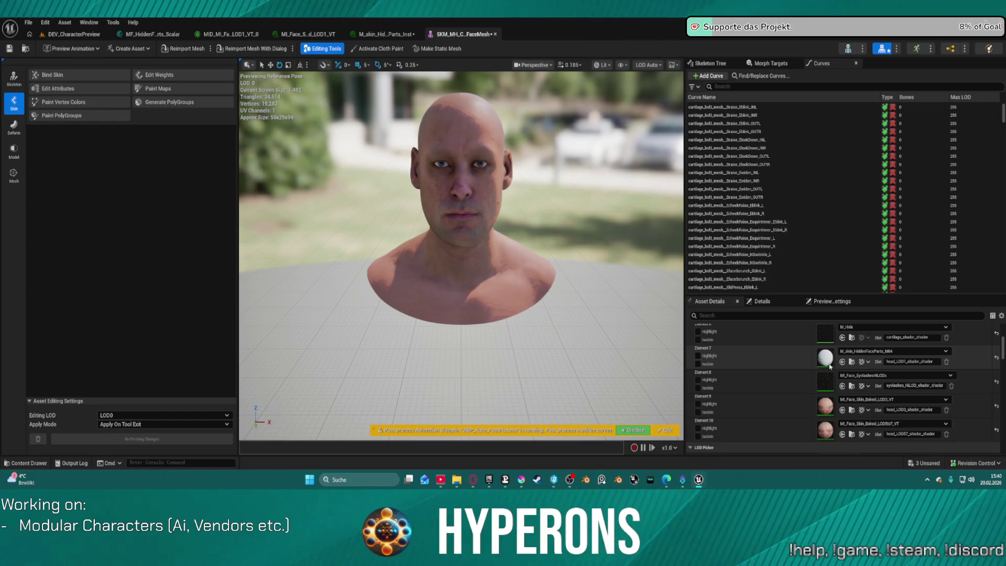
{"action": "key", "text": "ctrl+z"}
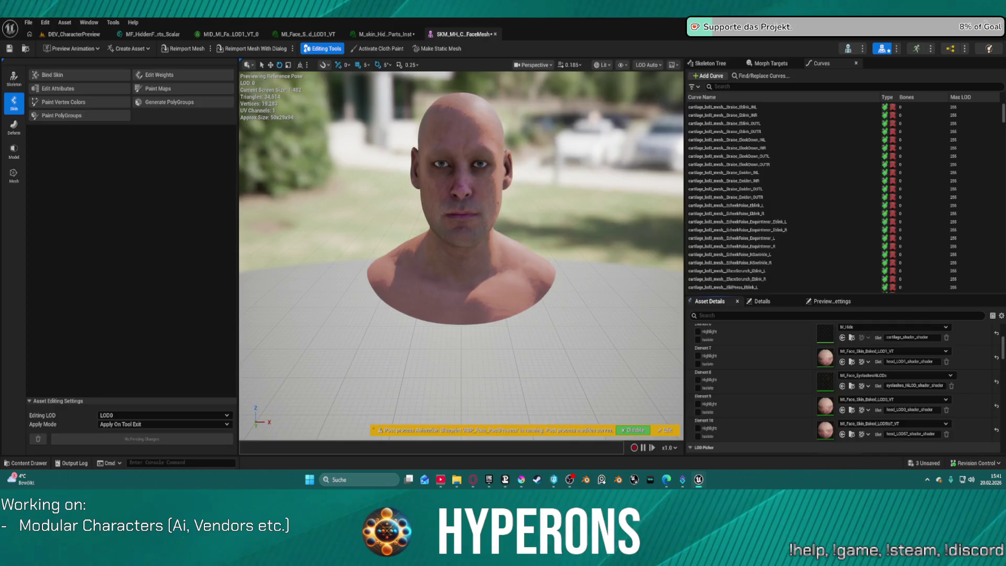
Collapse MI_Face's Global, Features and Baked Inputs groups, then switch to M_skin_HiddenFaceParts_Inst.
{"action": "left_click", "coordinate": [308, 34]}
{"action": "scroll", "coordinate": [563, 381], "scroll_direction": "down", "scroll_amount": 3}
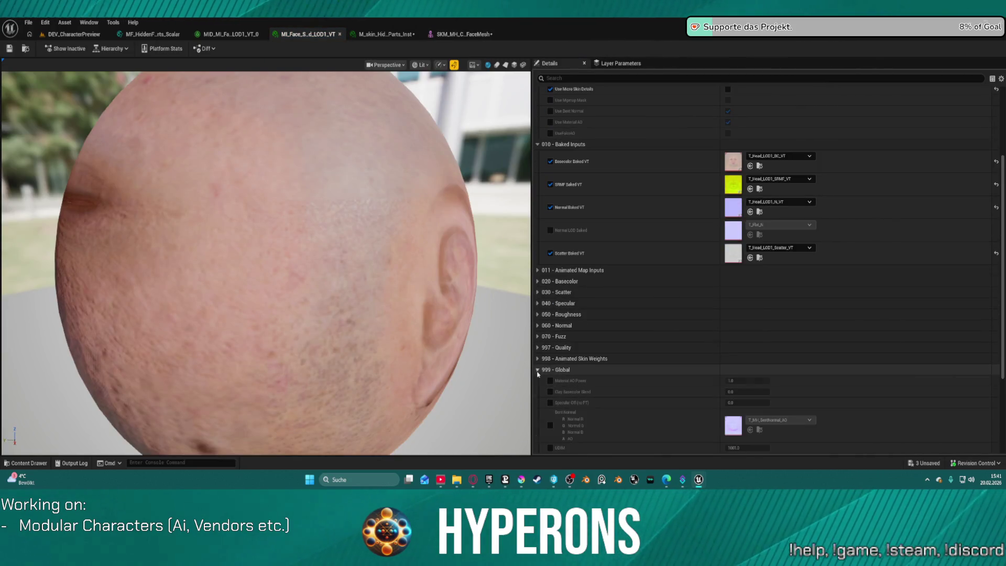
{"action": "left_click", "coordinate": [537, 369]}
{"action": "scroll", "coordinate": [552, 157], "scroll_direction": "up", "scroll_amount": 3}
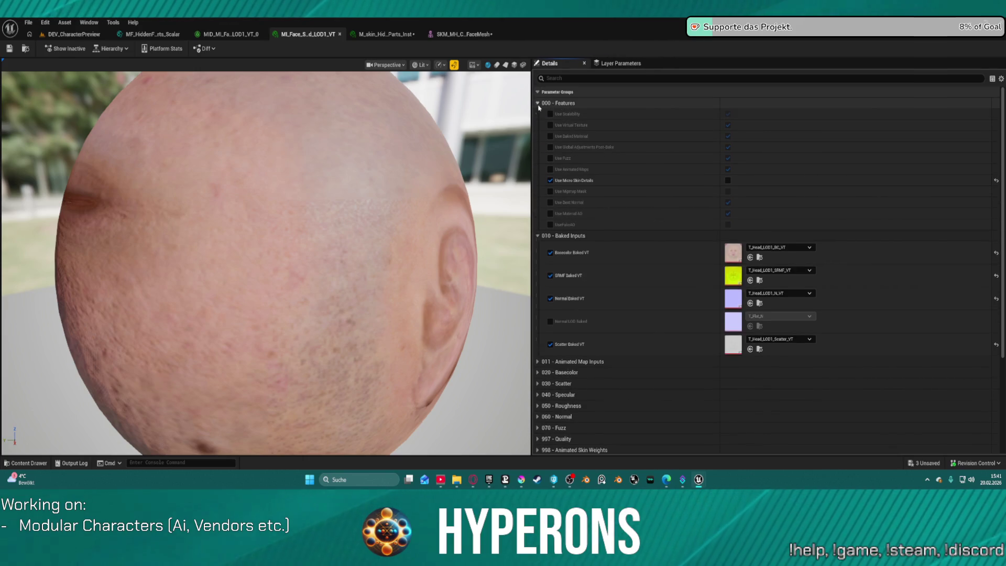
{"action": "left_click", "coordinate": [537, 103]}
{"action": "left_click", "coordinate": [537, 114]}
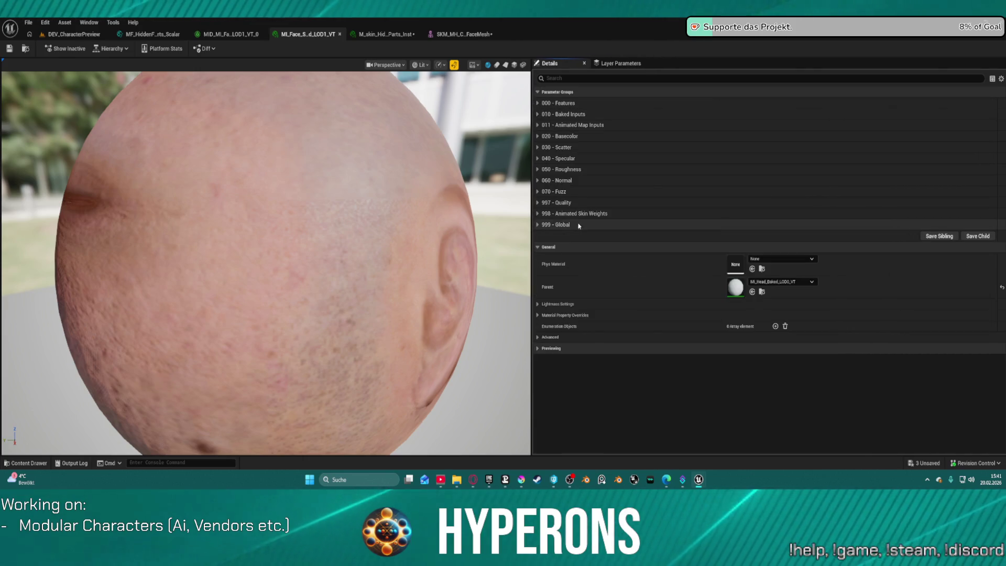
{"action": "left_click", "coordinate": [388, 36]}
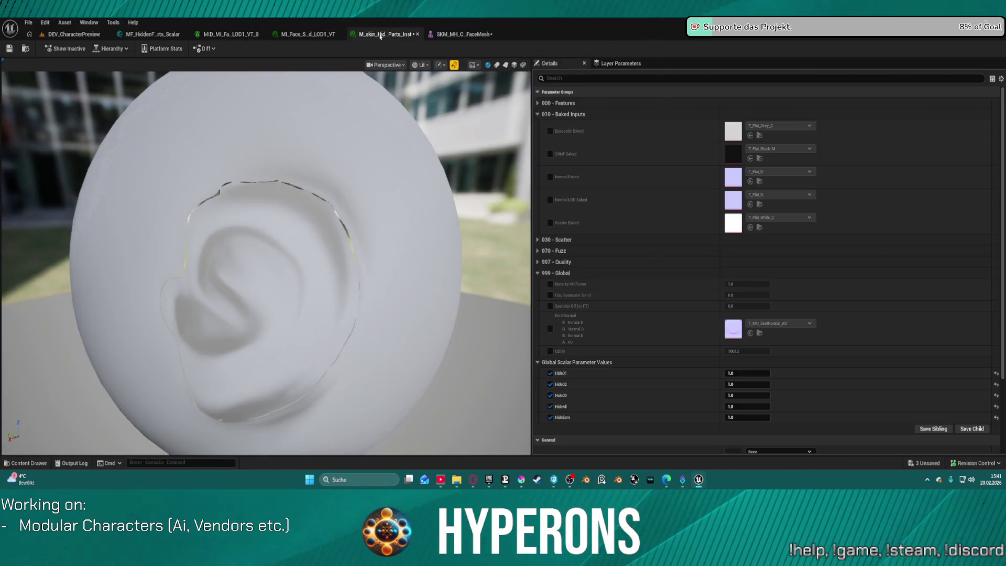
Collapse the Baked Inputs, Global and Global Scalar Parameter Values groups, then return to MI_Face_Skin_Baked_LOD1_VT.
{"action": "left_click", "coordinate": [537, 114]}
{"action": "left_click", "coordinate": [537, 158]}
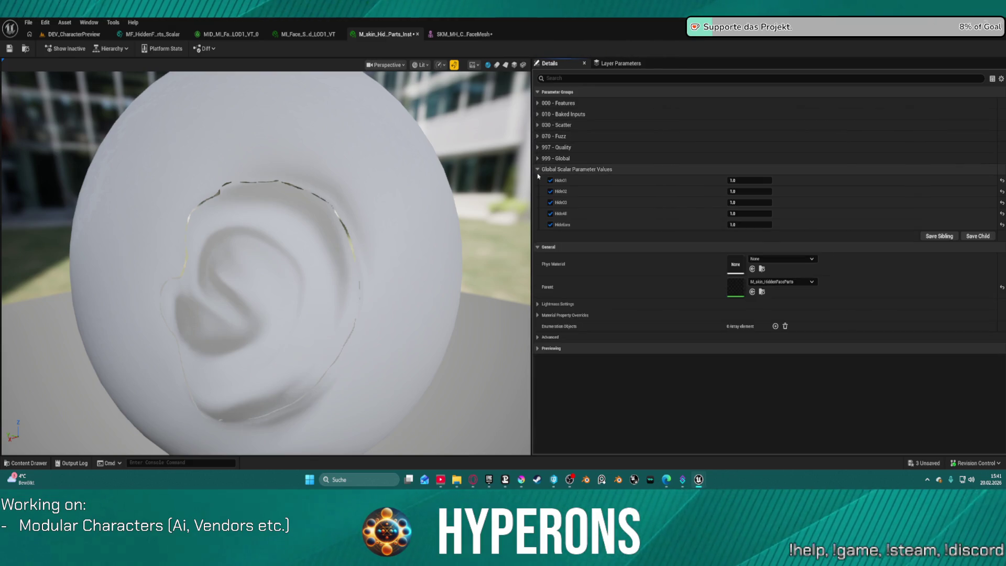
{"action": "left_click", "coordinate": [537, 169]}
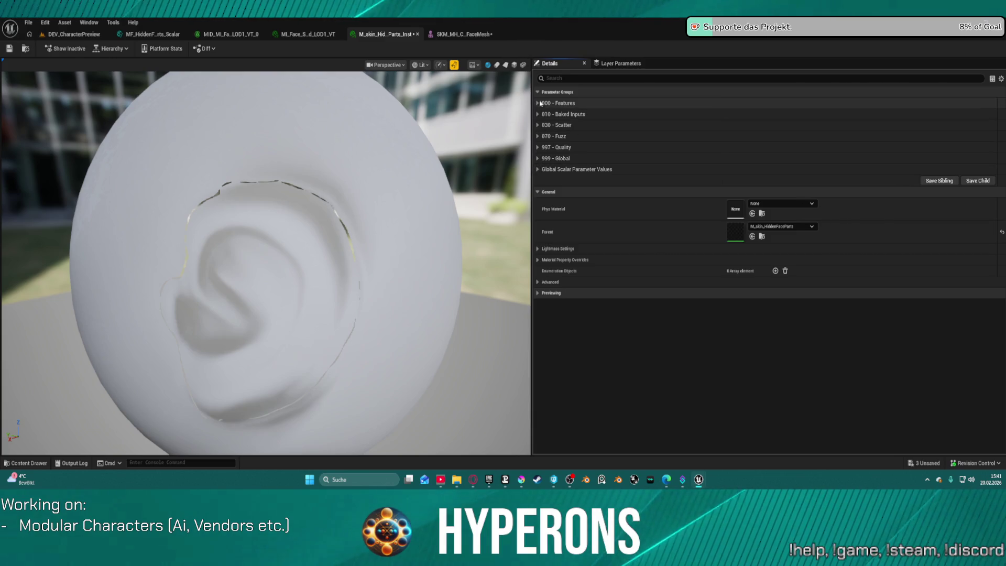
{"action": "left_click", "coordinate": [318, 34]}
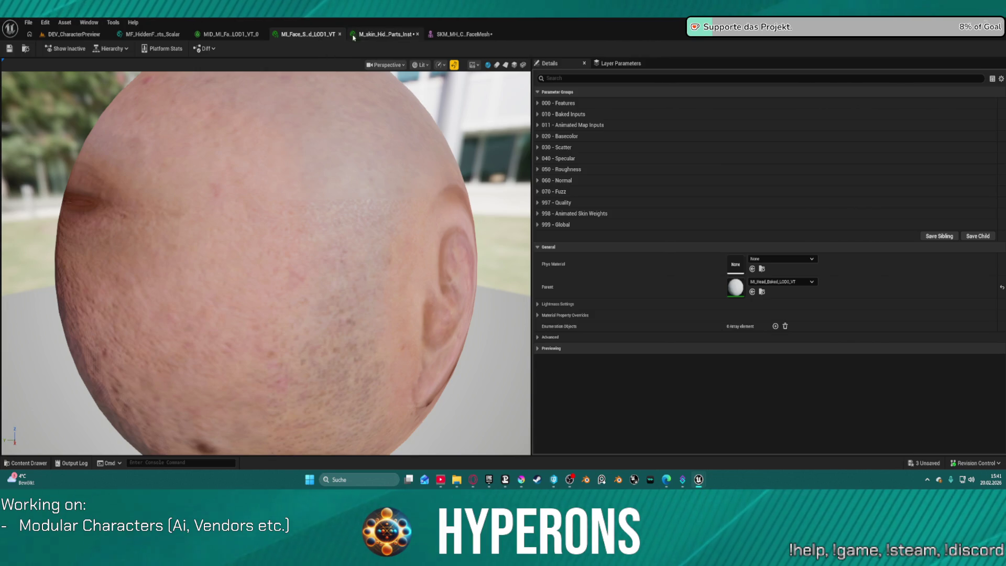
Search the Parent list for skin_HiddenFaceParts_M04 and make M_skin_HiddenFaceParts_M04 MI_Face's parent.
{"action": "left_click", "coordinate": [784, 283]}
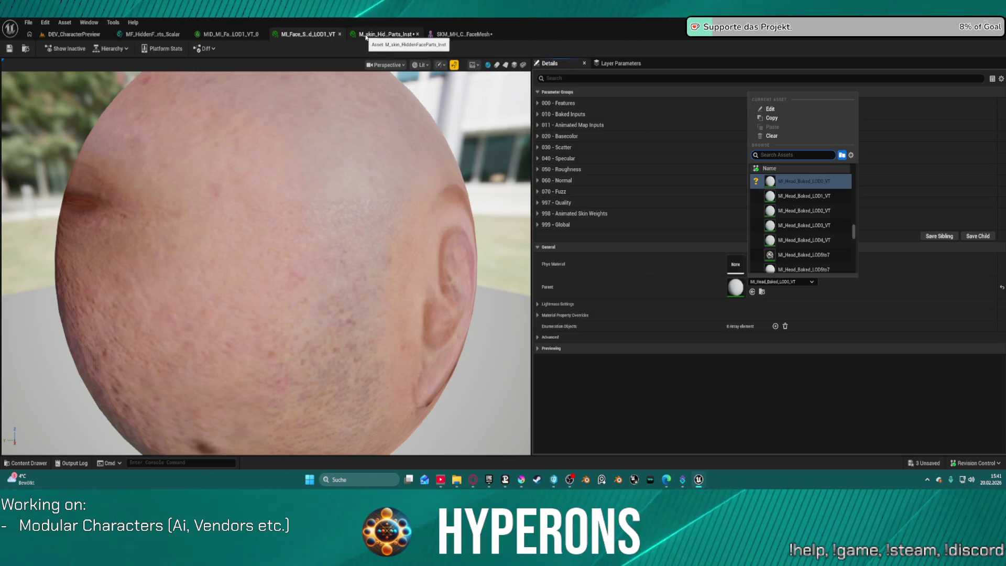
{"action": "left_click", "coordinate": [367, 35]}
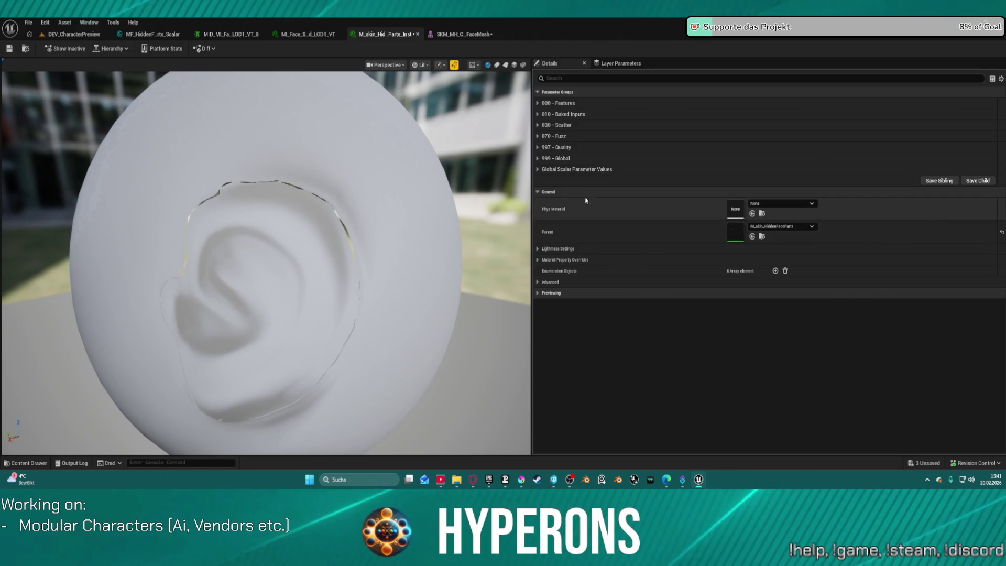
{"action": "left_click", "coordinate": [461, 34]}
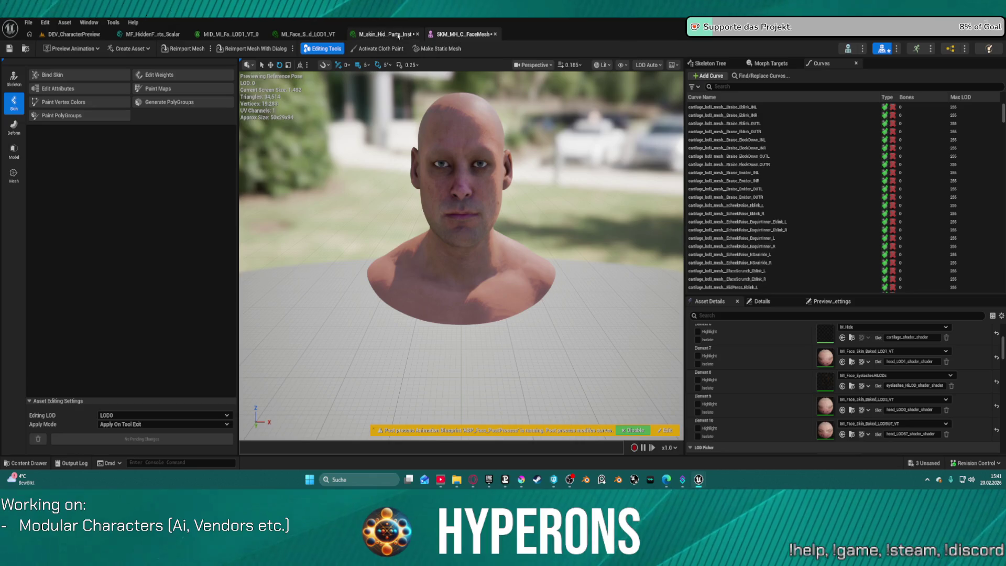
{"action": "left_click", "coordinate": [308, 35]}
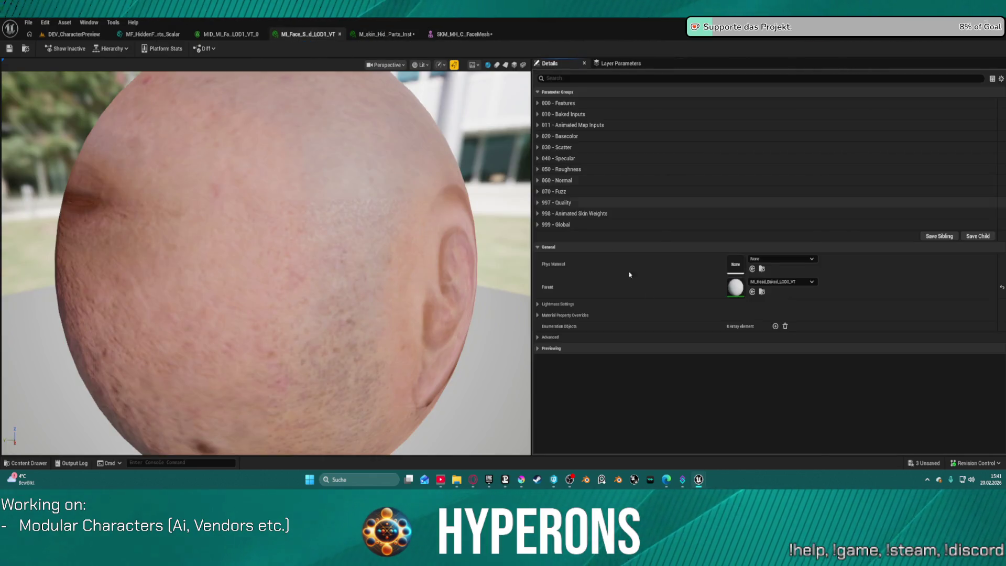
{"action": "left_click", "coordinate": [778, 282]}
{"action": "key", "text": "ctrl+v"}
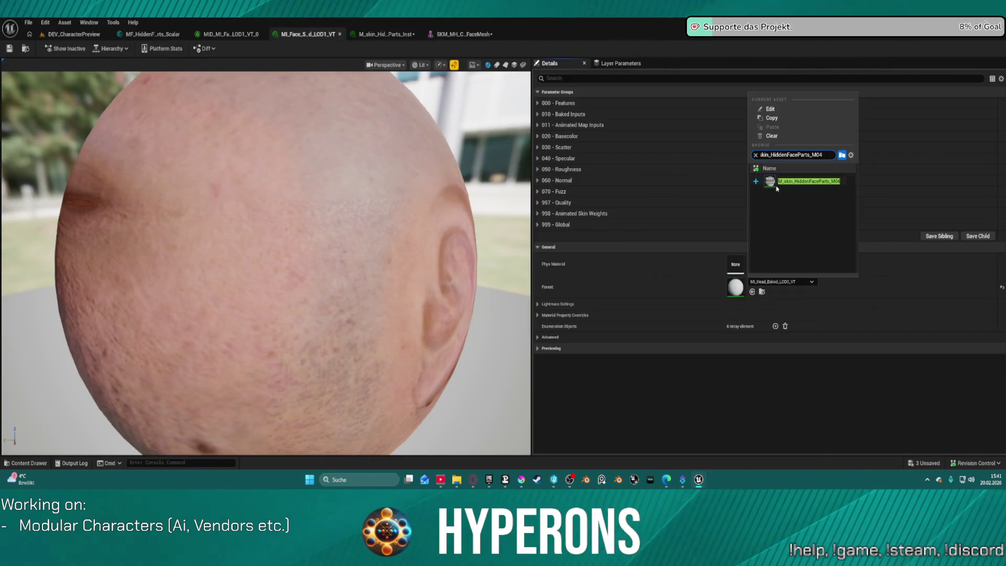
{"action": "left_click", "coordinate": [777, 183]}
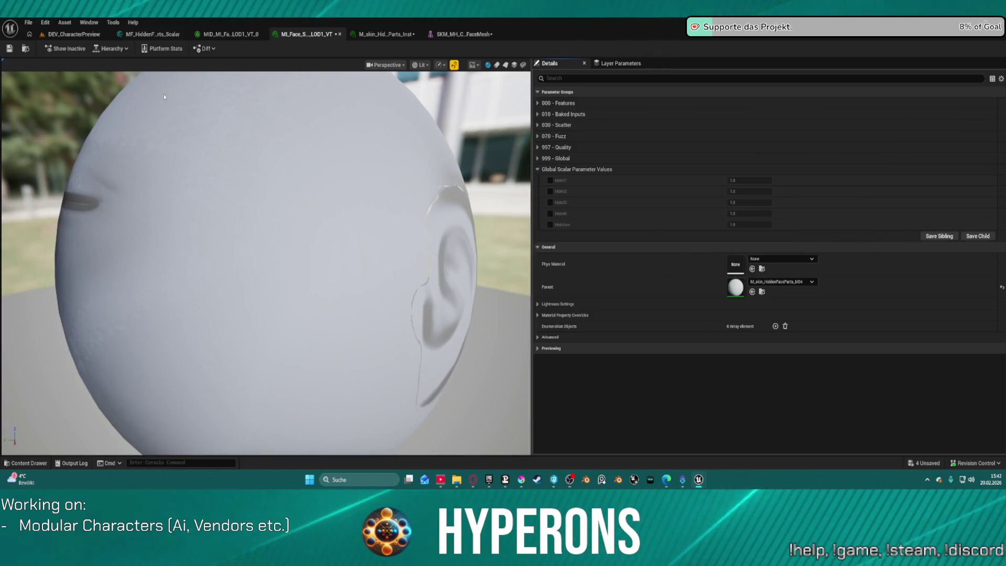
{"action": "left_click", "coordinate": [74, 35]}
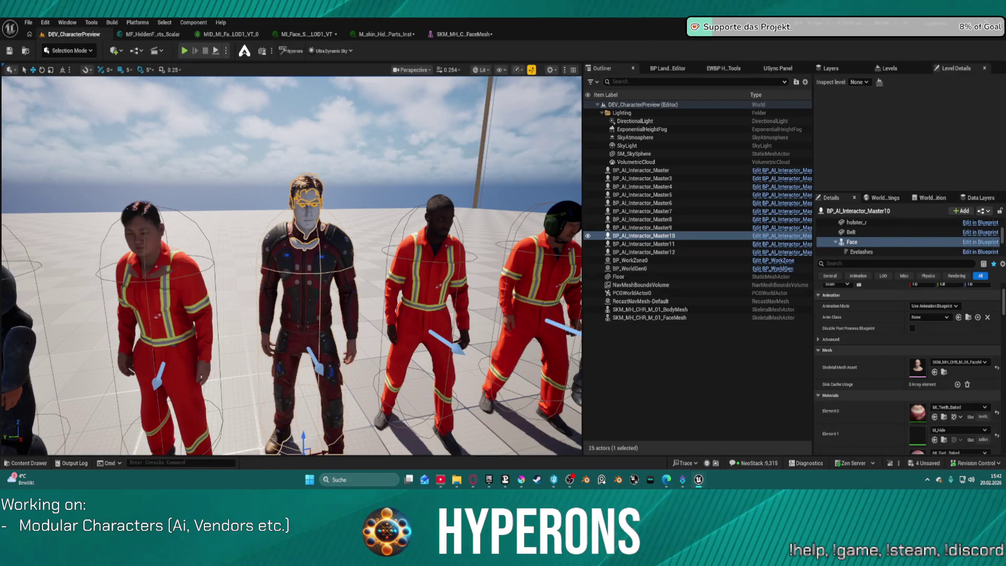
Frame the character's face and expand the hidden-parts instance's Global Scalar Parameter Values.
{"action": "key", "text": "f"}
{"action": "mouse_move", "coordinate": [292, 262]}
{"action": "left_mouse_down"}
{"action": "mouse_move", "coordinate": [335, 251]}
{"action": "mouse_move", "coordinate": [288, 262]}
{"action": "left_mouse_up"}
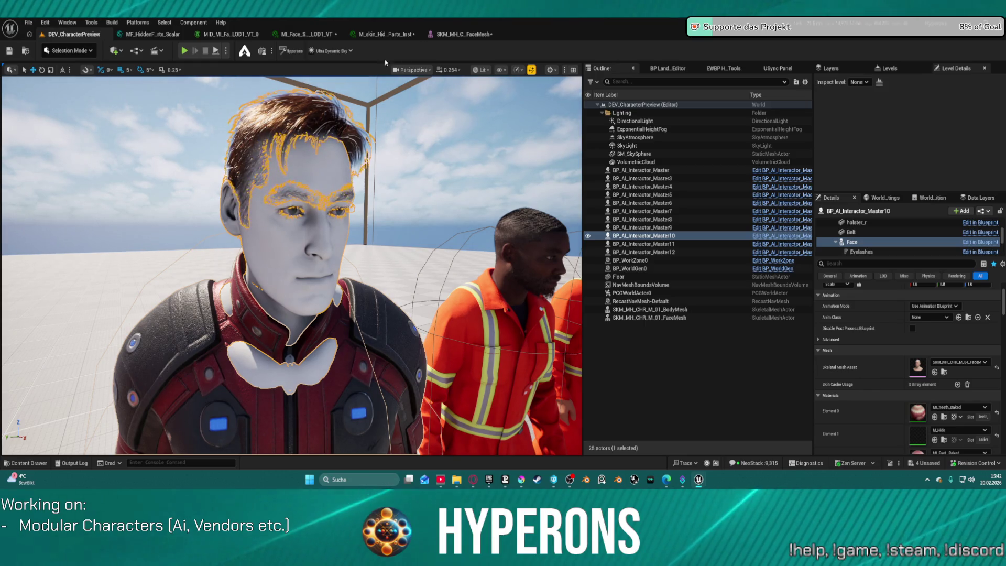
{"action": "left_click", "coordinate": [393, 36]}
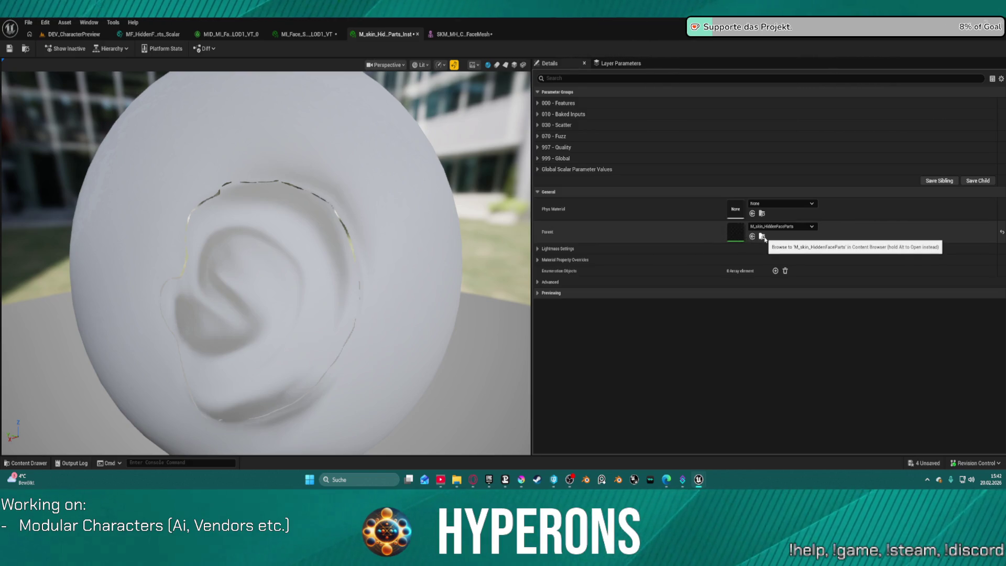
{"action": "left_click", "coordinate": [576, 169]}
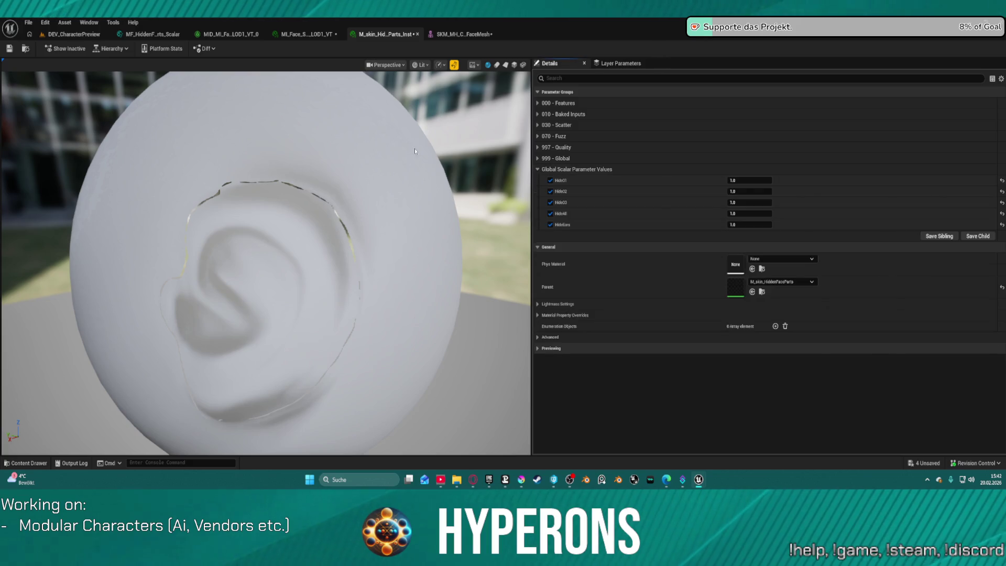
Inspect the pale face in the level from the side, then bring up SKM_MH_C_FaceMesh.
{"action": "left_click", "coordinate": [68, 35]}
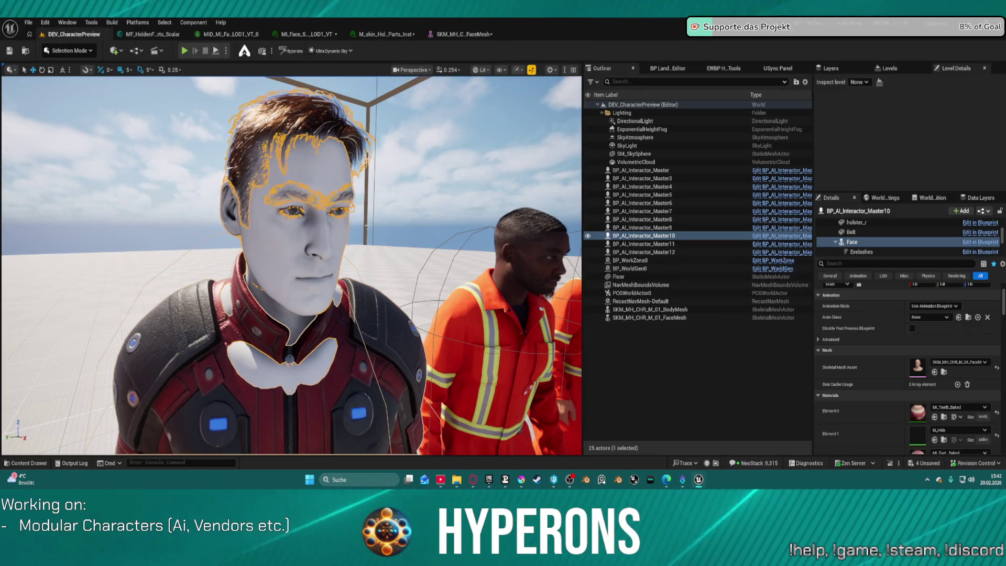
{"action": "scroll", "coordinate": [291, 266], "scroll_direction": "down", "scroll_amount": 2}
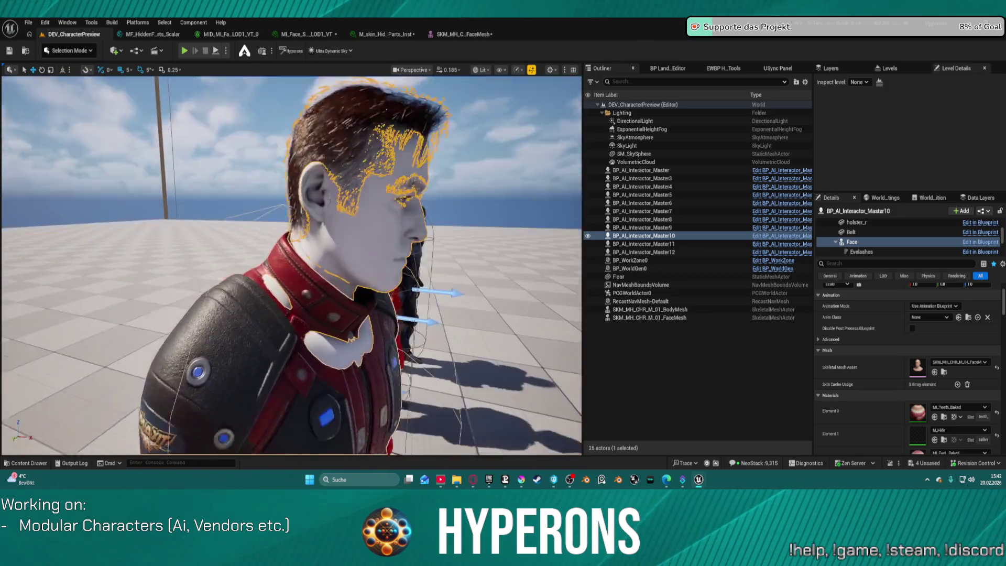
{"action": "scroll", "coordinate": [291, 265], "scroll_direction": "up", "scroll_amount": 3}
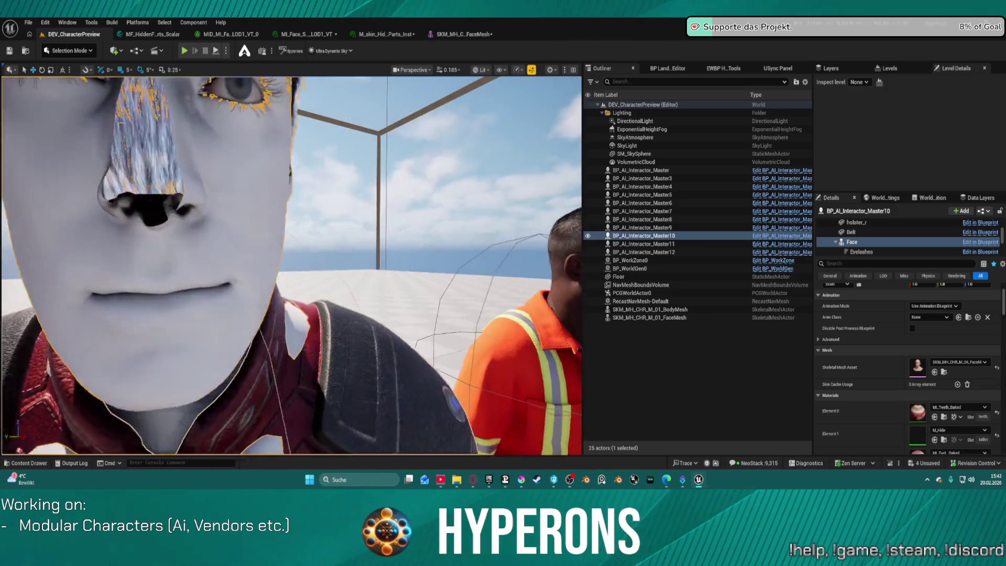
{"action": "scroll", "coordinate": [291, 265], "scroll_direction": "down", "scroll_amount": 5}
{"action": "left_click_drag", "start_coordinate": [290, 266], "coordinate": [356, 225]}
{"action": "left_click_drag", "start_coordinate": [403, 278], "coordinate": [403, 268]}
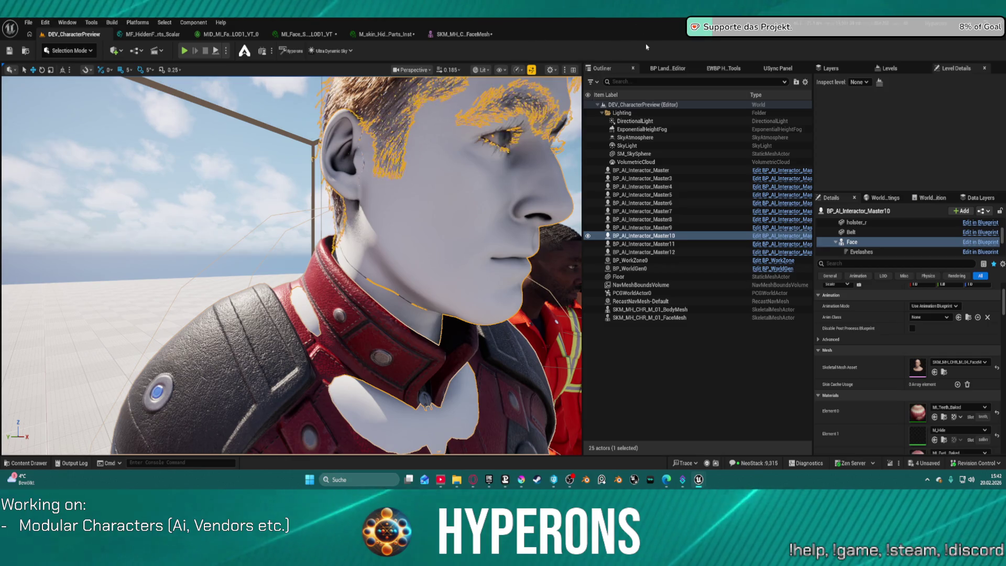
{"action": "left_click", "coordinate": [461, 34]}
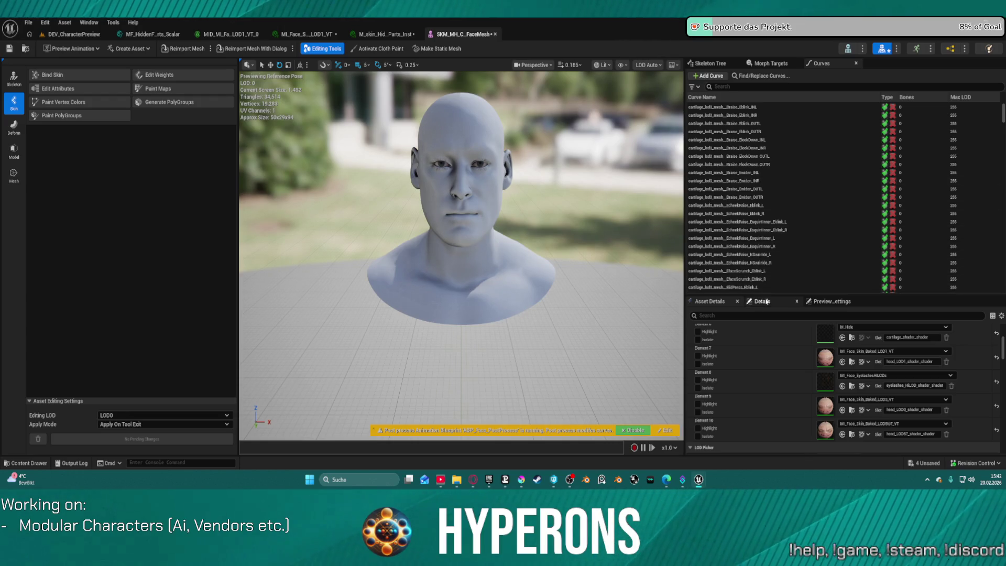
Glance at M_skin_Hid_Parts_Inst, then go back to the DEV_CharacterPreview level.
{"action": "left_click", "coordinate": [352, 34]}
{"action": "left_click", "coordinate": [416, 34]}
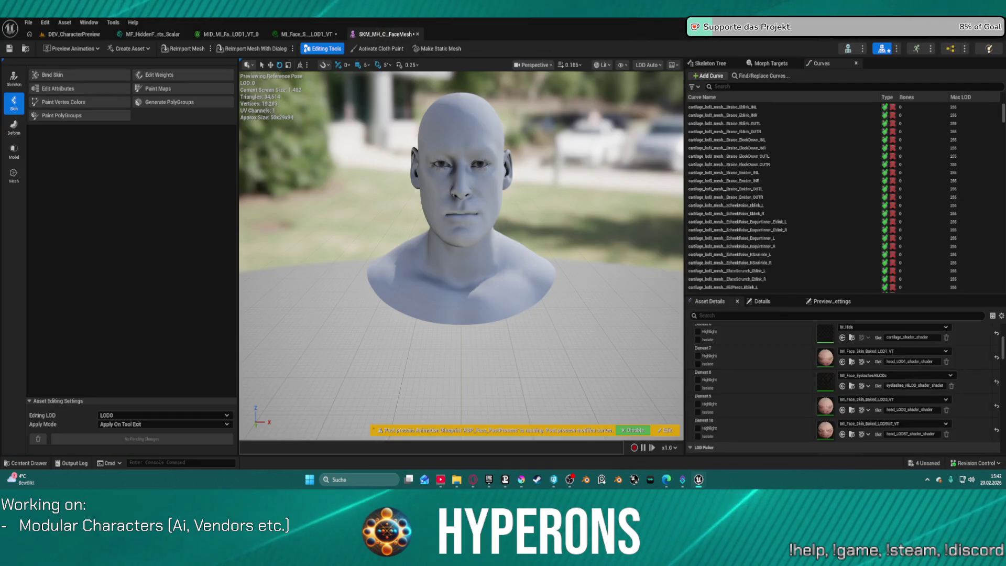
{"action": "left_click", "coordinate": [73, 34]}
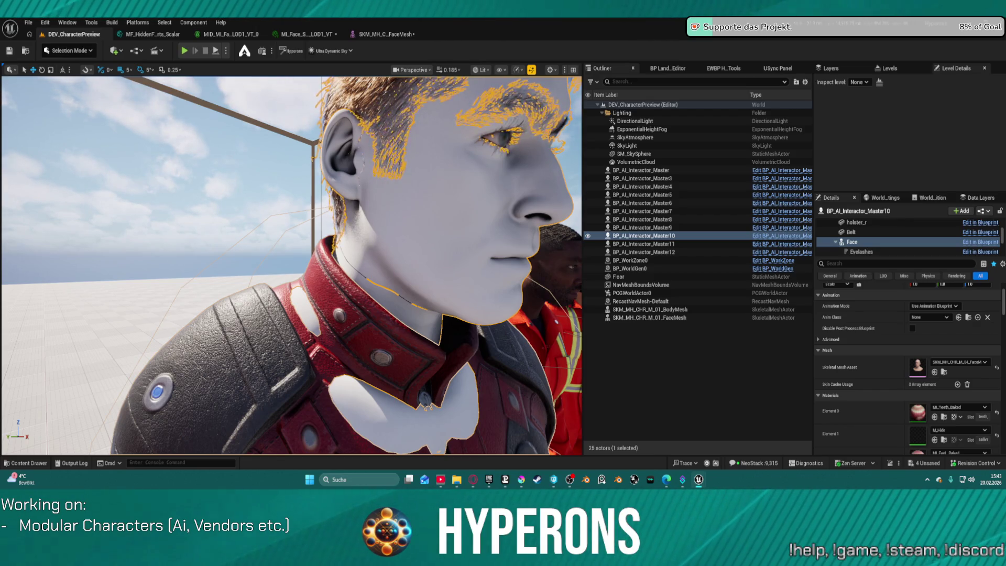
Save all changes, then nudge the character and reset its Location to 0,0,0.
{"action": "key", "text": "ctrl+s"}
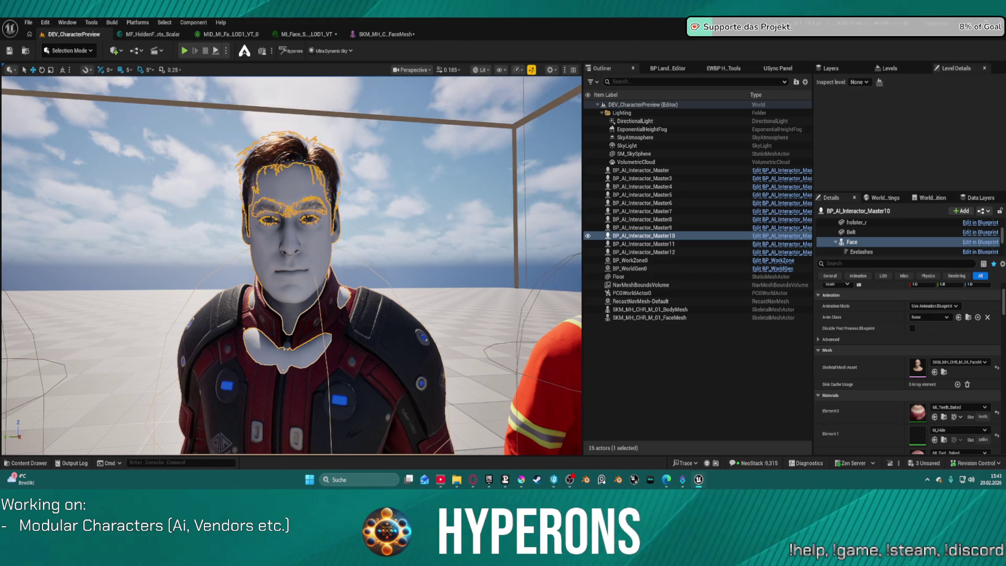
{"action": "mouse_move", "coordinate": [290, 266]}
{"action": "left_mouse_down"}
{"action": "mouse_move", "coordinate": [254, 249]}
{"action": "mouse_move", "coordinate": [314, 246]}
{"action": "left_mouse_up"}
{"action": "mouse_move", "coordinate": [303, 343]}
{"action": "left_mouse_down"}
{"action": "mouse_move", "coordinate": [294, 335]}
{"action": "mouse_move", "coordinate": [304, 343]}
{"action": "mouse_move", "coordinate": [303, 387]}
{"action": "left_mouse_up"}
{"action": "left_click", "coordinate": [304, 343]}
{"action": "key", "text": "w"}
{"action": "mouse_move", "coordinate": [256, 309]}
{"action": "left_mouse_down"}
{"action": "mouse_move", "coordinate": [247, 303]}
{"action": "mouse_move", "coordinate": [257, 310]}
{"action": "left_mouse_up"}
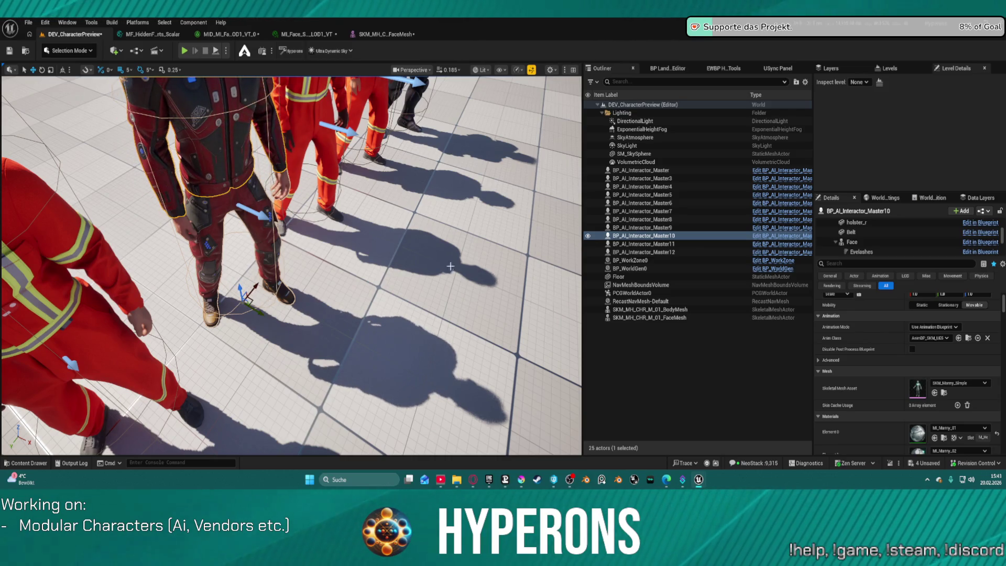
{"action": "key", "text": "f"}
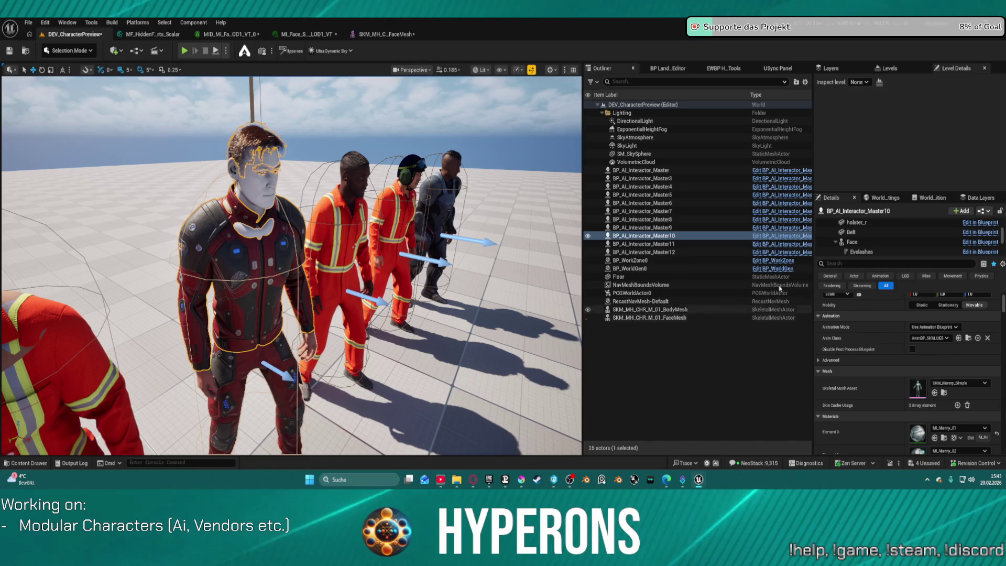
{"action": "scroll", "coordinate": [1000, 307], "scroll_direction": "up", "scroll_amount": 3}
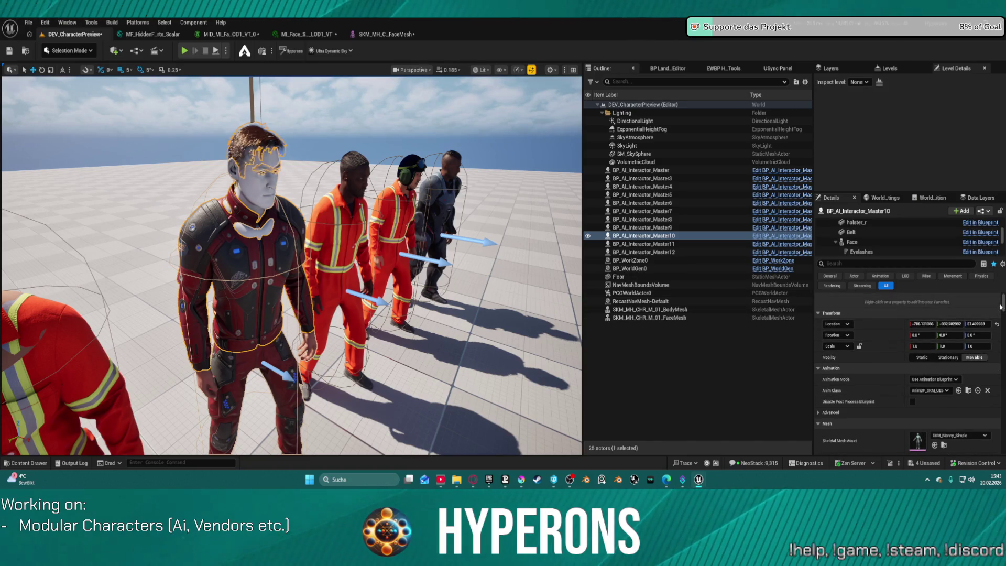
{"action": "left_click", "coordinate": [996, 324]}
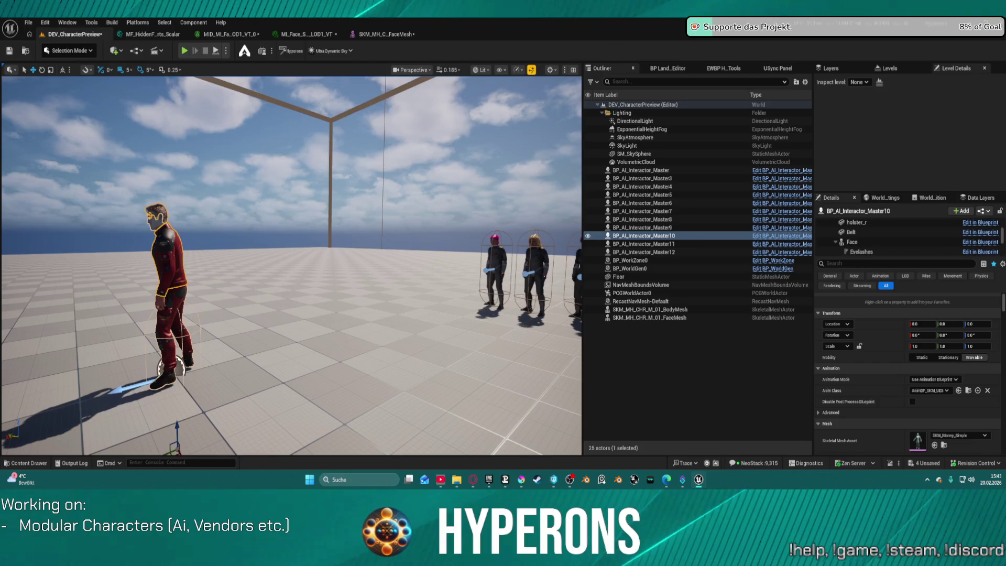
Delete the armored character, leaving 24 actors, and select the middle of five remaining workers.
{"action": "left_click", "coordinate": [628, 276]}
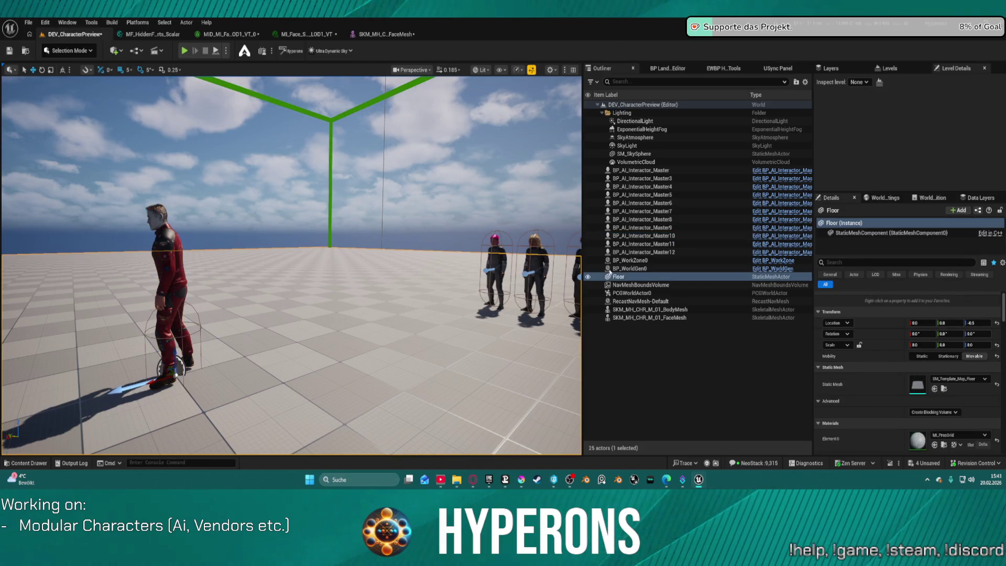
{"action": "left_click", "coordinate": [160, 239]}
{"action": "key", "text": "Delete"}
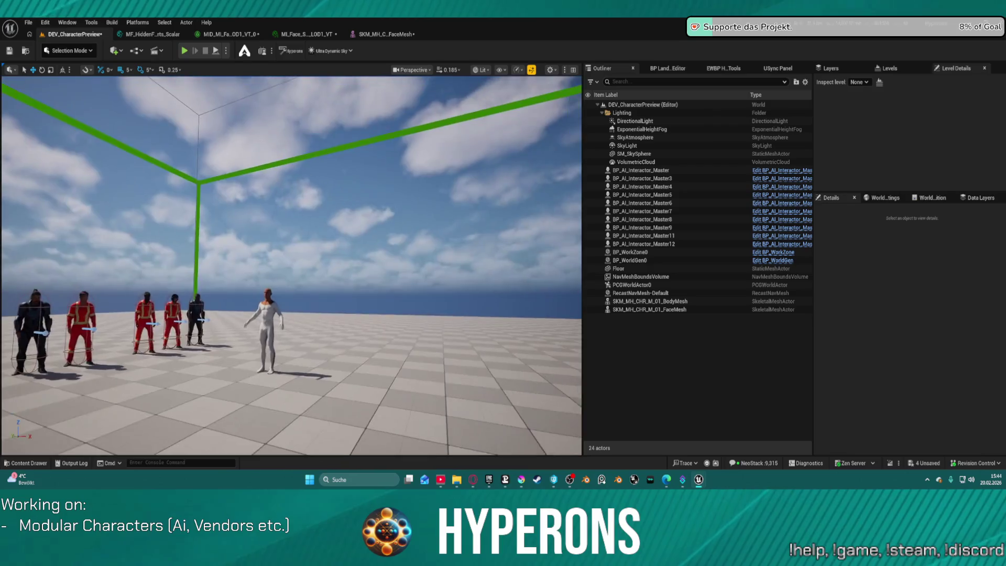
{"action": "scroll", "coordinate": [291, 265], "scroll_direction": "up", "scroll_amount": 2}
{"action": "key", "text": "w"}
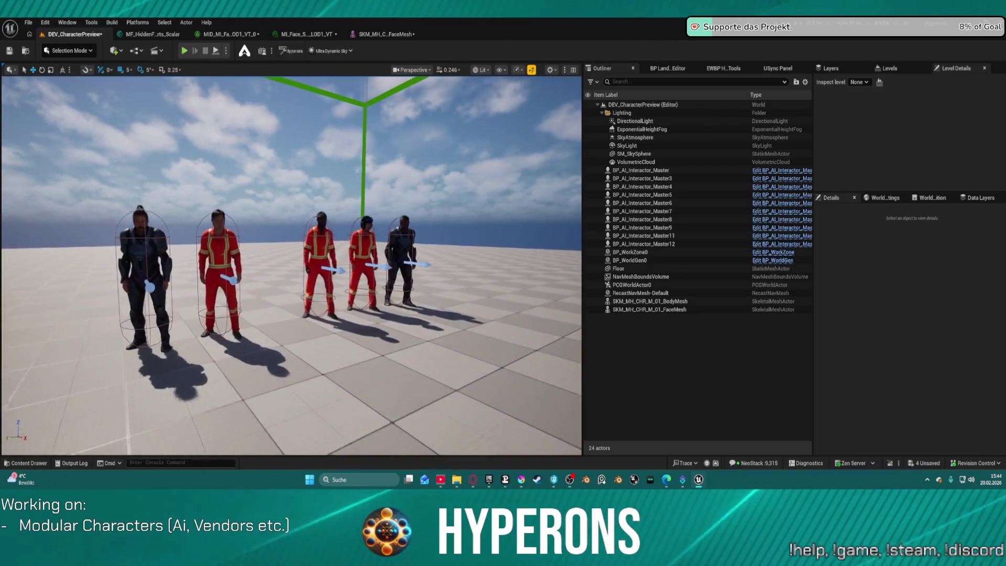
{"action": "key", "text": "w"}
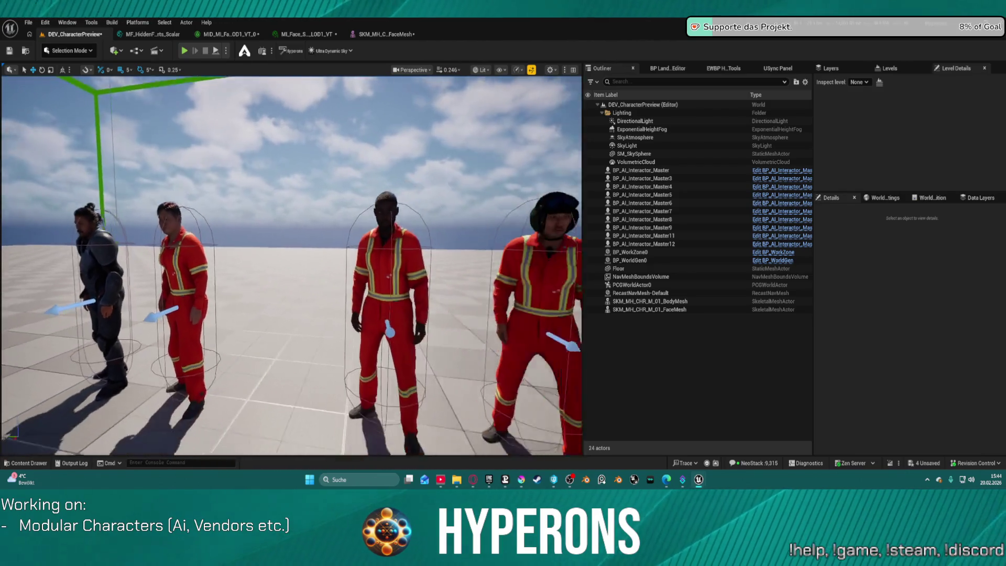
{"action": "key", "text": "s"}
{"action": "left_click", "coordinate": [368, 260]}
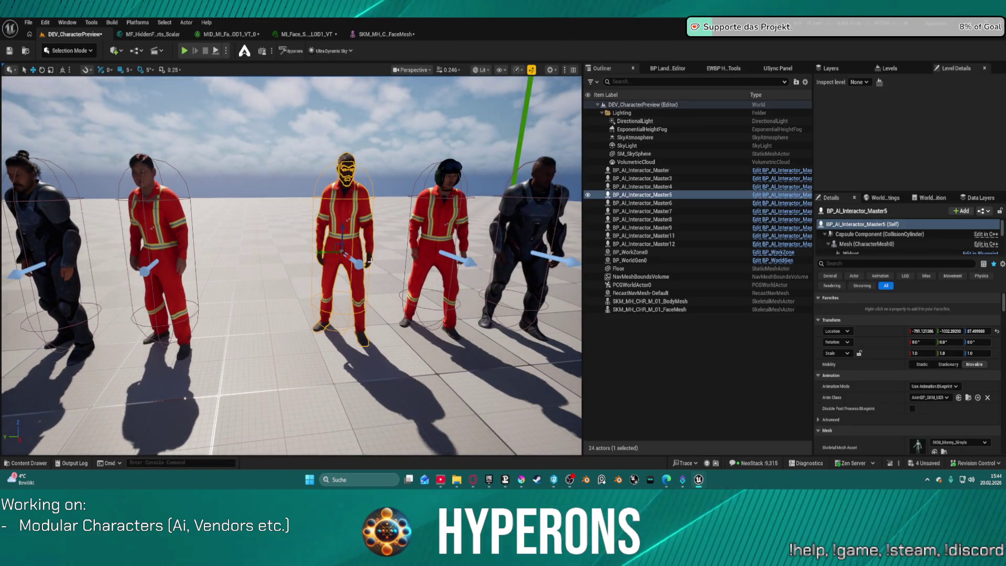
Alt-drag a copy of BP_AI_Interactor_Master5 left, set Visual Data Asset to DA_Vis_Terran_M04, run SetupCharacter.
{"action": "mouse_move", "coordinate": [323, 252]}
{"action": "left_mouse_down", "text": "alt"}
{"action": "mouse_move", "coordinate": [197, 254]}
{"action": "mouse_move", "coordinate": [242, 255]}
{"action": "left_mouse_up", "text": "alt"}
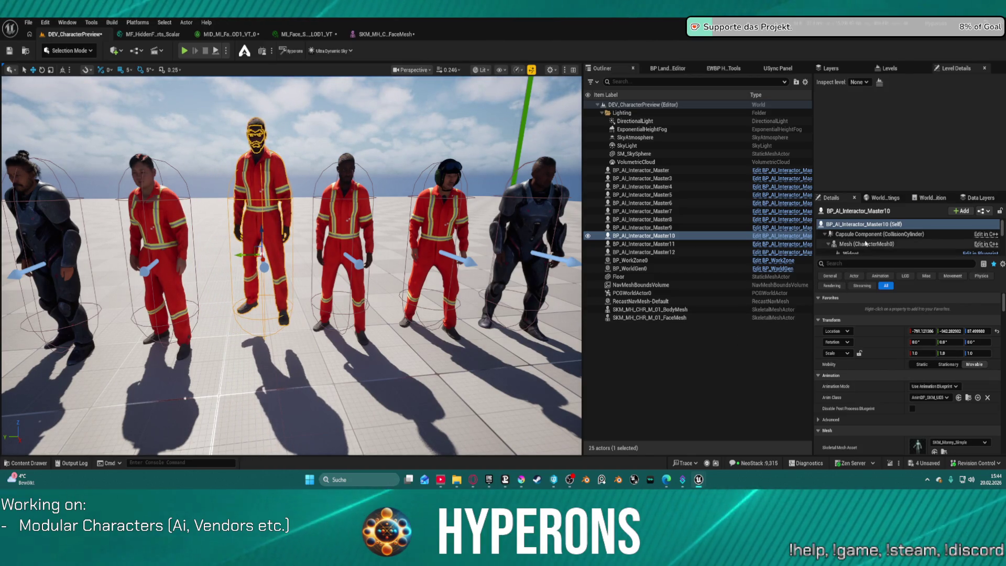
{"action": "scroll", "coordinate": [864, 243], "scroll_direction": "down", "scroll_amount": 1}
{"action": "left_click", "coordinate": [849, 262]}
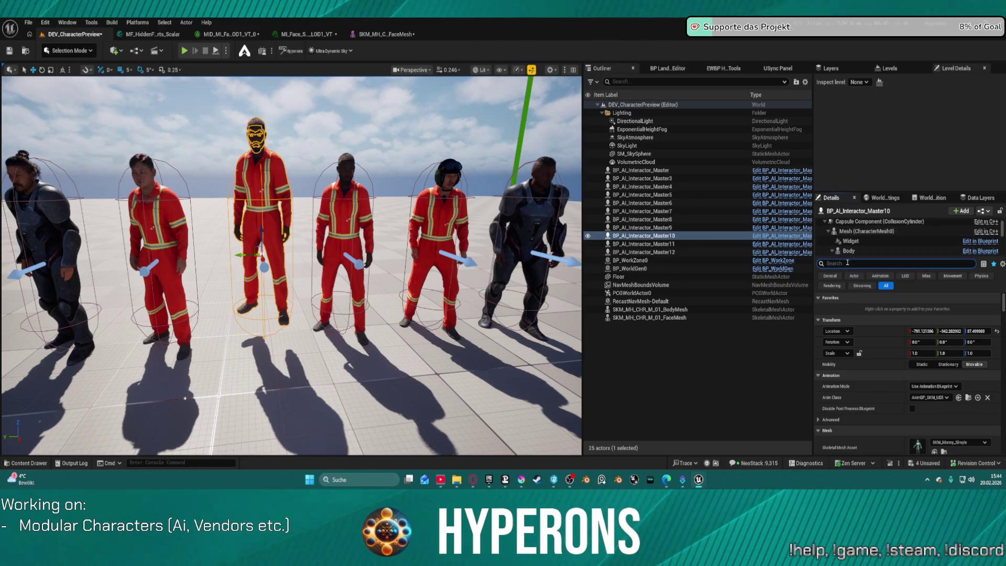
{"action": "type", "text": "visu"}
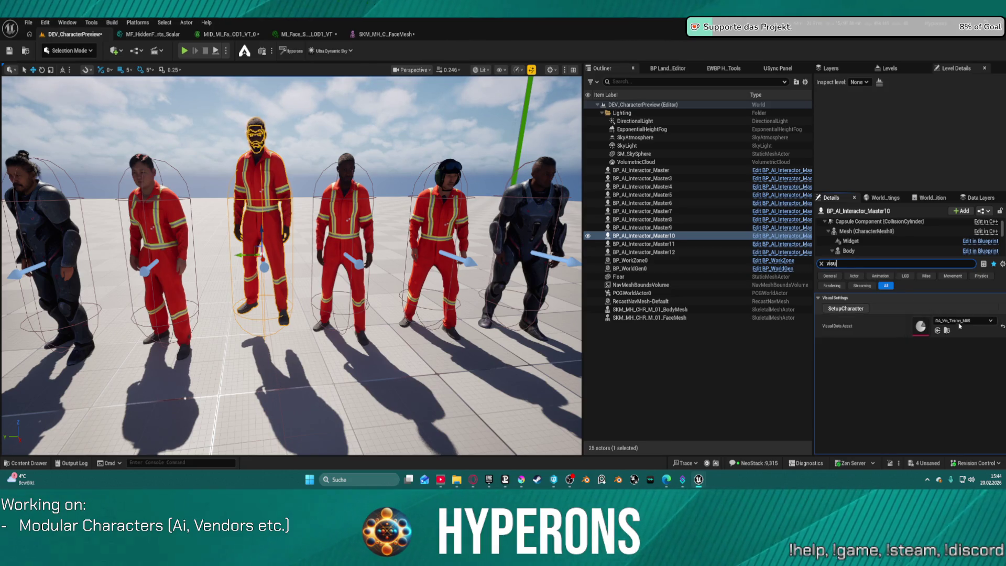
{"action": "left_click", "coordinate": [963, 320]}
{"action": "left_click", "coordinate": [954, 260]}
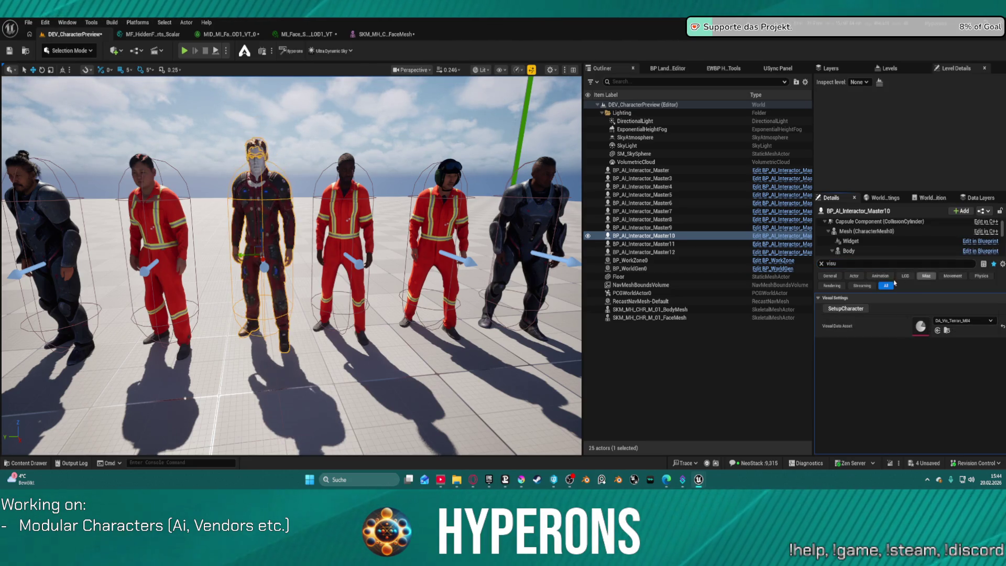
{"action": "left_click", "coordinate": [852, 309]}
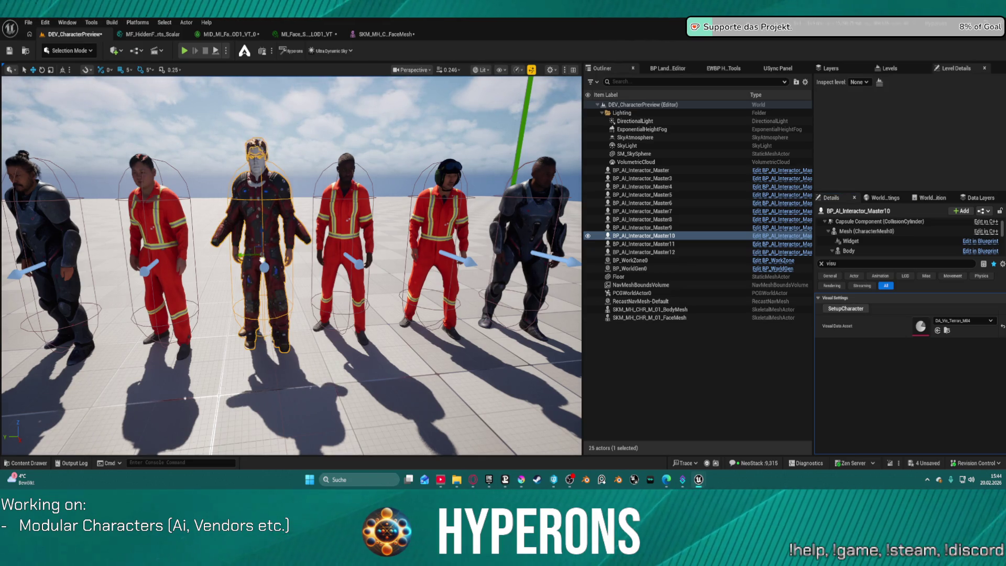
{"action": "key", "text": "f"}
{"action": "left_click_drag", "start_coordinate": [366, 162], "coordinate": [303, 162]}
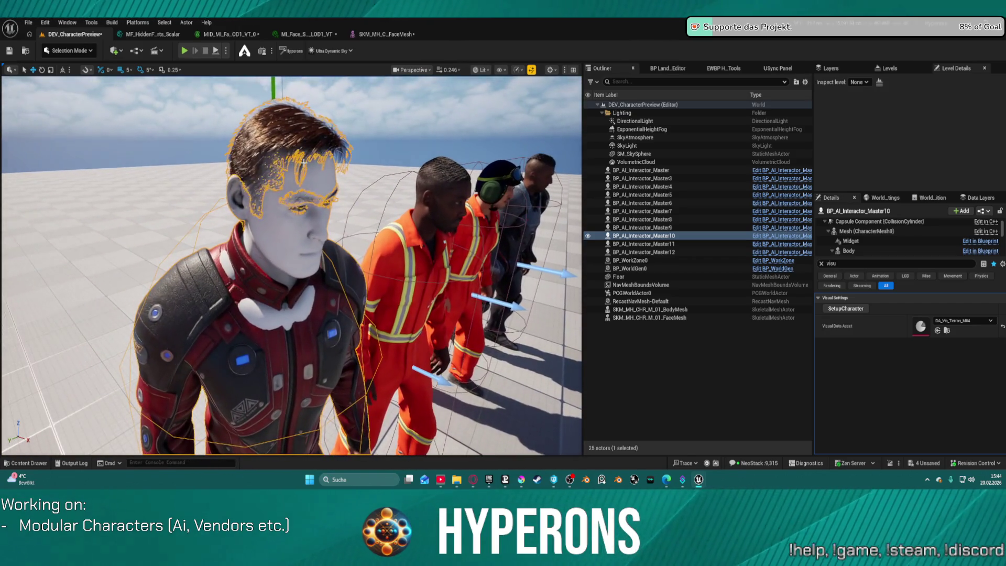
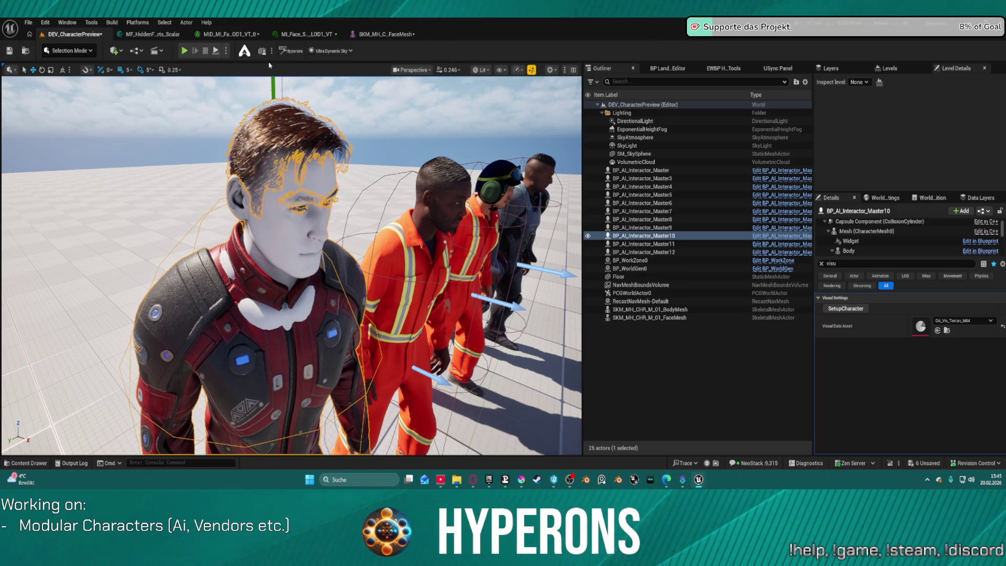
In the MF_HiddenFace_Parts_Scalar graph, nudge the top-left Texture Sample node left, then bring up T_Head_HideParts01 in Krita.
{"action": "key", "text": "ctrl+Tab"}
{"action": "mouse_move", "coordinate": [585, 225]}
{"action": "left_mouse_down"}
{"action": "mouse_move", "coordinate": [631, 121]}
{"action": "mouse_move", "coordinate": [732, 140]}
{"action": "mouse_move", "coordinate": [726, 177]}
{"action": "left_mouse_up"}
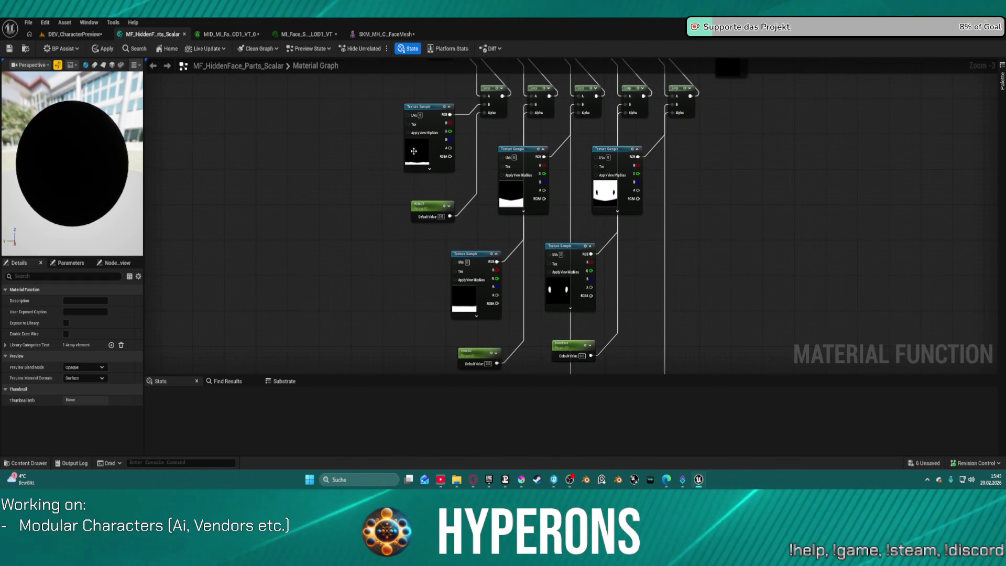
{"action": "mouse_move", "coordinate": [444, 126]}
{"action": "left_mouse_down"}
{"action": "mouse_move", "coordinate": [391, 125]}
{"action": "mouse_move", "coordinate": [449, 130]}
{"action": "left_mouse_up"}
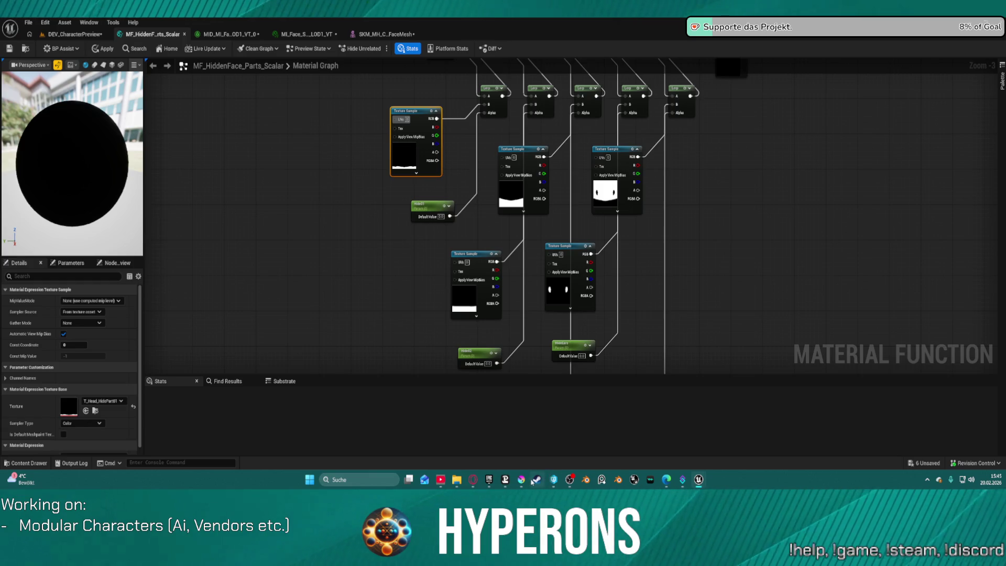
{"action": "mouse_move", "coordinate": [521, 481]}
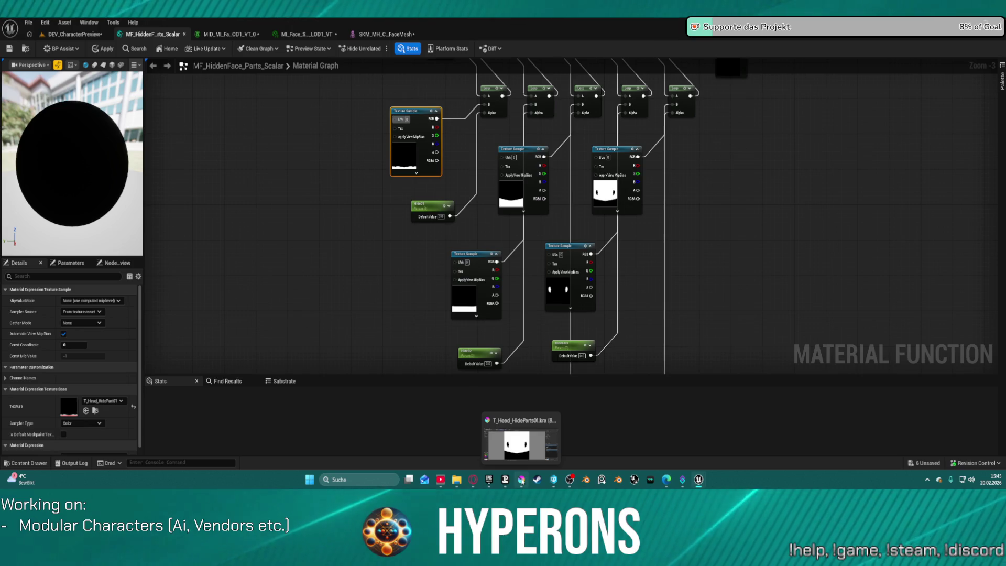
{"action": "left_click", "coordinate": [517, 442]}
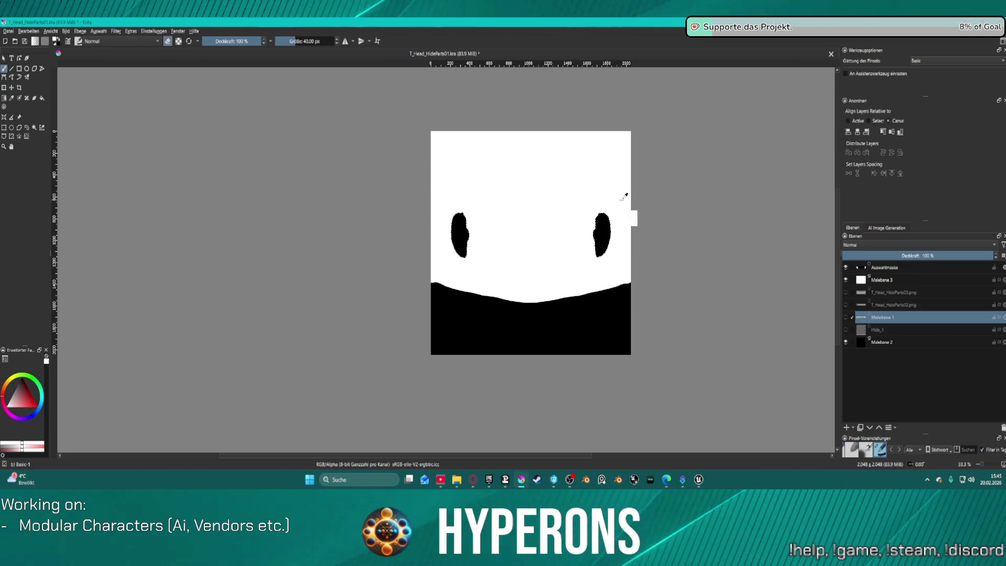
Delete the two black eye shapes from T_Head_HideParts01, then switch to the Contiguous Selection tool at 50% zoom.
{"action": "key", "text": "Delete"}
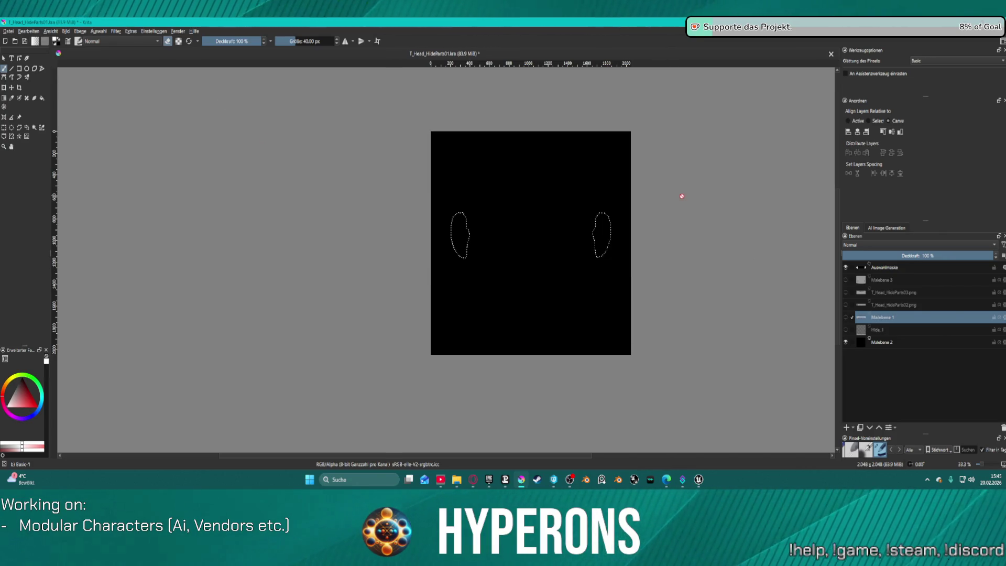
{"action": "key", "text": "ctrl+z"}
{"action": "key", "text": "ctrl+z"}
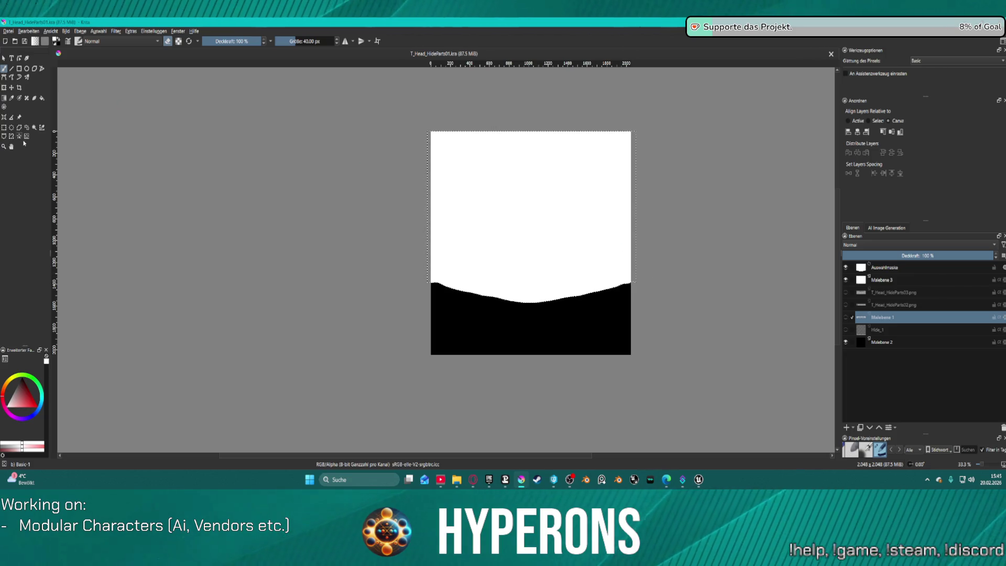
{"action": "left_click", "coordinate": [34, 127]}
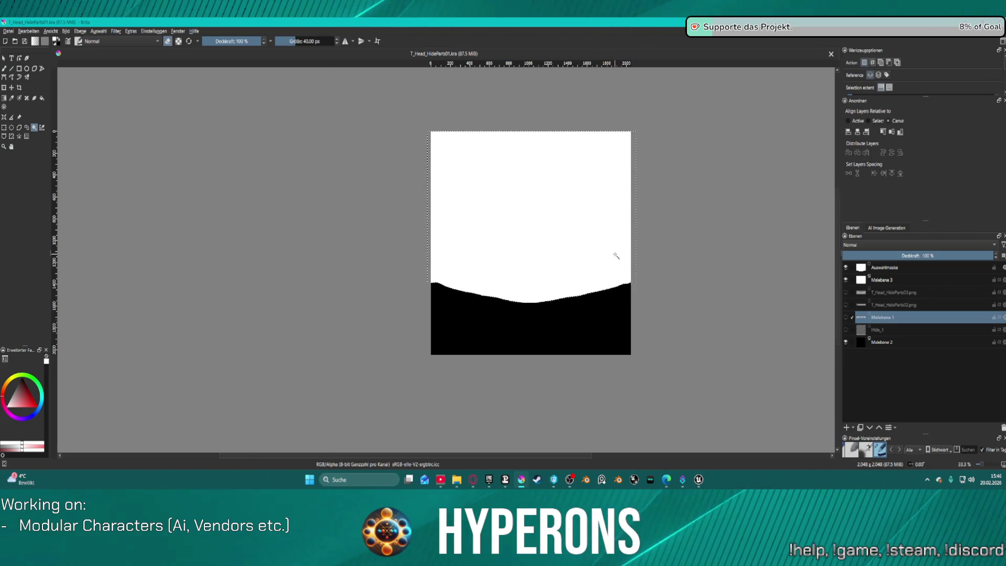
{"action": "scroll", "coordinate": [616, 256], "scroll_direction": "up", "scroll_amount": 1}
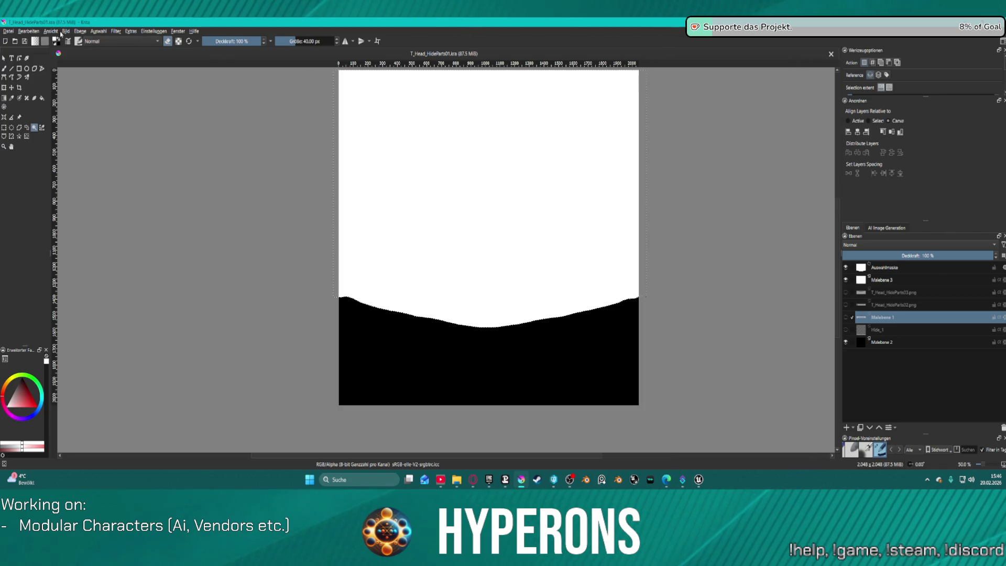
{"action": "left_click", "coordinate": [106, 31]}
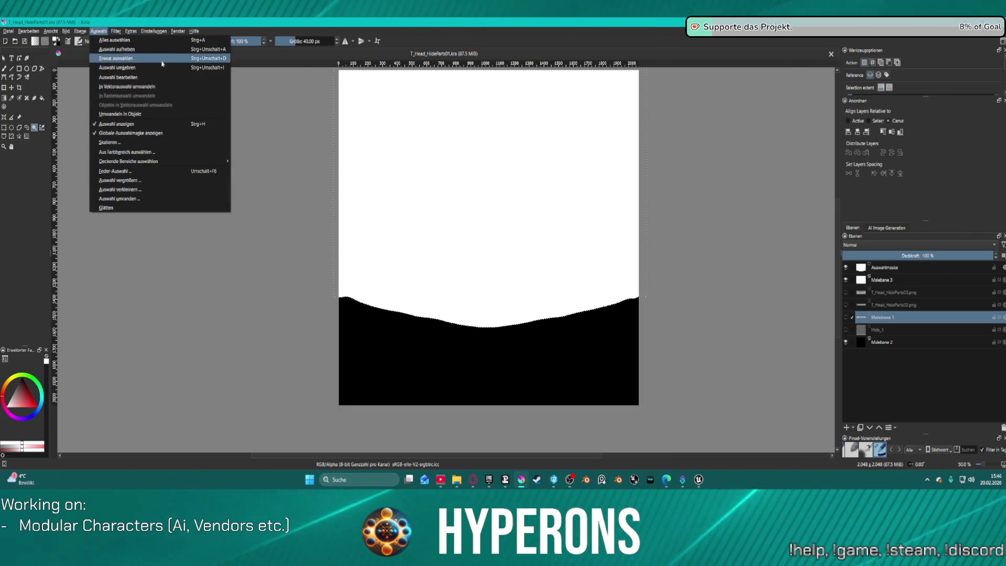
Grow the wavy selection by 2 px and fill the area above the edge on Malebene 3.
{"action": "left_click", "coordinate": [144, 180]}
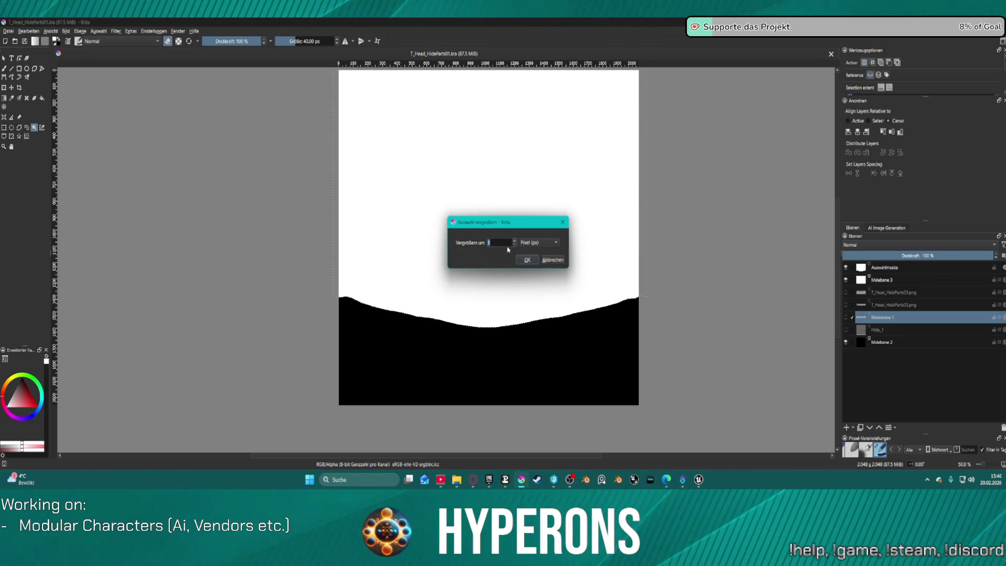
{"action": "type", "text": "2"}
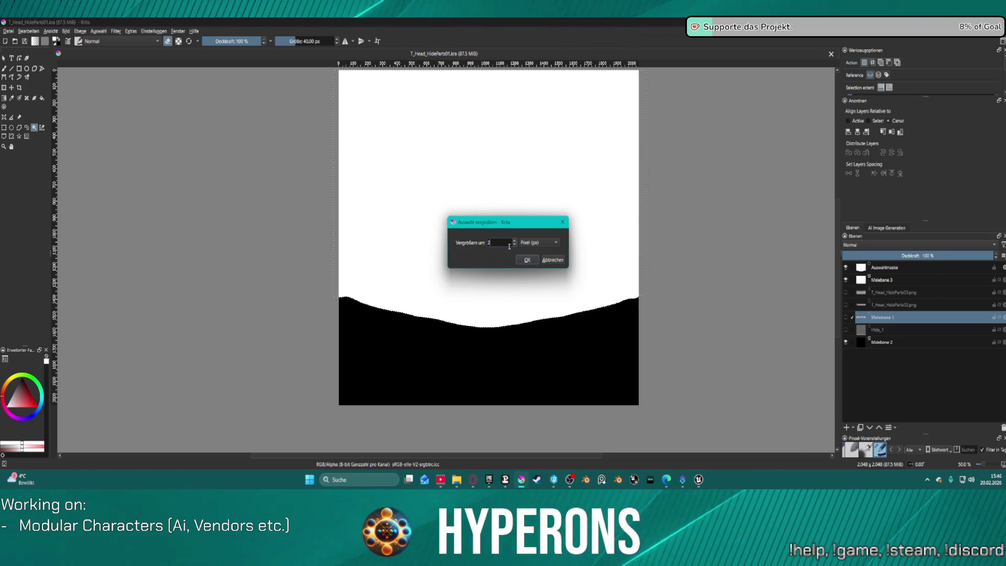
{"action": "key", "text": "Return"}
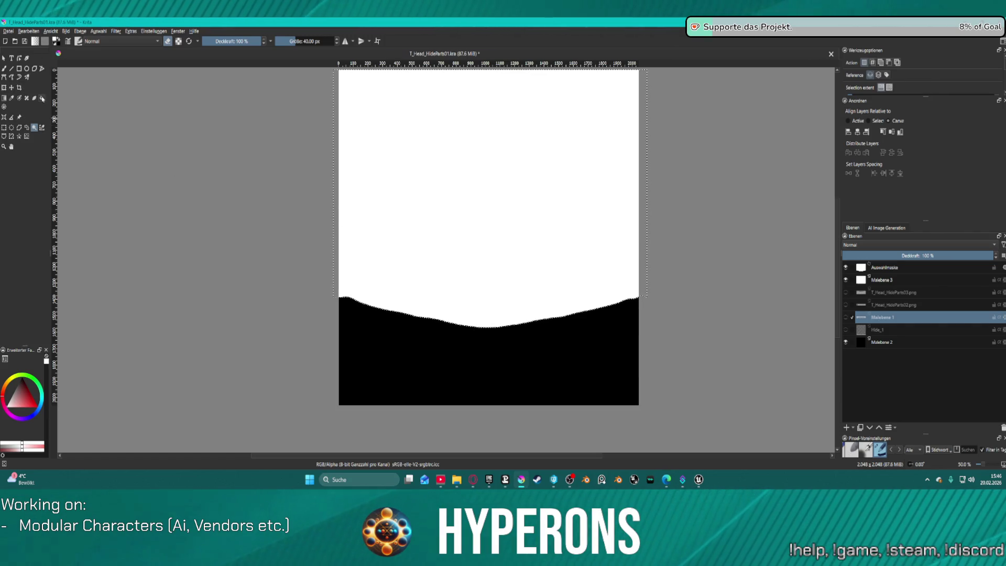
{"action": "left_click", "coordinate": [42, 98]}
{"action": "left_click", "coordinate": [488, 182]}
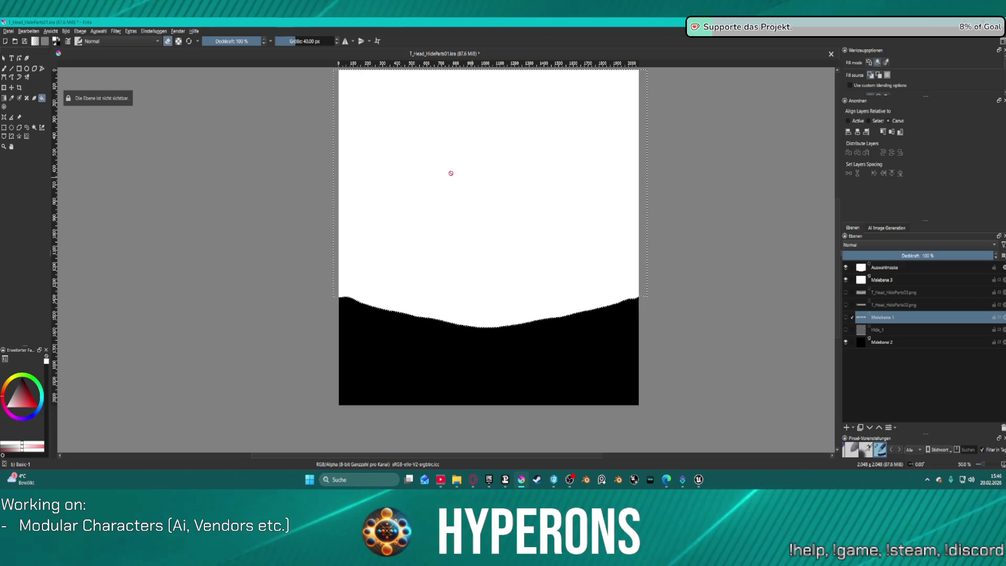
{"action": "left_click", "coordinate": [895, 281]}
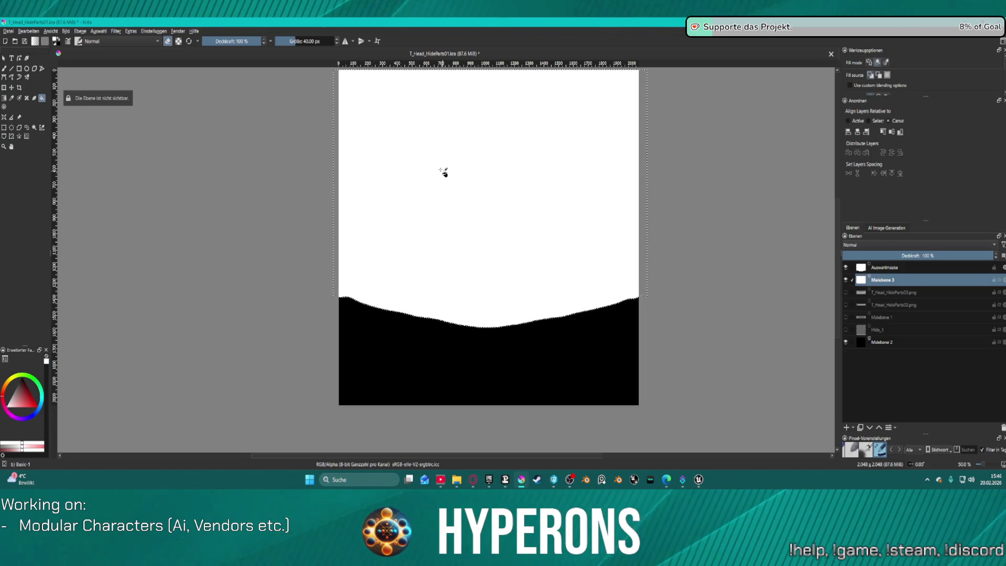
{"action": "left_click", "coordinate": [445, 172]}
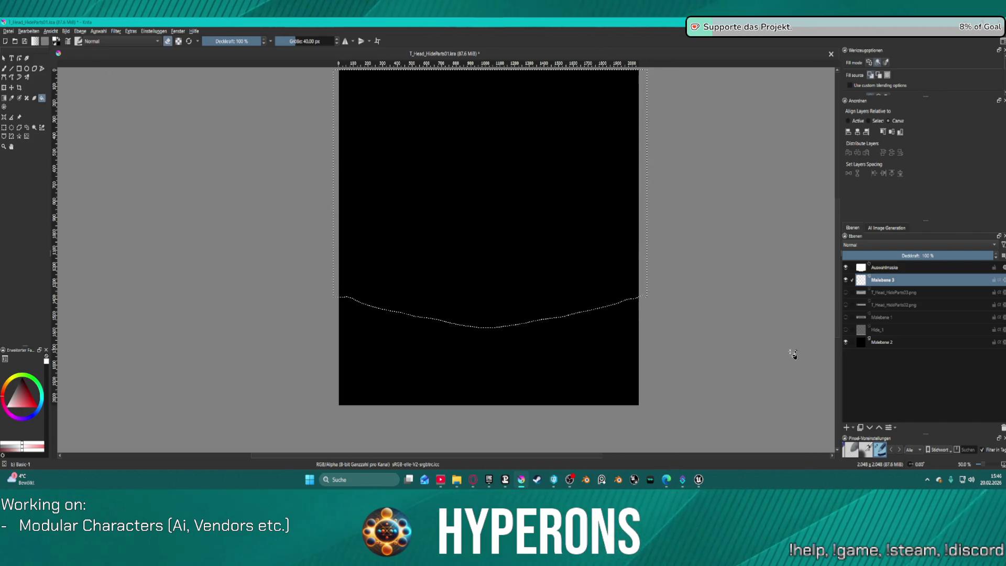
Refill the upper area white, then show T_Head_HideParts03.png and hide Malebene 3.
{"action": "left_click", "coordinate": [846, 343]}
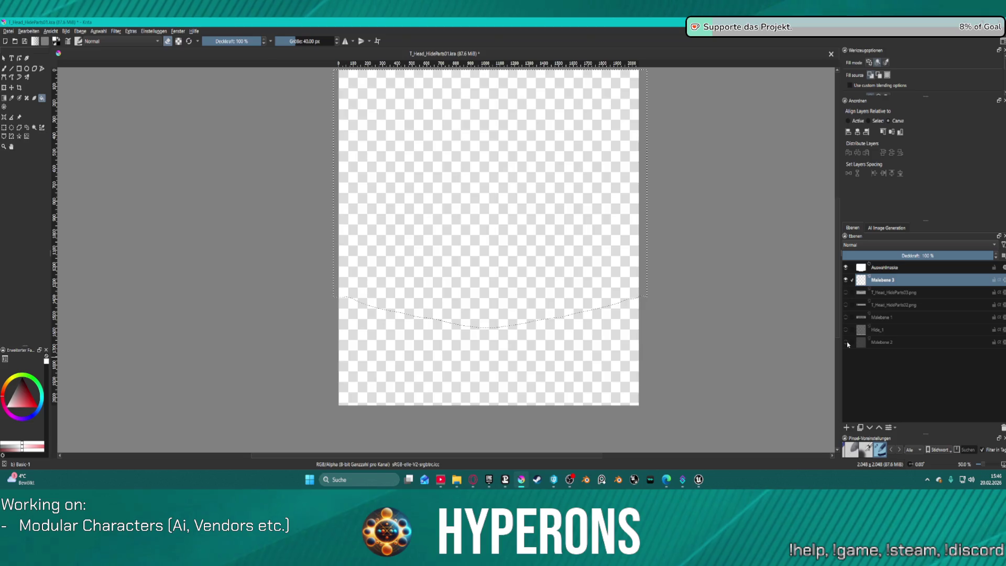
{"action": "left_click", "coordinate": [846, 342]}
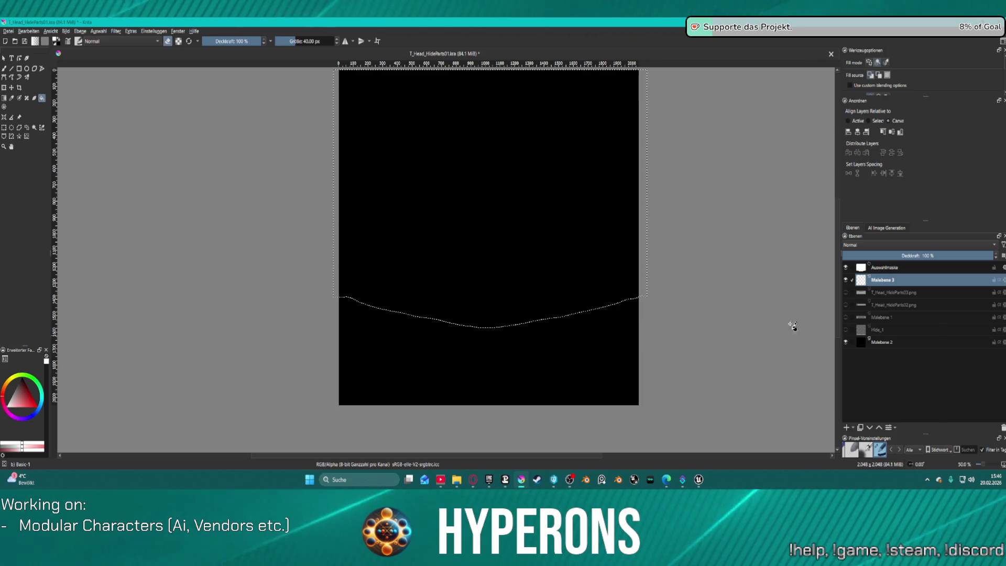
{"action": "left_click", "coordinate": [413, 177]}
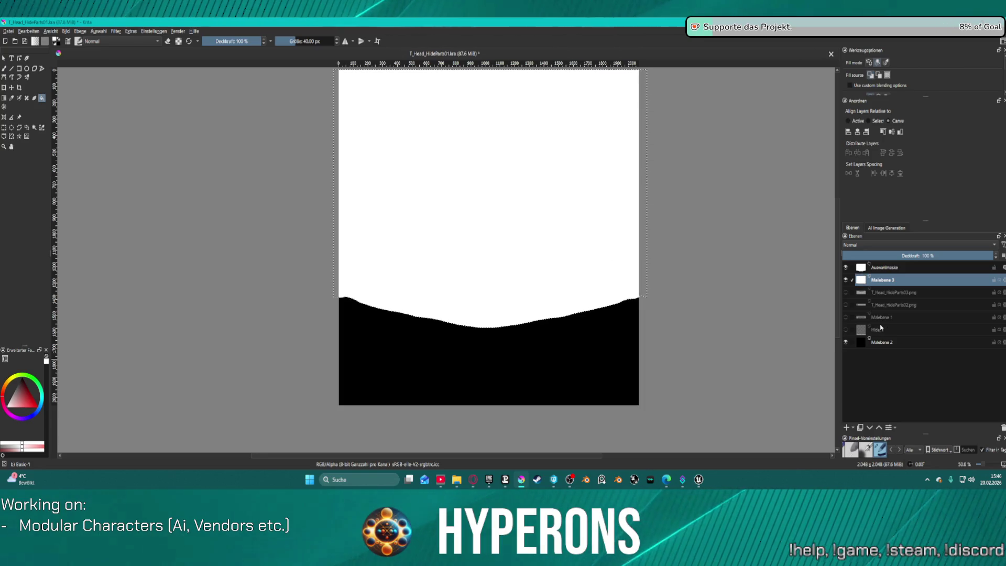
{"action": "left_click", "coordinate": [845, 293]}
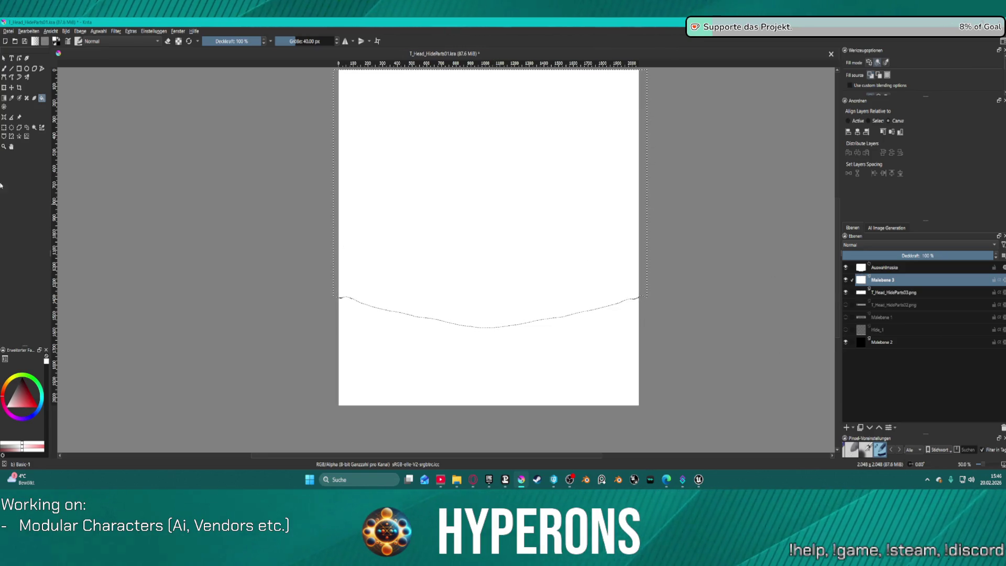
{"action": "left_click", "coordinate": [845, 282]}
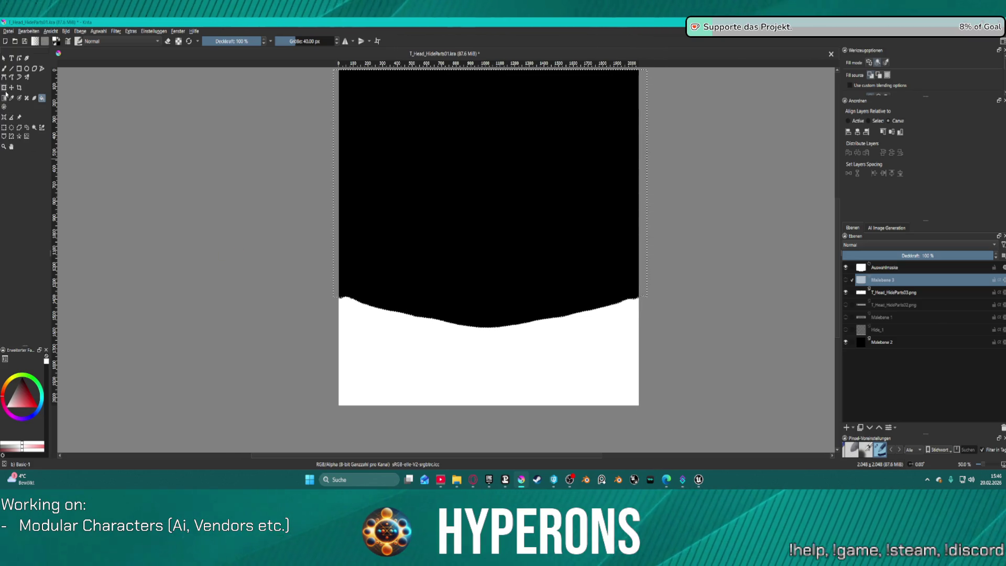
{"action": "left_click", "coordinate": [34, 129]}
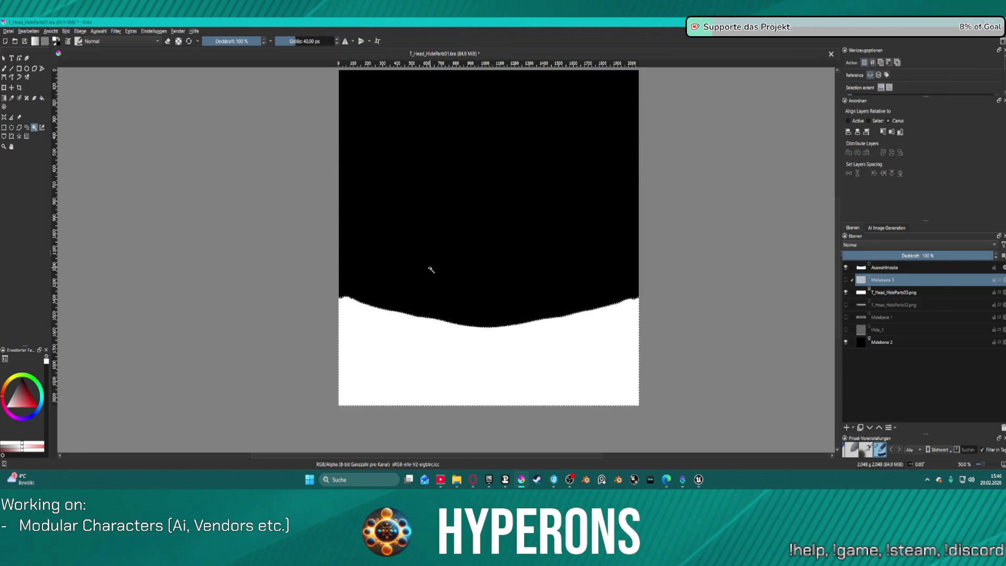
Swap visibility from T_Head_HideParts03.png to T_Head_HideParts02.png and make 02 the active layer.
{"action": "scroll", "coordinate": [463, 351], "scroll_direction": "up", "scroll_amount": 3}
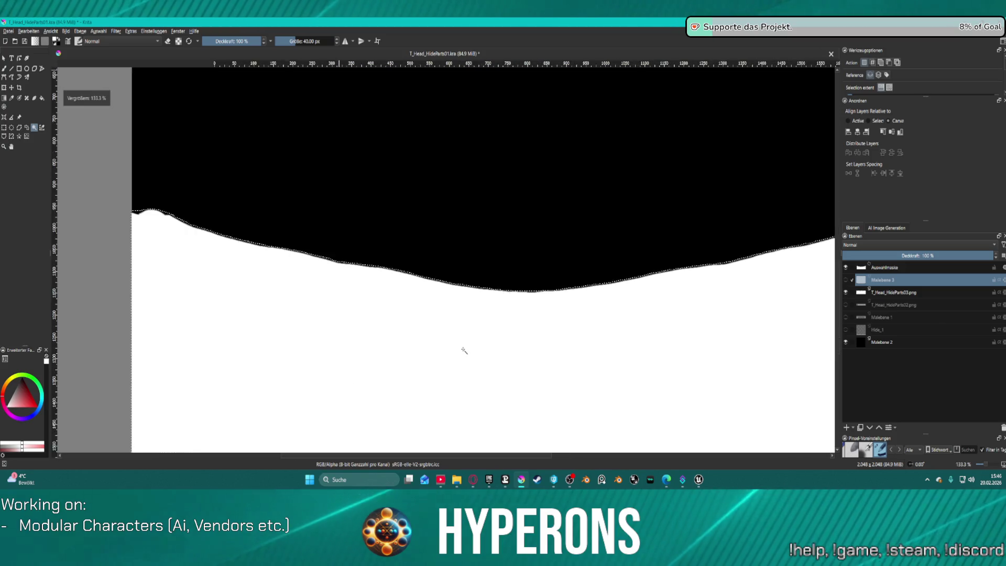
{"action": "scroll", "coordinate": [463, 349], "scroll_direction": "down", "scroll_amount": 3}
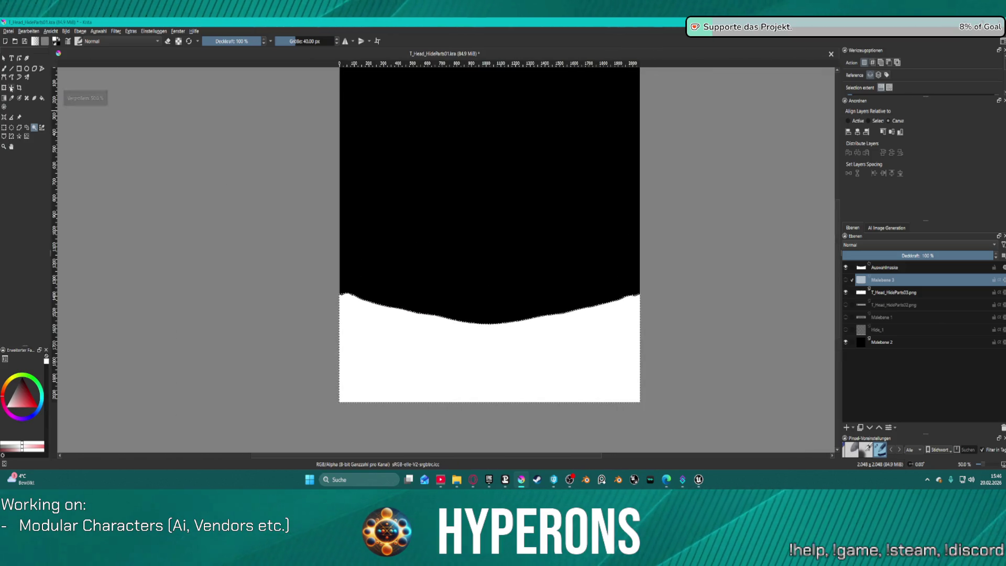
{"action": "key", "text": "f"}
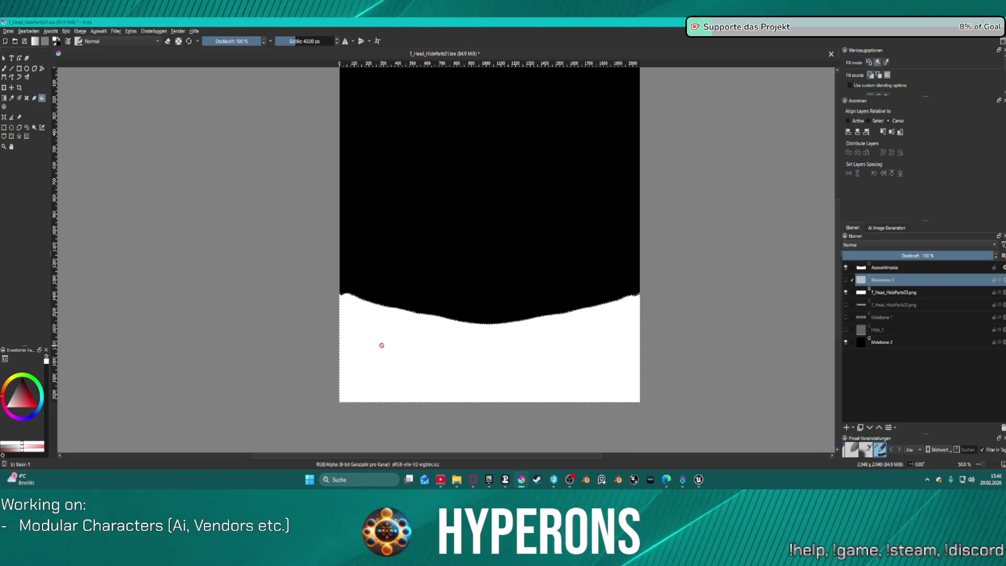
{"action": "left_click", "coordinate": [381, 346]}
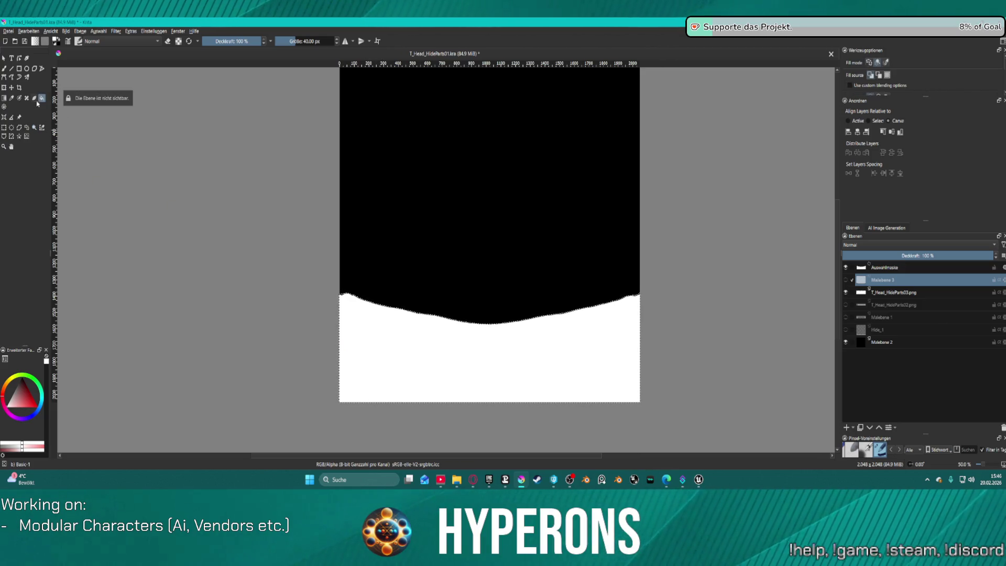
{"action": "left_click", "coordinate": [899, 293]}
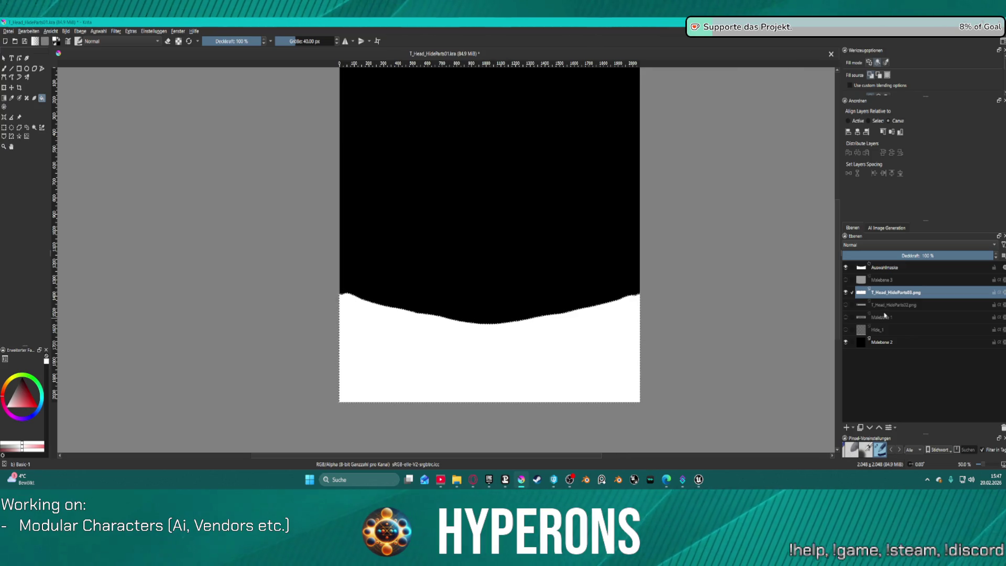
{"action": "left_click", "coordinate": [845, 304]}
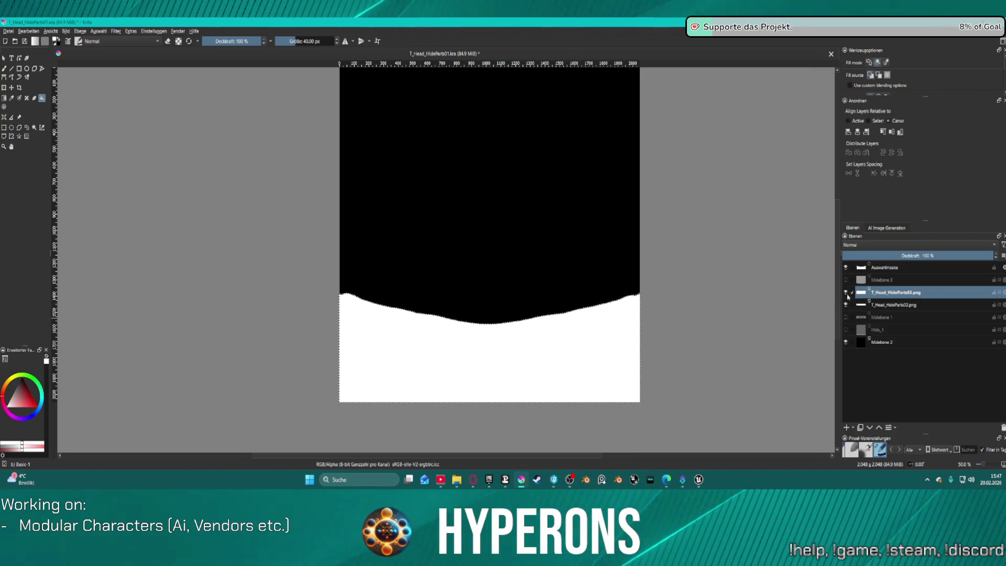
{"action": "left_click", "coordinate": [846, 292]}
{"action": "left_click", "coordinate": [890, 304]}
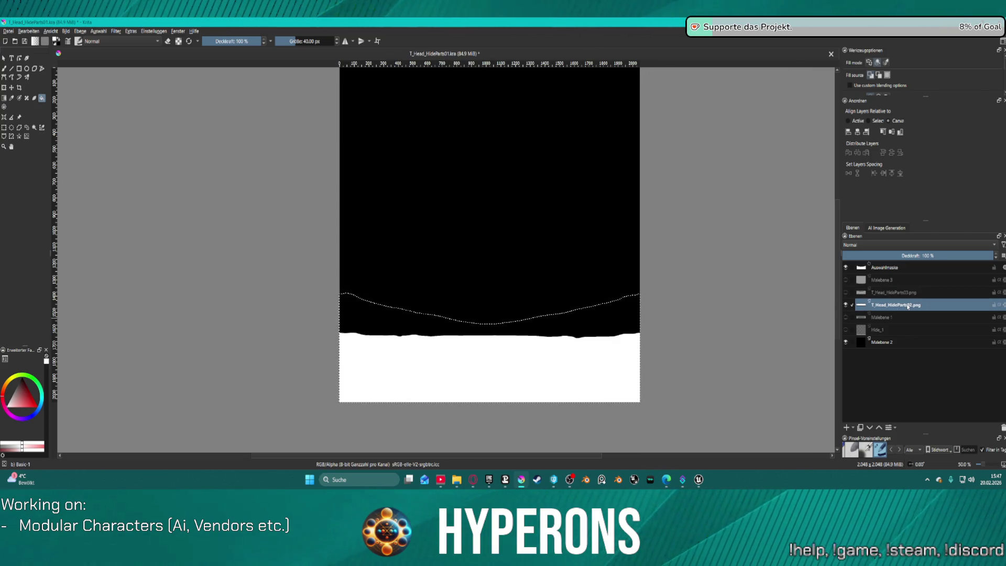
Magic-wand select the white bottom region of T_Head_HideParts02.png and pick the Fill tool.
{"action": "left_click", "coordinate": [33, 129]}
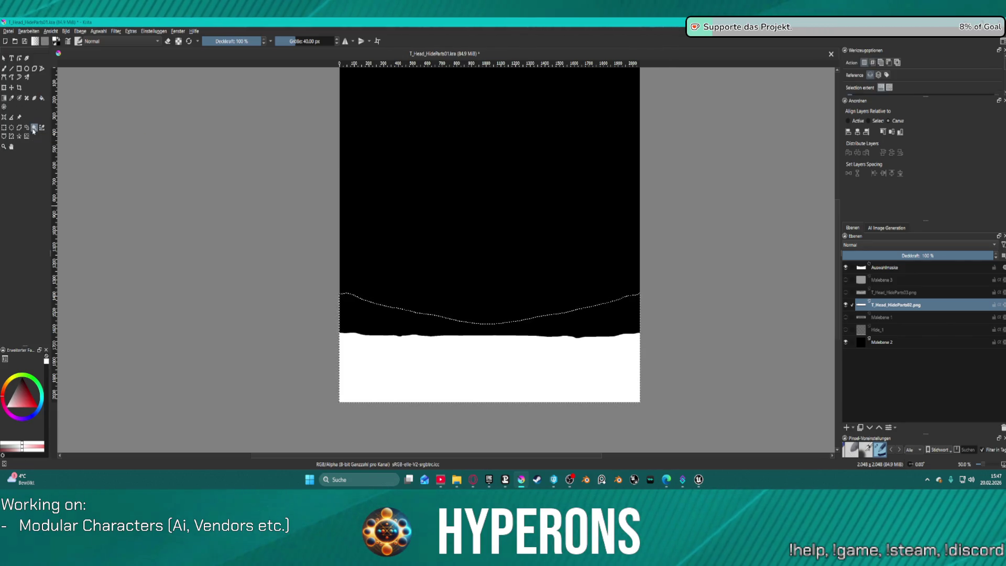
{"action": "left_click", "coordinate": [417, 364]}
{"action": "scroll", "coordinate": [388, 337], "scroll_direction": "up", "scroll_amount": 3}
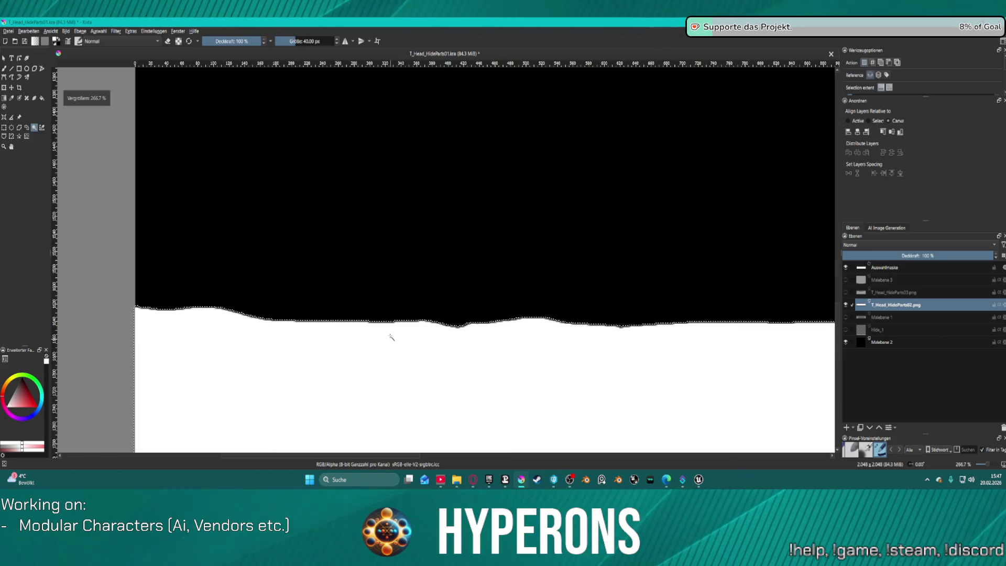
{"action": "scroll", "coordinate": [415, 299], "scroll_direction": "down", "scroll_amount": 5}
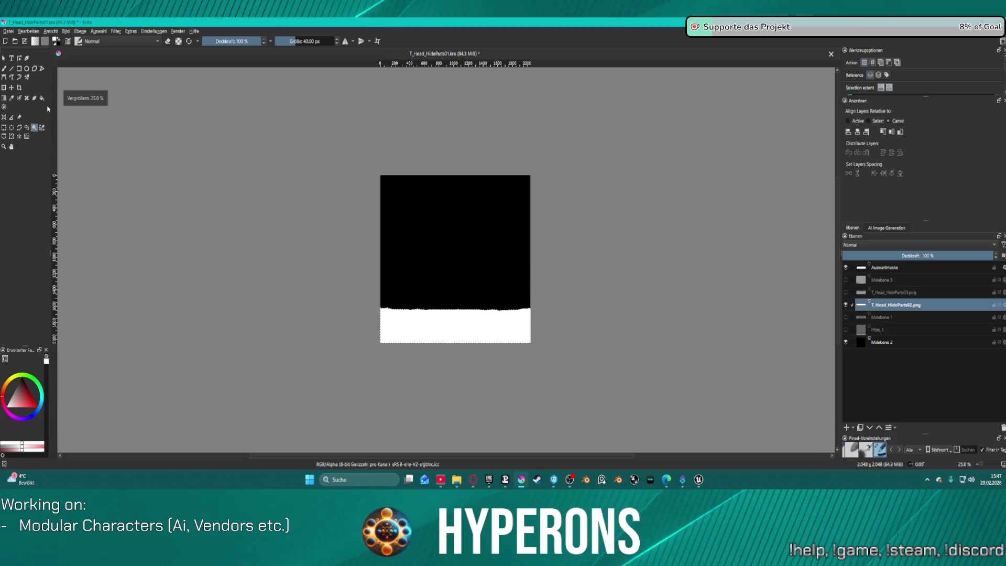
{"action": "left_click", "coordinate": [42, 98]}
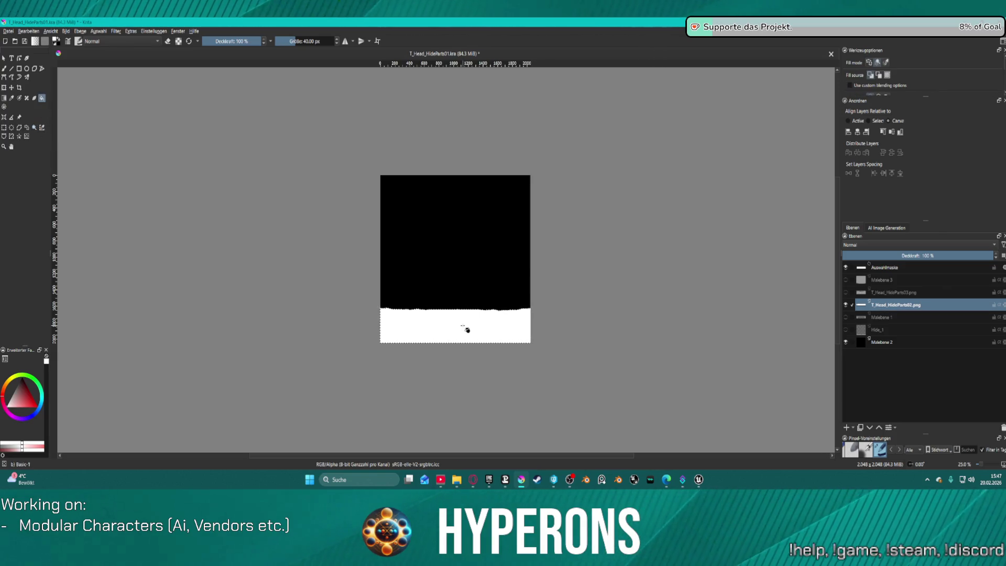
{"action": "scroll", "coordinate": [499, 328], "scroll_direction": "up", "scroll_amount": 4}
{"action": "scroll", "coordinate": [499, 328], "scroll_direction": "down", "scroll_amount": 2}
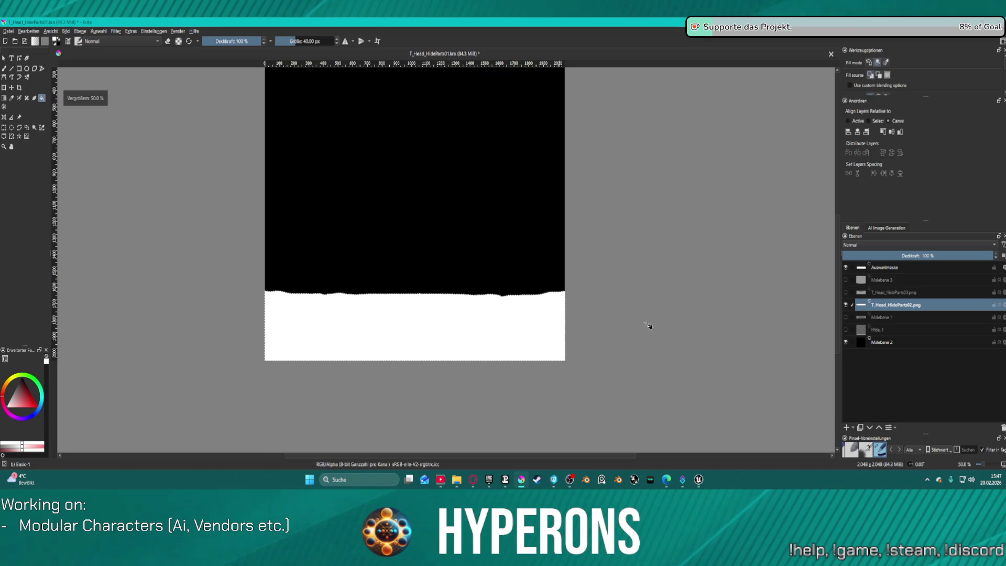
Hide T_Head_HideParts02, show Malebene 1, and magic-wand select its two white oval shapes.
{"action": "left_click", "coordinate": [845, 304]}
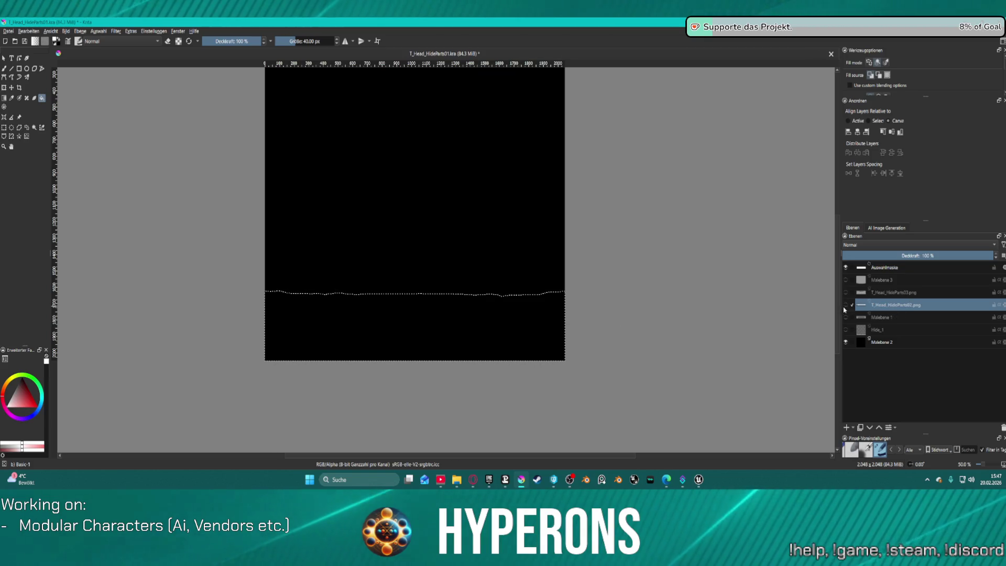
{"action": "left_click", "coordinate": [845, 317]}
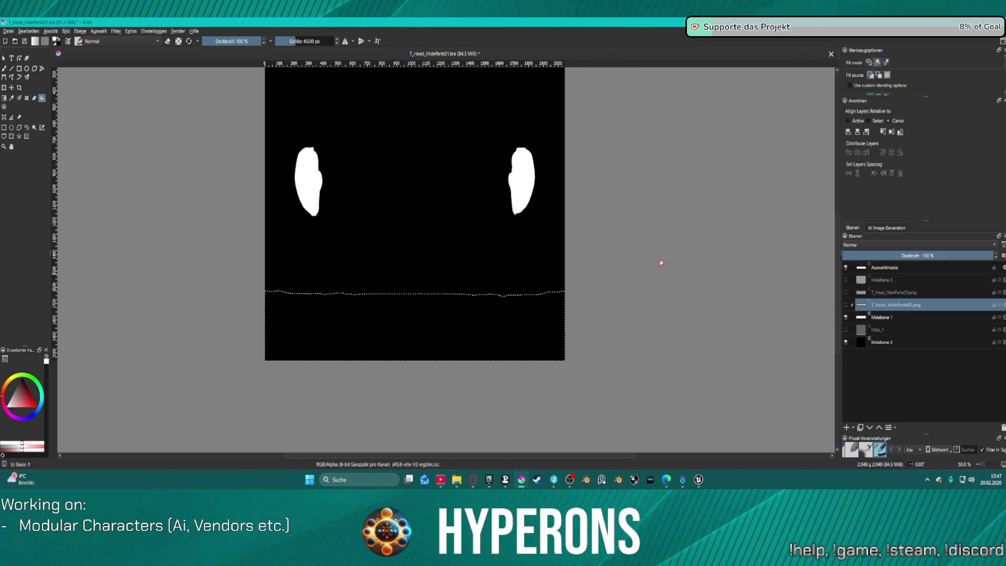
{"action": "scroll", "coordinate": [72, 125], "scroll_direction": "up", "scroll_amount": 1}
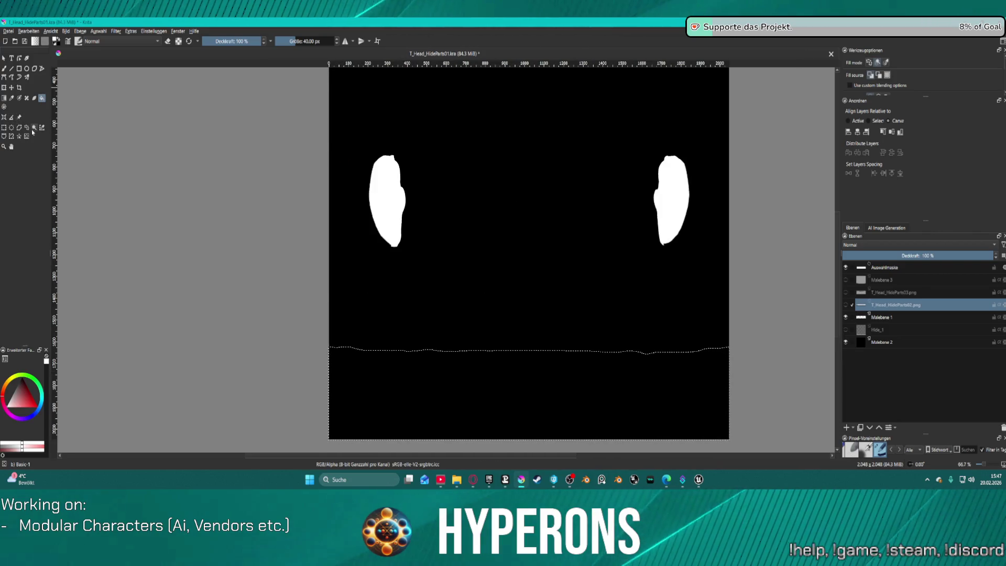
{"action": "left_click", "coordinate": [34, 128]}
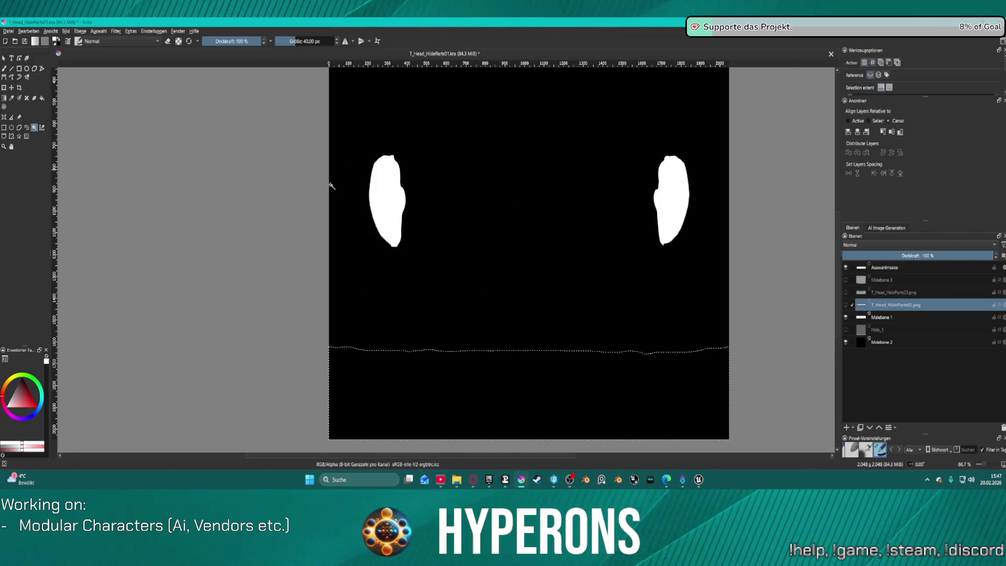
{"action": "left_click", "coordinate": [524, 210]}
{"action": "left_click", "coordinate": [896, 316]}
{"action": "left_click", "coordinate": [387, 208]}
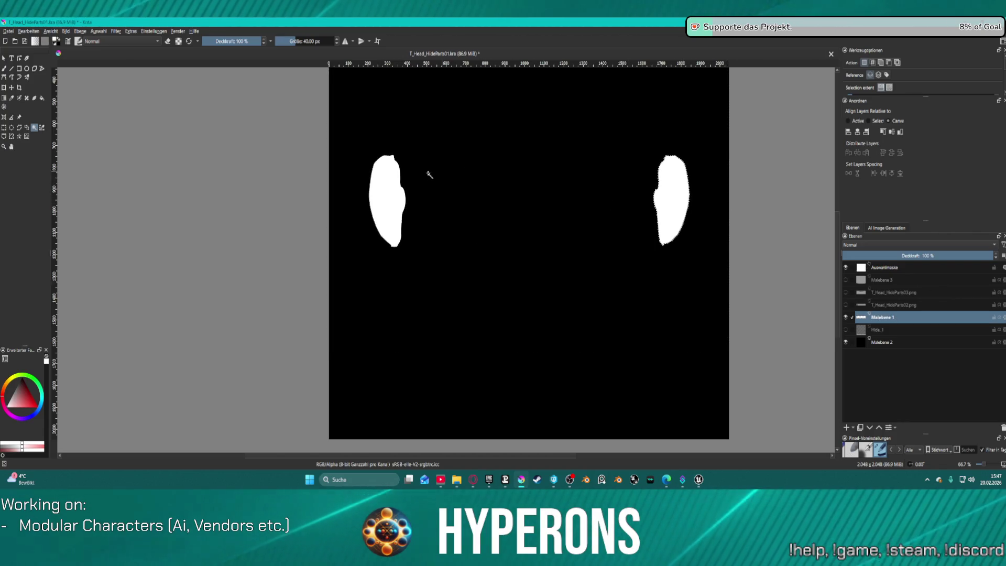
Grow the oval selection, fill it black on Malebene 3, then hide Malebene 3 and show Hide_1.
{"action": "left_click", "coordinate": [99, 31]}
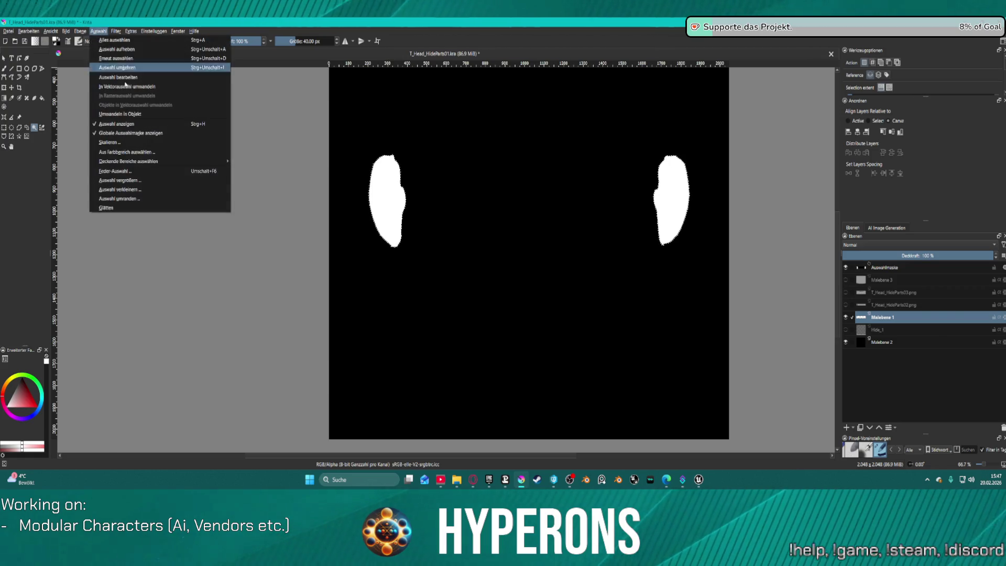
{"action": "left_click", "coordinate": [210, 189]}
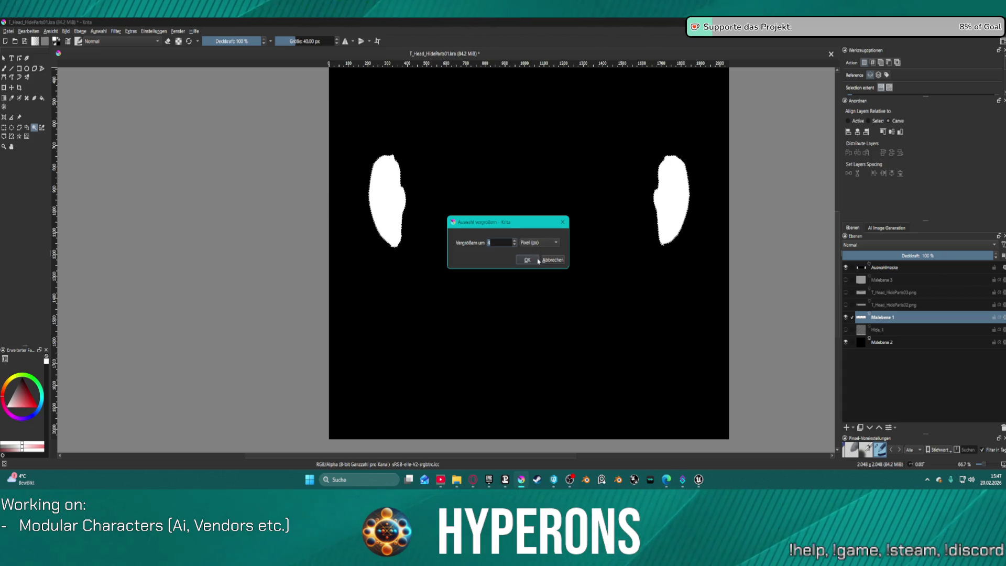
{"action": "left_click", "coordinate": [536, 260]}
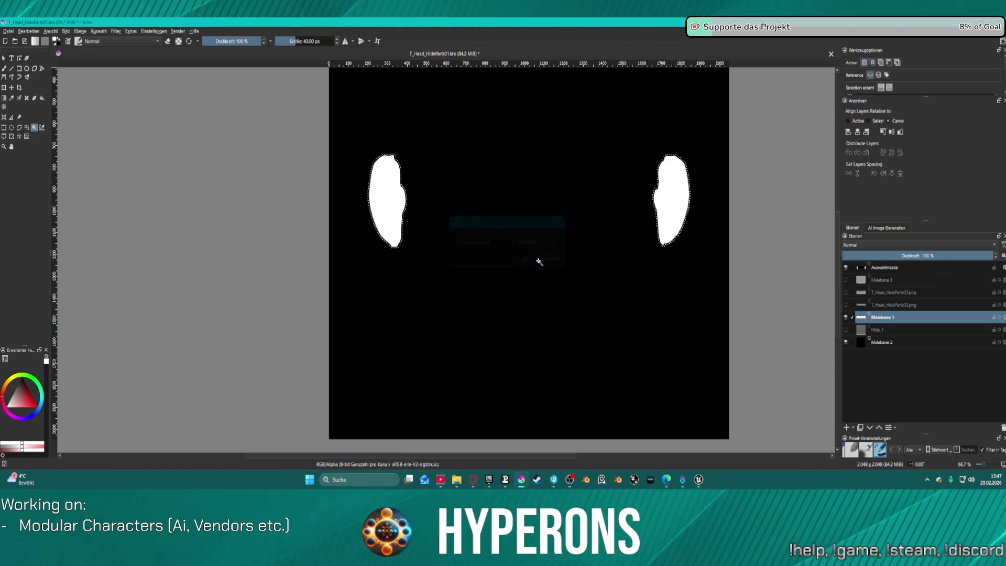
{"action": "left_click", "coordinate": [42, 99]}
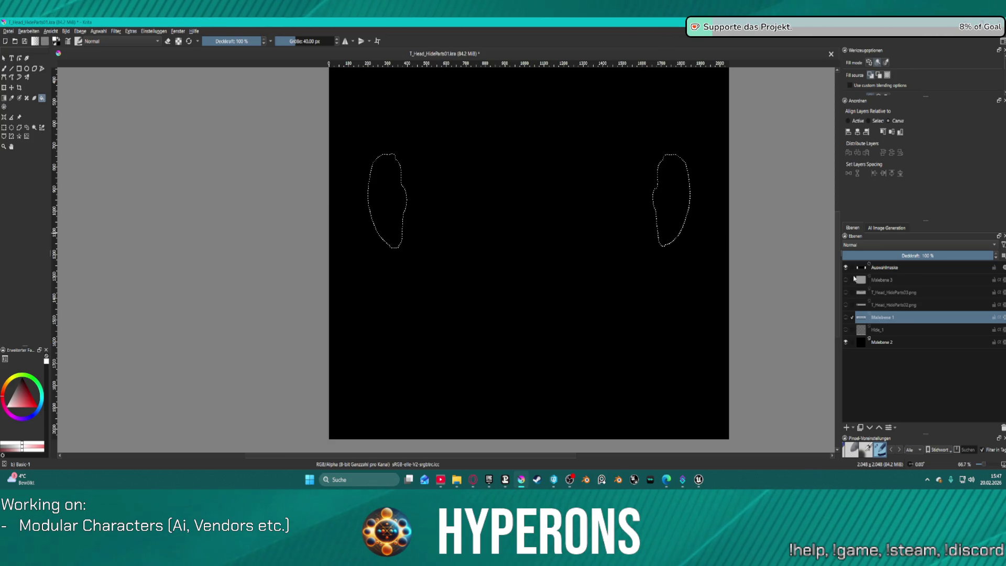
{"action": "left_click", "coordinate": [846, 280]}
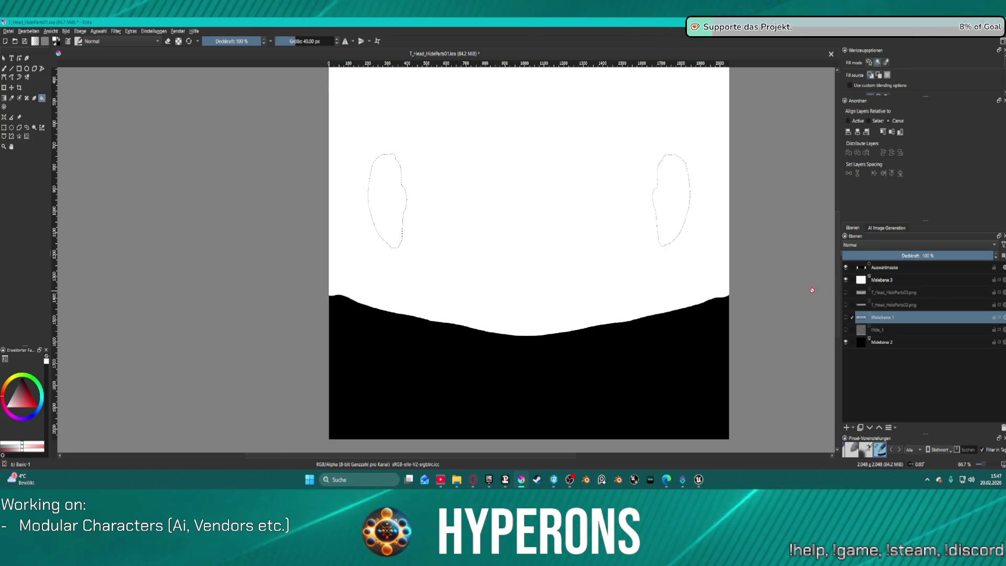
{"action": "left_click", "coordinate": [900, 282]}
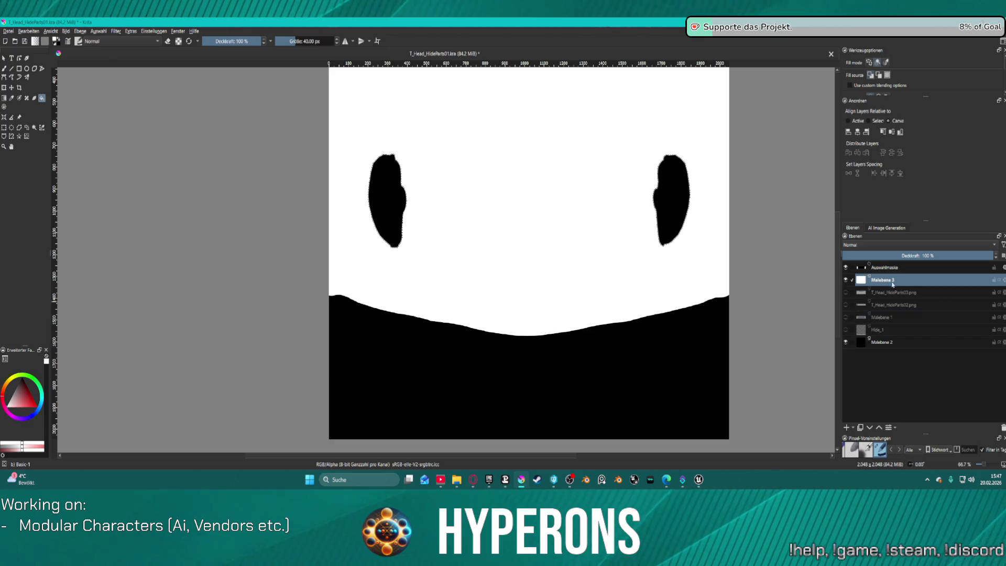
{"action": "left_click", "coordinate": [845, 279]}
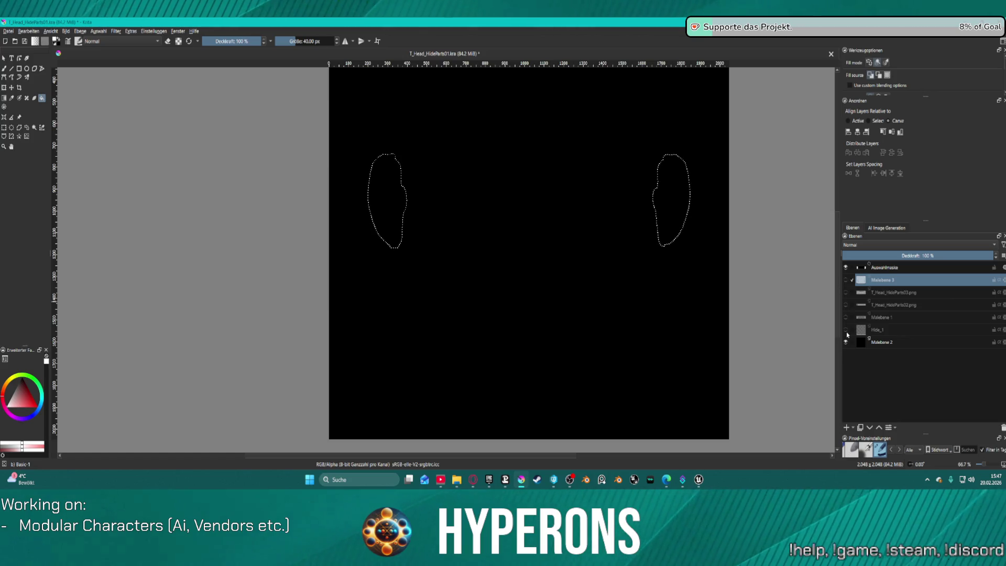
{"action": "left_click", "coordinate": [846, 329]}
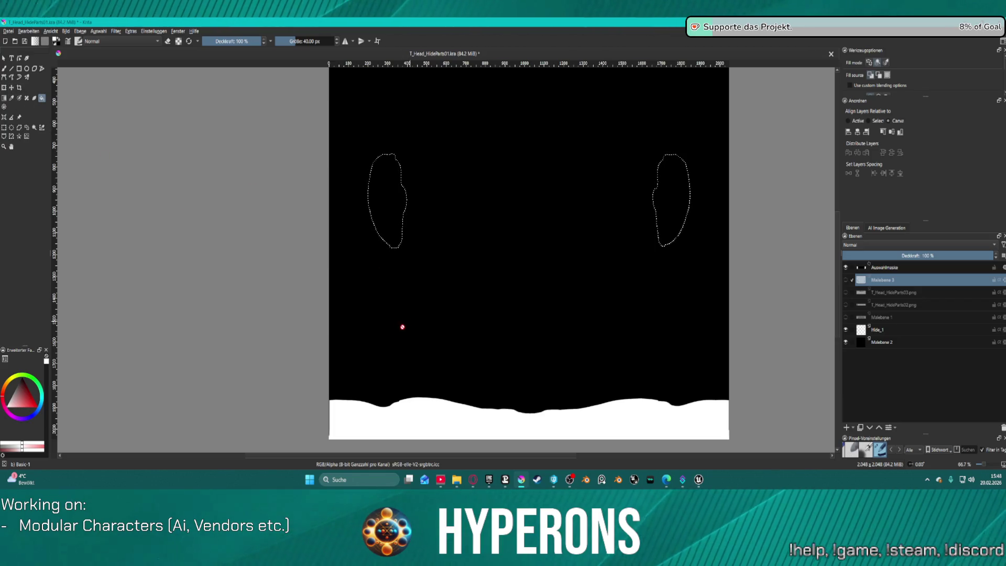
{"action": "left_click", "coordinate": [34, 128]}
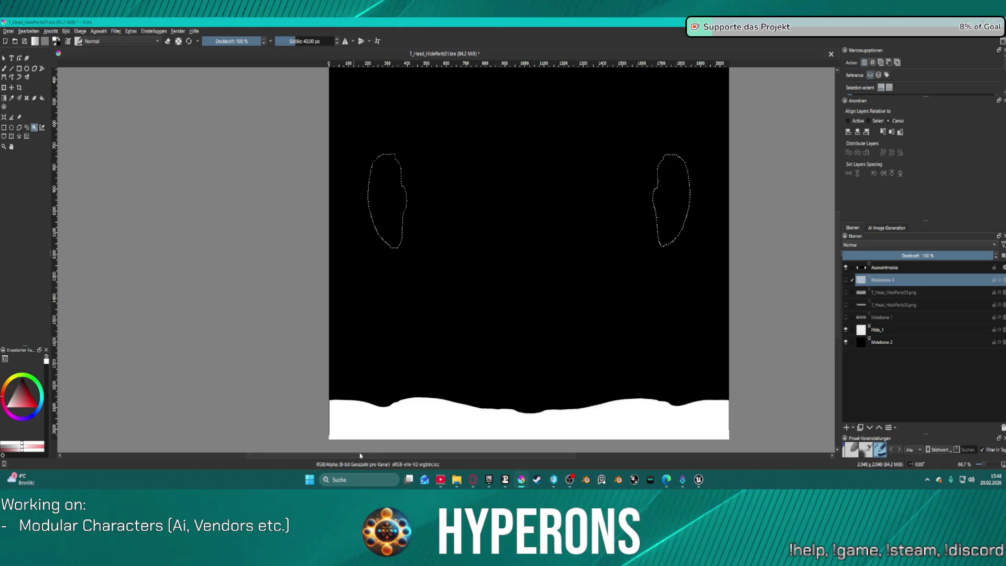
Magic-wand the white bottom shape on Hide_1 and grow the selection slightly.
{"action": "left_click", "coordinate": [438, 427]}
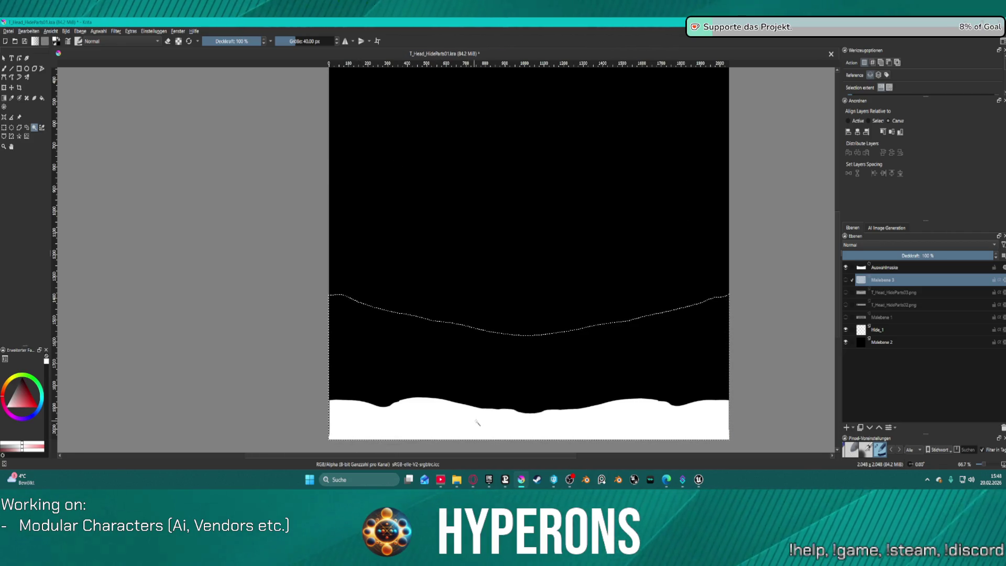
{"action": "left_click", "coordinate": [909, 335]}
{"action": "left_click", "coordinate": [462, 431]}
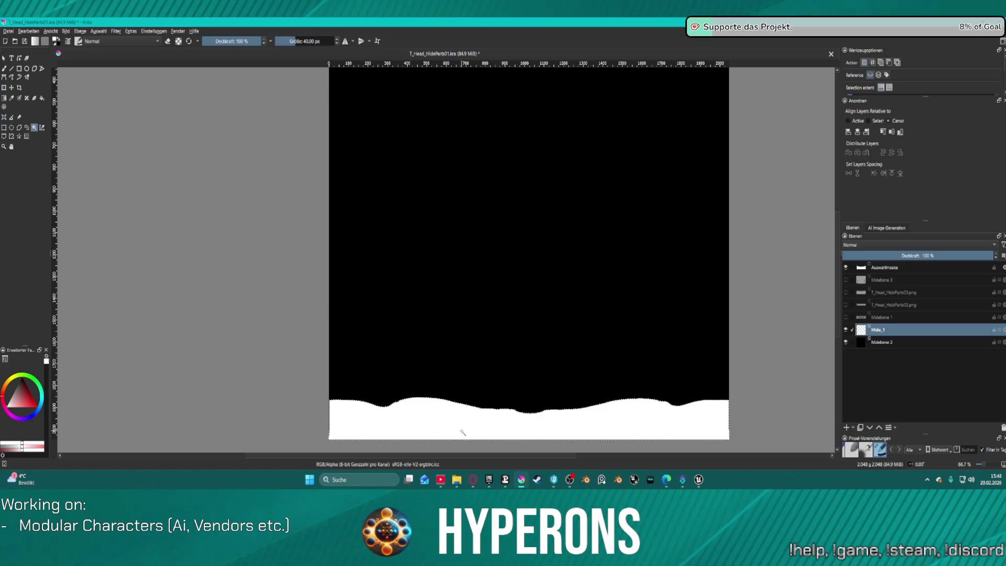
{"action": "left_click", "coordinate": [42, 98]}
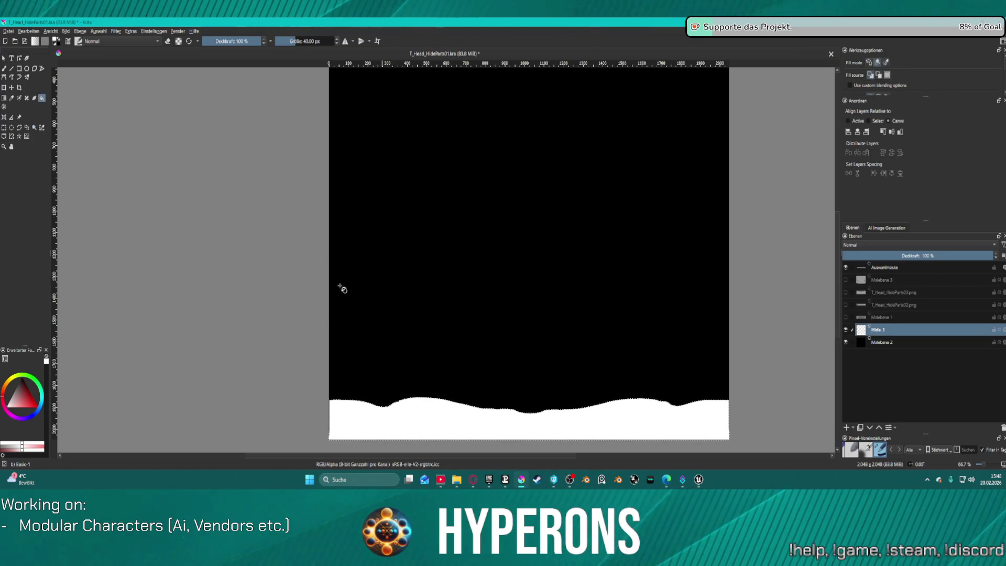
{"action": "left_click", "coordinate": [99, 31]}
{"action": "mouse_move", "coordinate": [131, 161]}
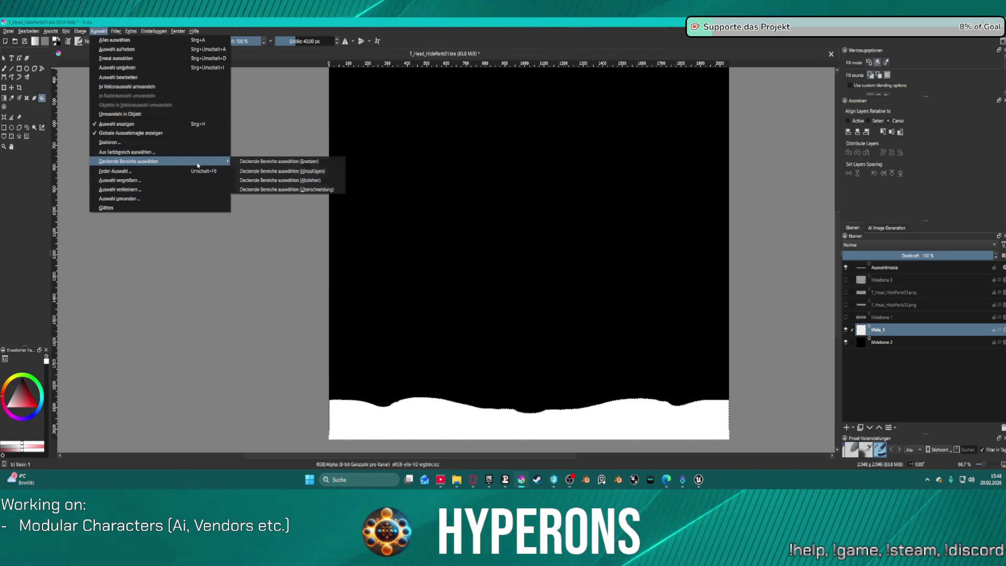
{"action": "left_click", "coordinate": [177, 181]}
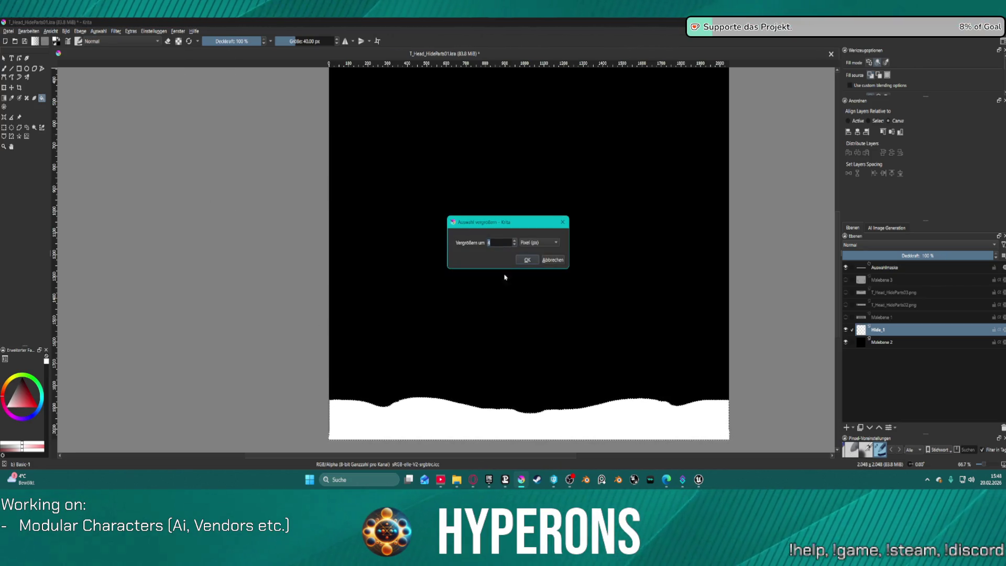
{"action": "left_click", "coordinate": [527, 260]}
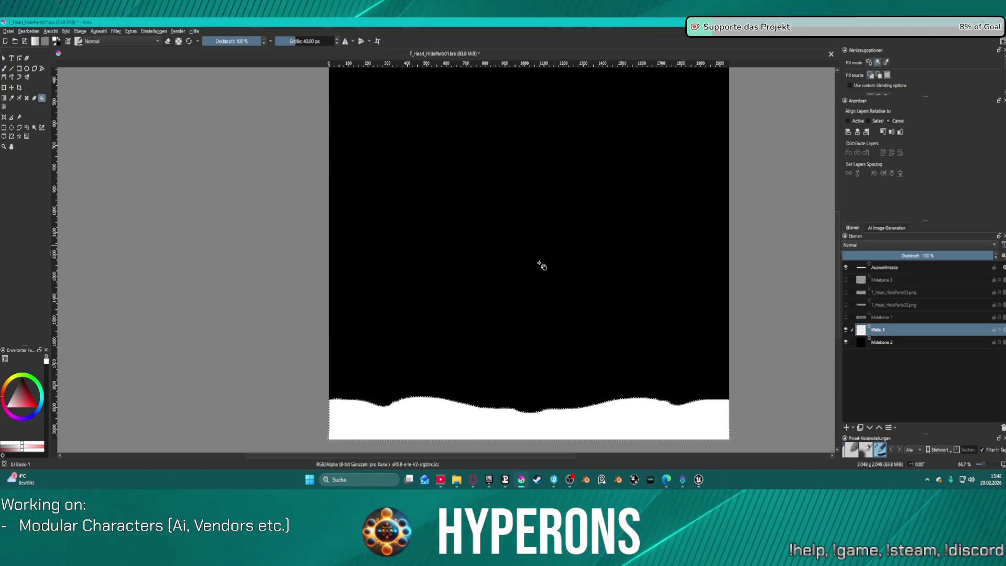
Hide Hide_1, clear the grown region from T_Head_HideParts02.png, and hide the black Malebene 2 background.
{"action": "left_click", "coordinate": [845, 332]}
{"action": "left_click", "coordinate": [845, 332]}
{"action": "left_click", "coordinate": [845, 332]}
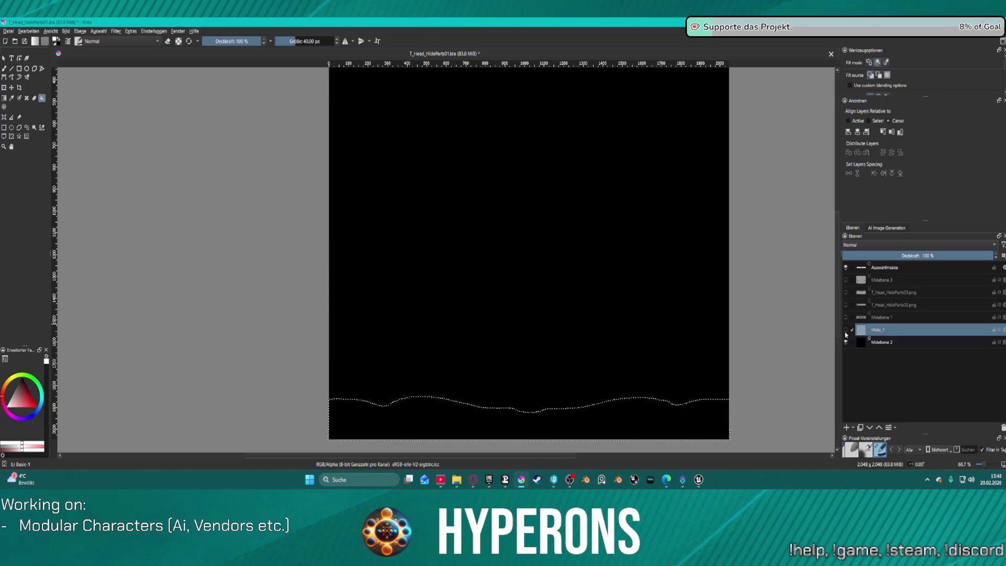
{"action": "left_click", "coordinate": [845, 305]}
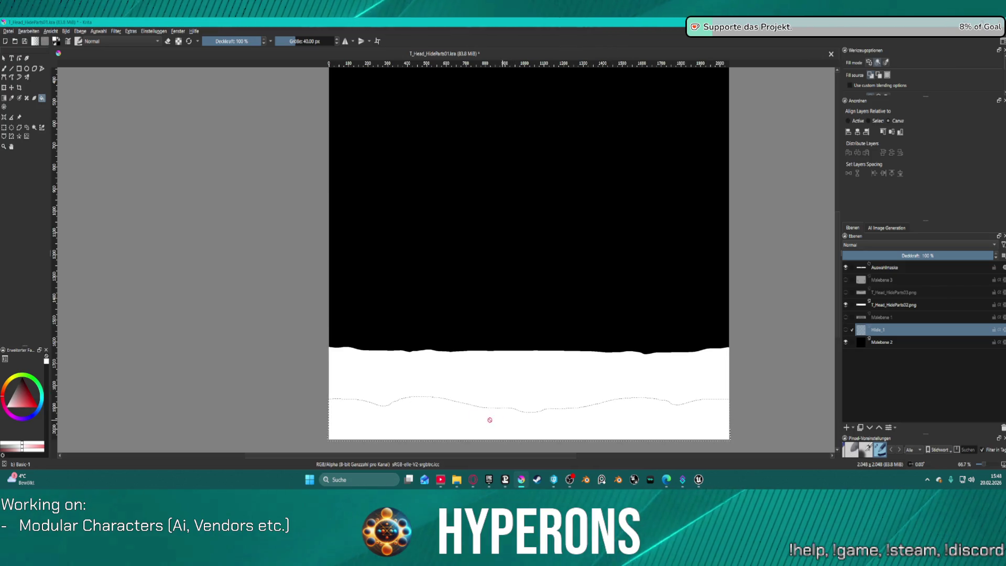
{"action": "left_click", "coordinate": [911, 305]}
{"action": "key", "text": "shift+BackSpace"}
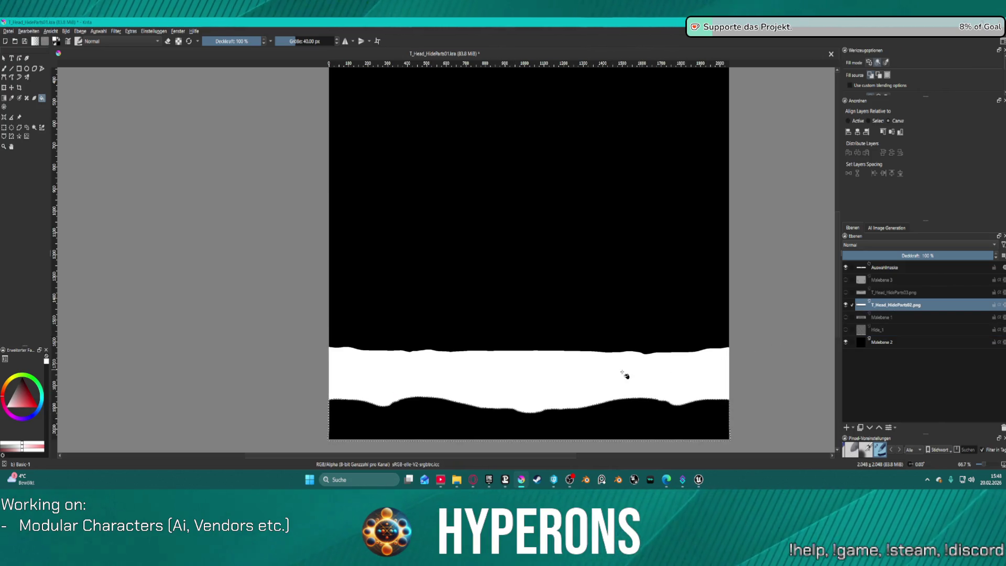
{"action": "left_click", "coordinate": [845, 305]}
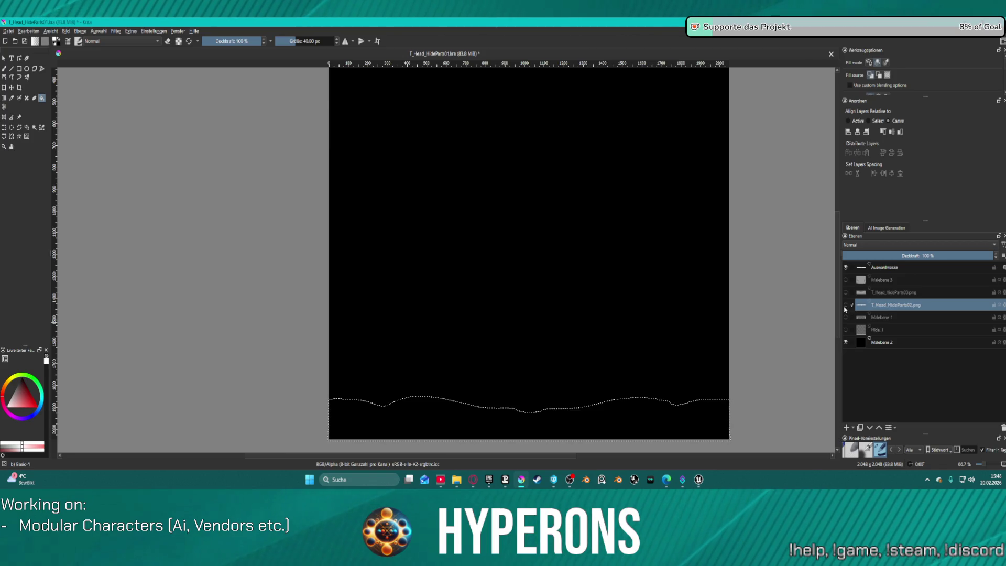
{"action": "left_click", "coordinate": [845, 342]}
{"action": "left_click", "coordinate": [845, 305]}
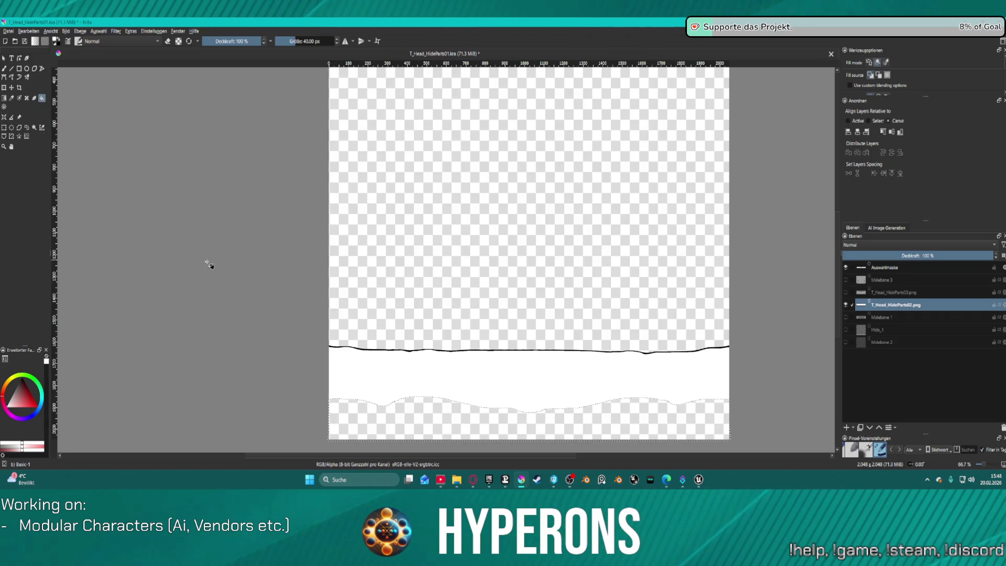
Cancel a Save As and clear the current selection.
{"action": "key", "text": "ctrl+shift+s"}
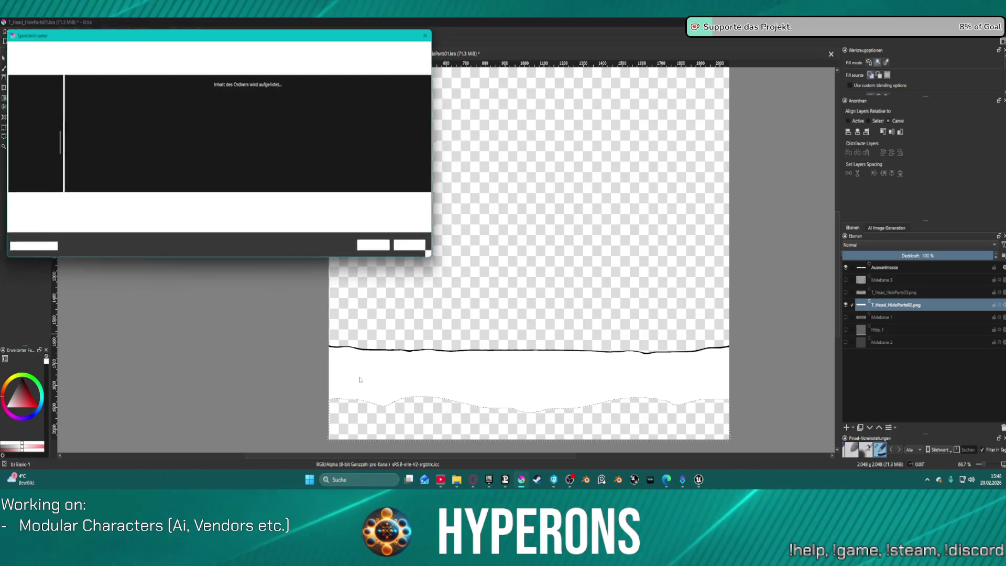
{"action": "left_click", "coordinate": [418, 247]}
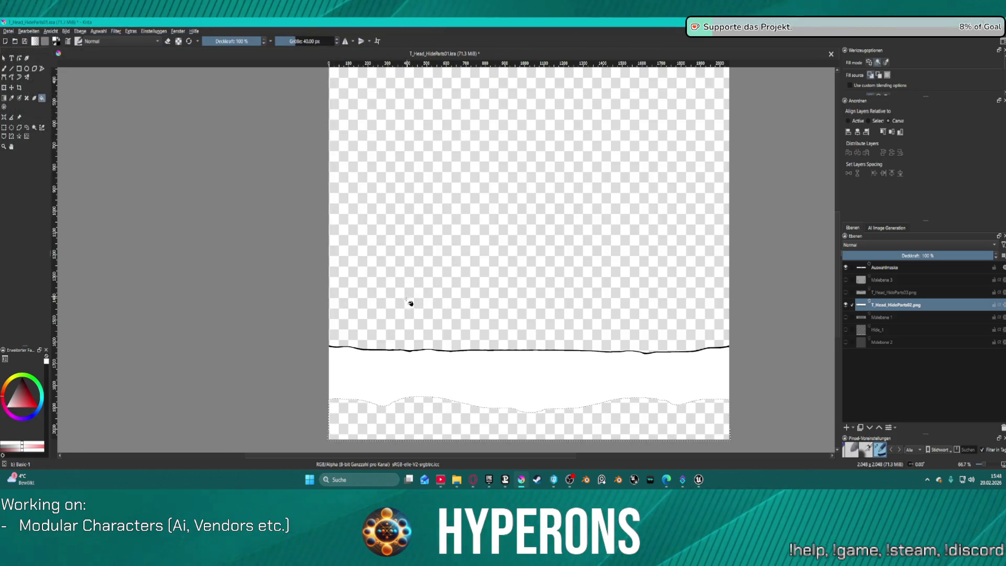
{"action": "key", "text": "ctrl+shift+a"}
{"action": "scroll", "coordinate": [388, 381], "scroll_direction": "up", "scroll_amount": 4}
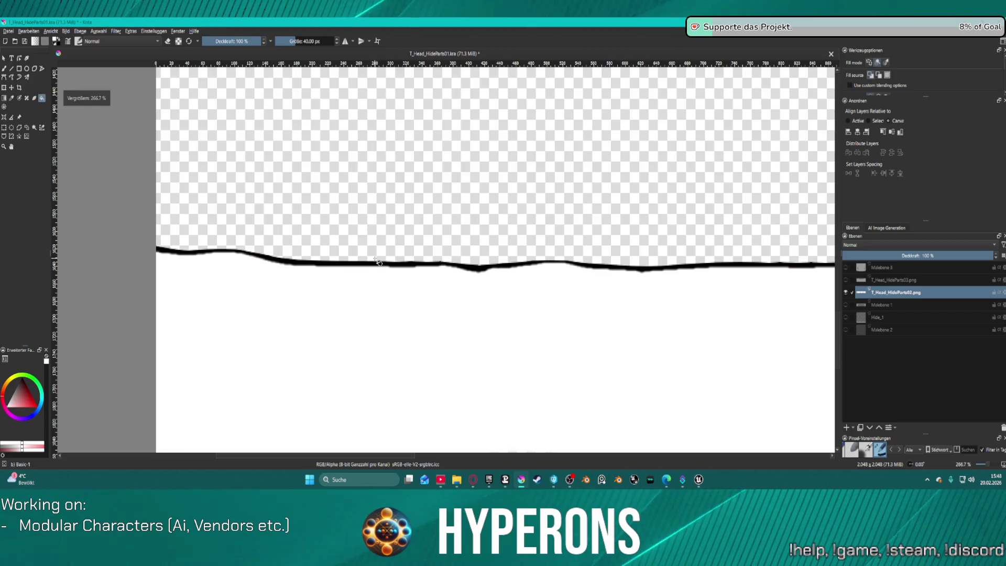
{"action": "scroll", "coordinate": [526, 281], "scroll_direction": "down", "scroll_amount": 7}
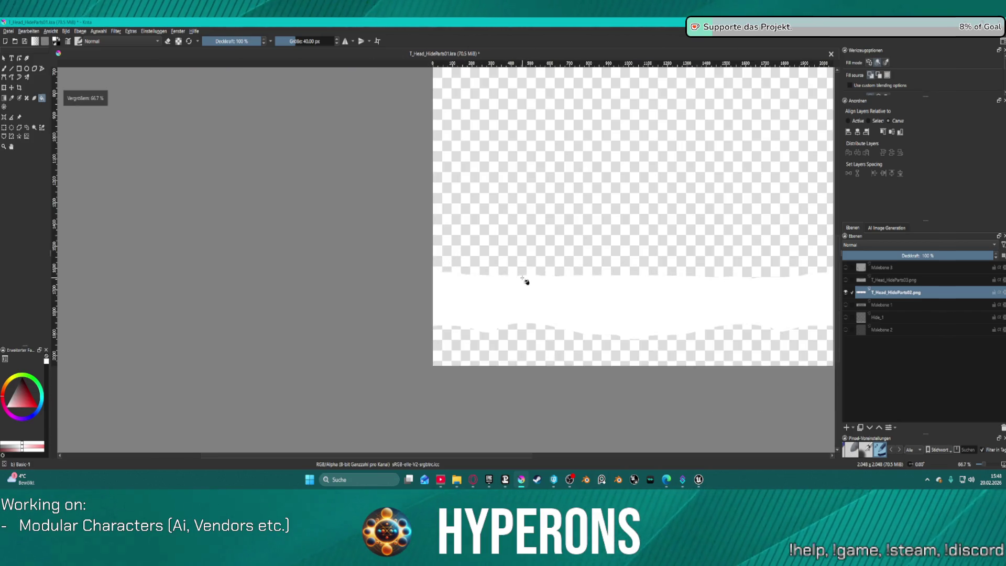
{"action": "scroll", "coordinate": [580, 261], "scroll_direction": "up", "scroll_amount": 1}
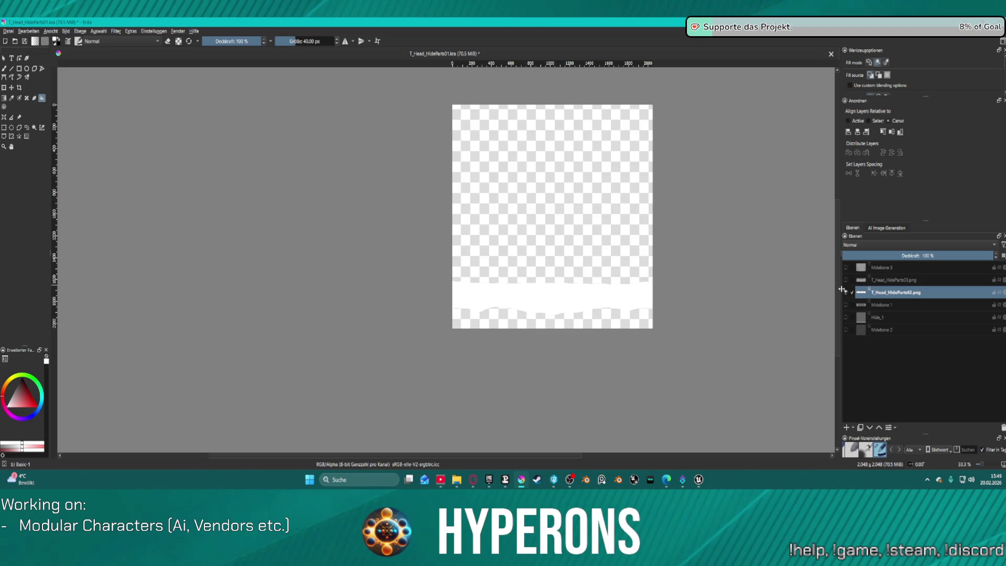
Magic-wand the white strip, then make T_Head_HideParts03 the active, visible layer.
{"action": "left_click", "coordinate": [34, 127]}
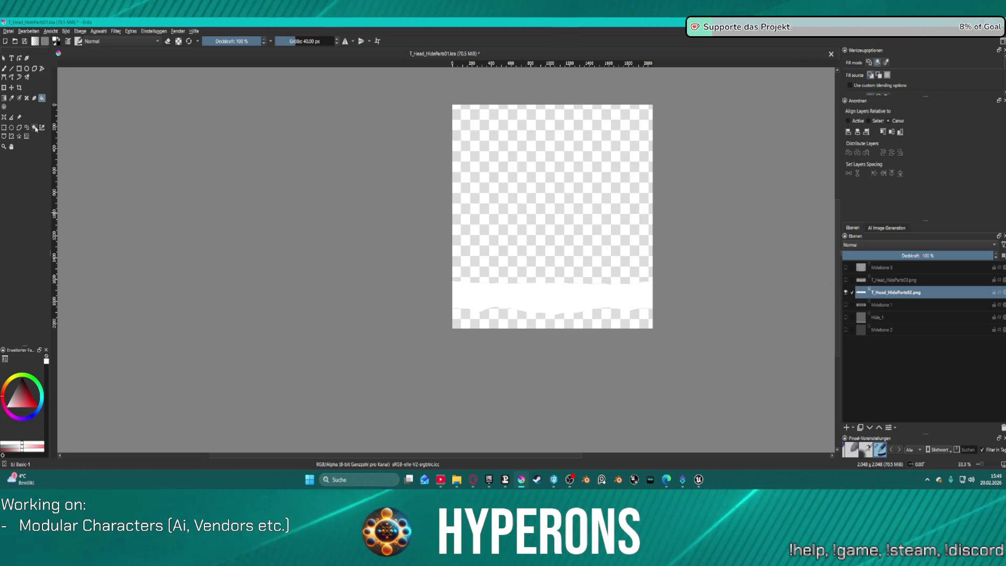
{"action": "left_click", "coordinate": [522, 291]}
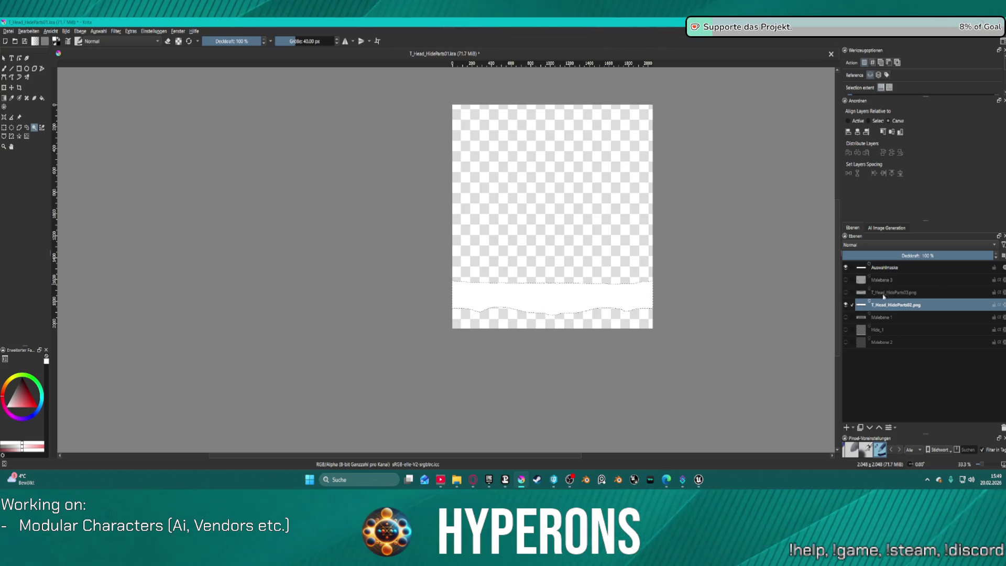
{"action": "left_click", "coordinate": [853, 297]}
{"action": "left_click", "coordinate": [846, 292]}
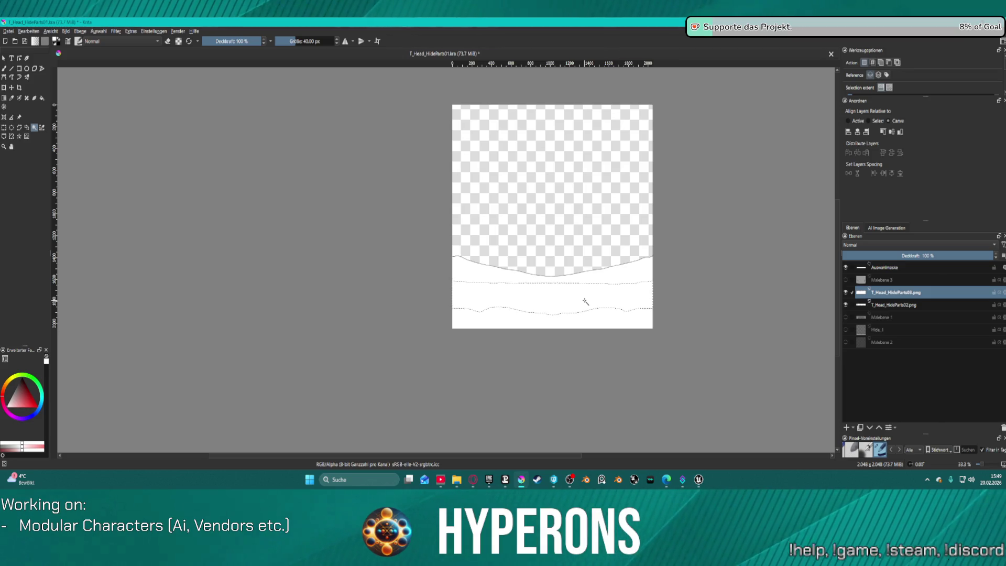
Compare T_Head_HideParts03 on and off, show Hide_1, and reselect the band above the lower wavy line.
{"action": "left_click", "coordinate": [846, 294]}
{"action": "left_click", "coordinate": [846, 294]}
{"action": "left_click", "coordinate": [845, 293]}
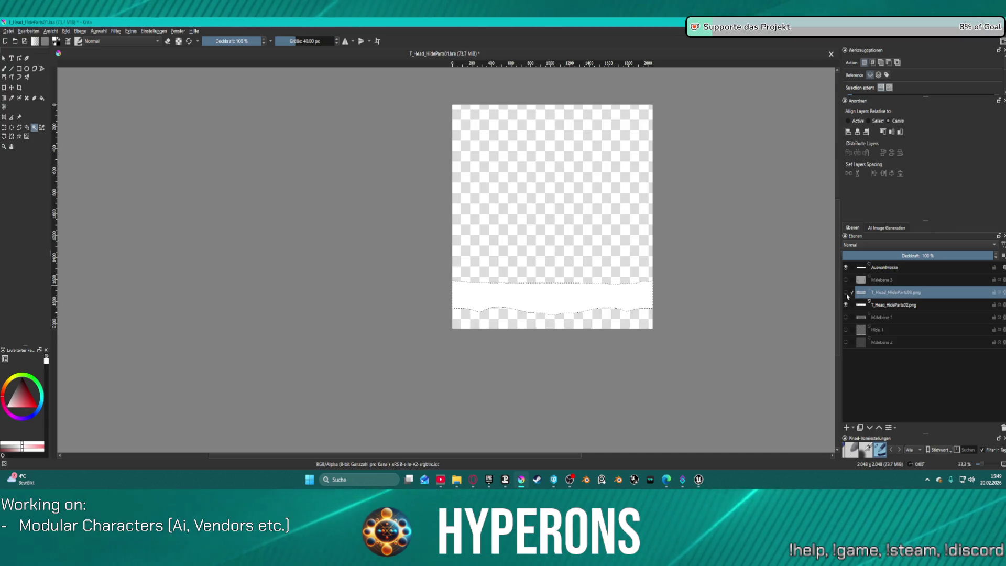
{"action": "left_click", "coordinate": [846, 293]}
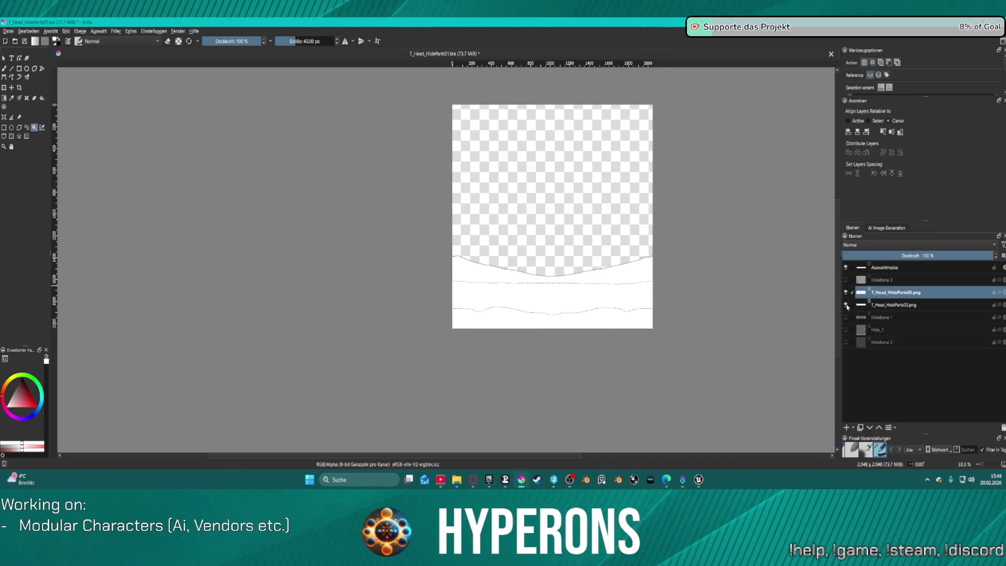
{"action": "left_click", "coordinate": [846, 330]}
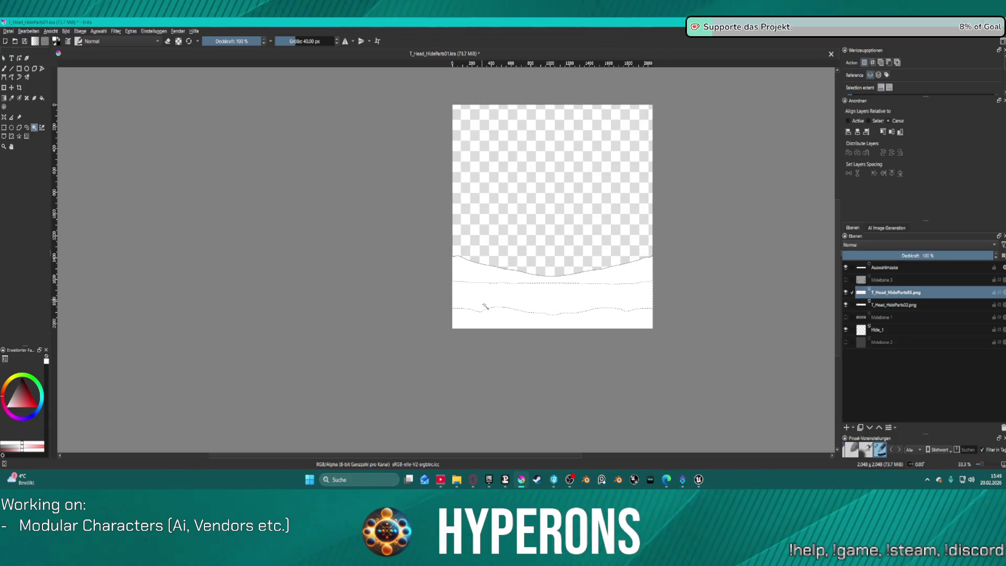
{"action": "left_click", "coordinate": [499, 321]}
{"action": "left_click", "coordinate": [503, 307]}
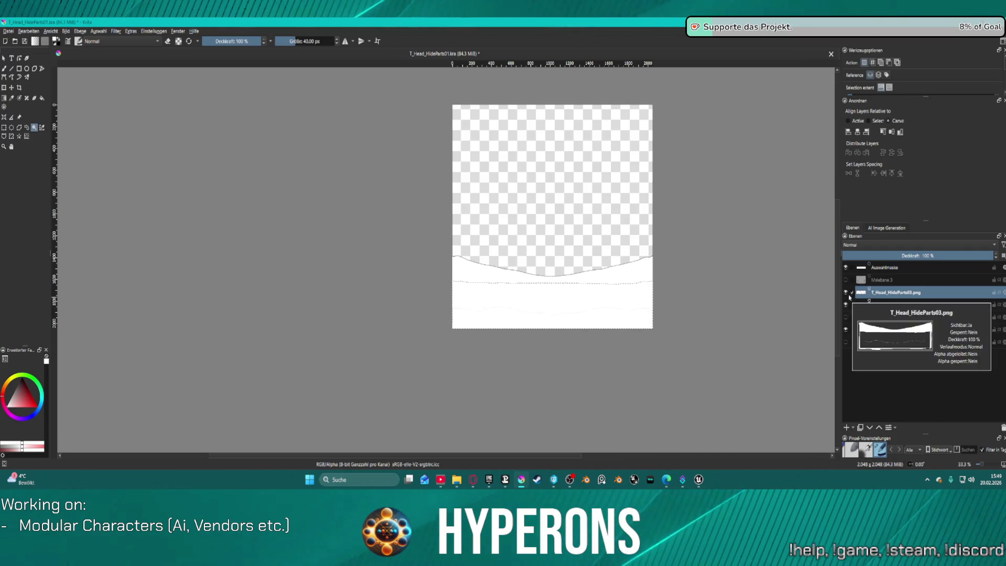
Toggle T_Head_HideParts02, Malebene 3 and Malebene 1 visibility to compare, leaving Malebene 3 hidden.
{"action": "left_click", "coordinate": [845, 305]}
{"action": "left_click", "coordinate": [847, 306]}
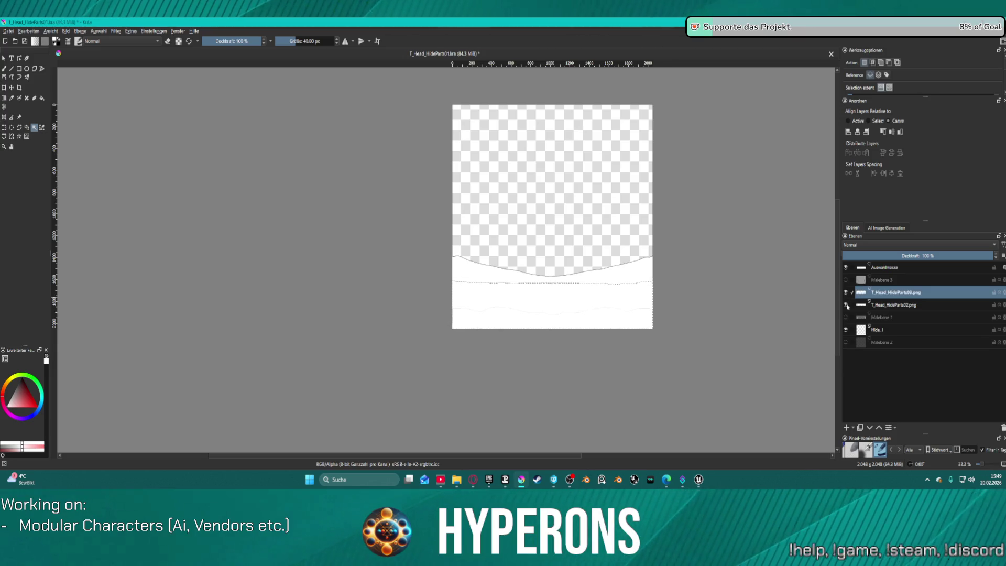
{"action": "left_click", "coordinate": [846, 304]}
{"action": "left_click", "coordinate": [845, 306]}
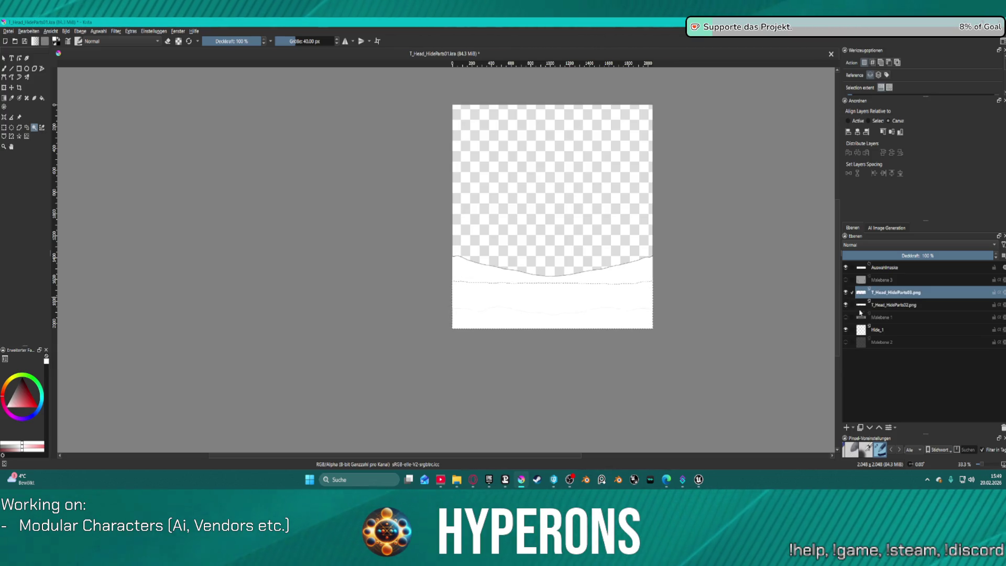
{"action": "left_click", "coordinate": [845, 280]}
{"action": "left_click", "coordinate": [846, 280]}
{"action": "left_click", "coordinate": [846, 281]}
{"action": "left_click", "coordinate": [848, 283]}
{"action": "left_click", "coordinate": [849, 283]}
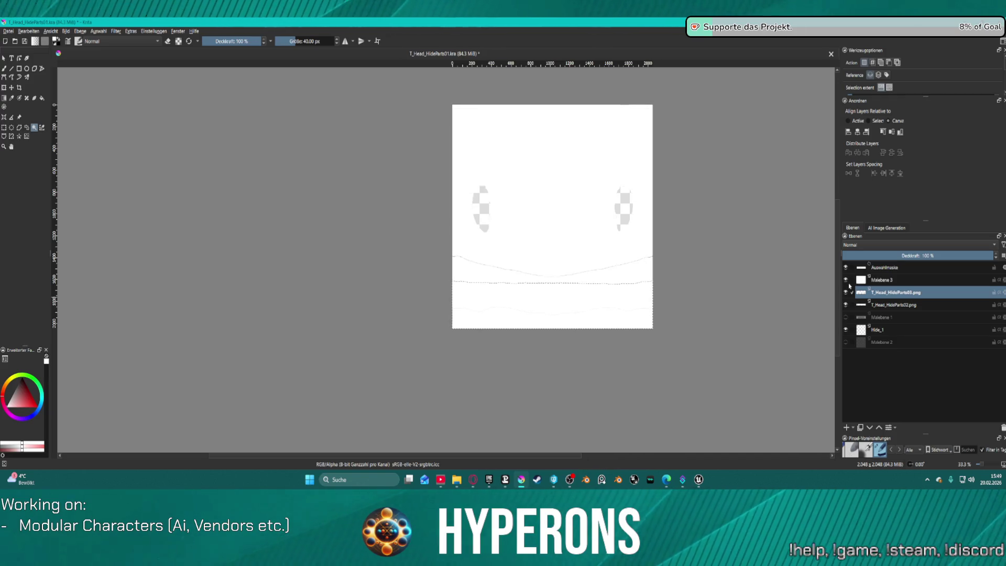
{"action": "left_click", "coordinate": [845, 317]}
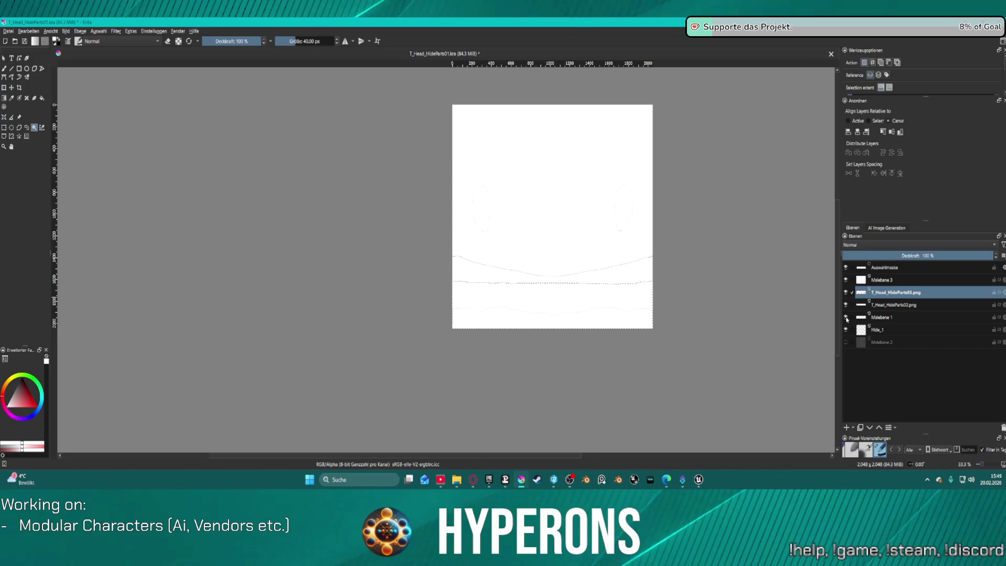
{"action": "scroll", "coordinate": [657, 248], "scroll_direction": "up", "scroll_amount": 2}
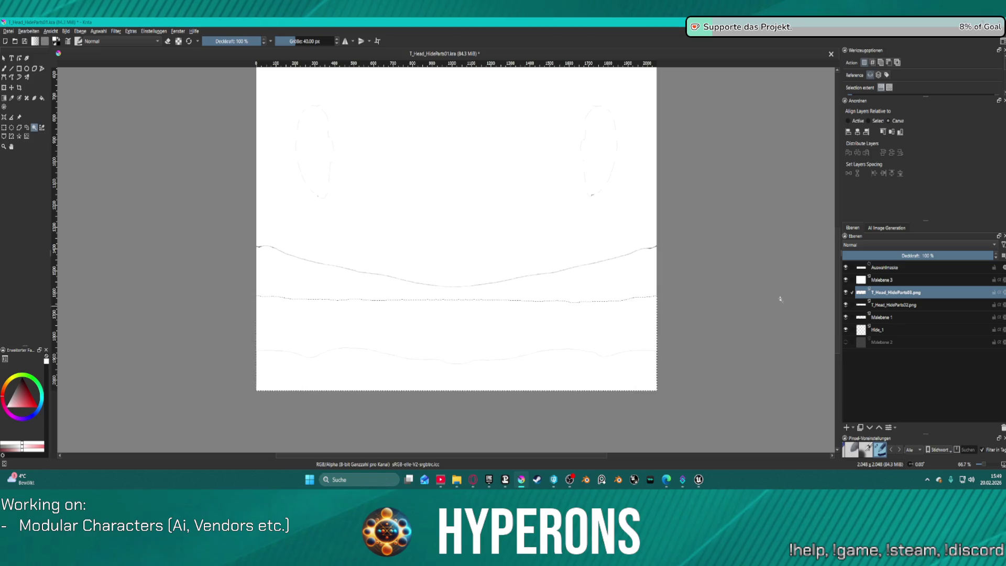
{"action": "left_click", "coordinate": [847, 282]}
{"action": "left_click", "coordinate": [847, 283]}
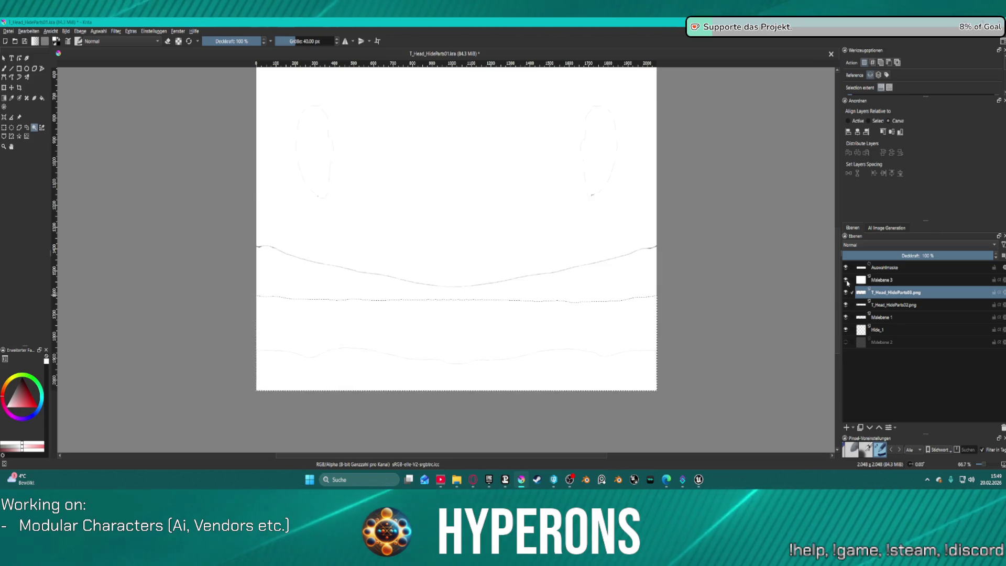
{"action": "left_click", "coordinate": [847, 283]}
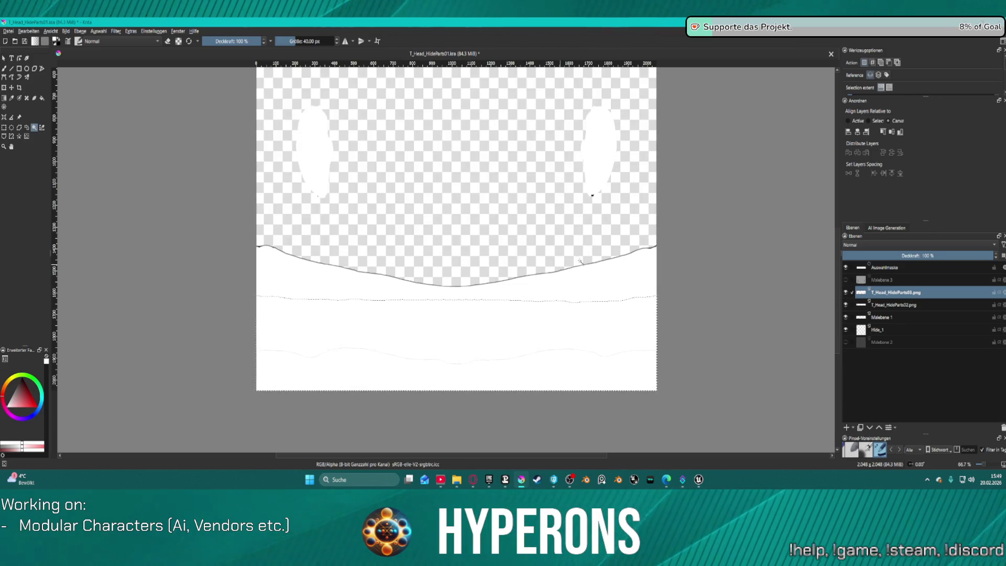
{"action": "scroll", "coordinate": [591, 199], "scroll_direction": "up", "scroll_amount": 1}
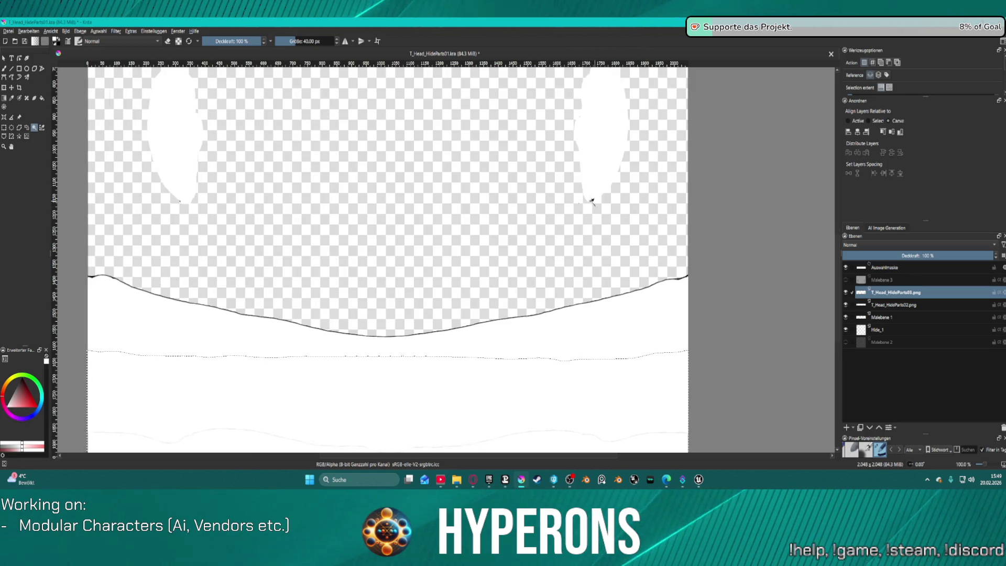
On Malebene 1, flood-fill the black blob at the ear tip white after undoing a stray fill.
{"action": "left_click", "coordinate": [42, 99]}
{"action": "scroll", "coordinate": [518, 199], "scroll_direction": "up", "scroll_amount": 1}
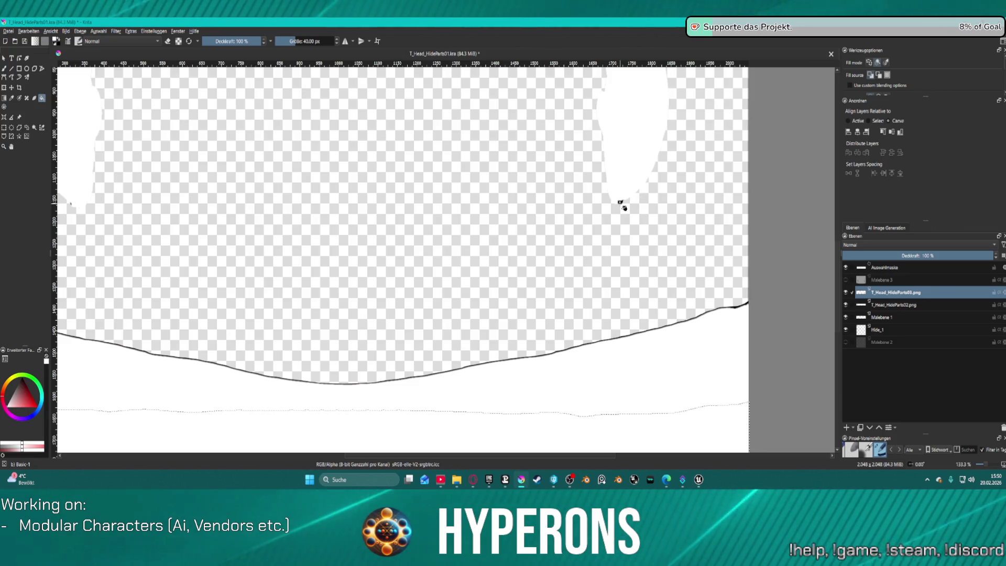
{"action": "key", "text": "ctrl+shift+a"}
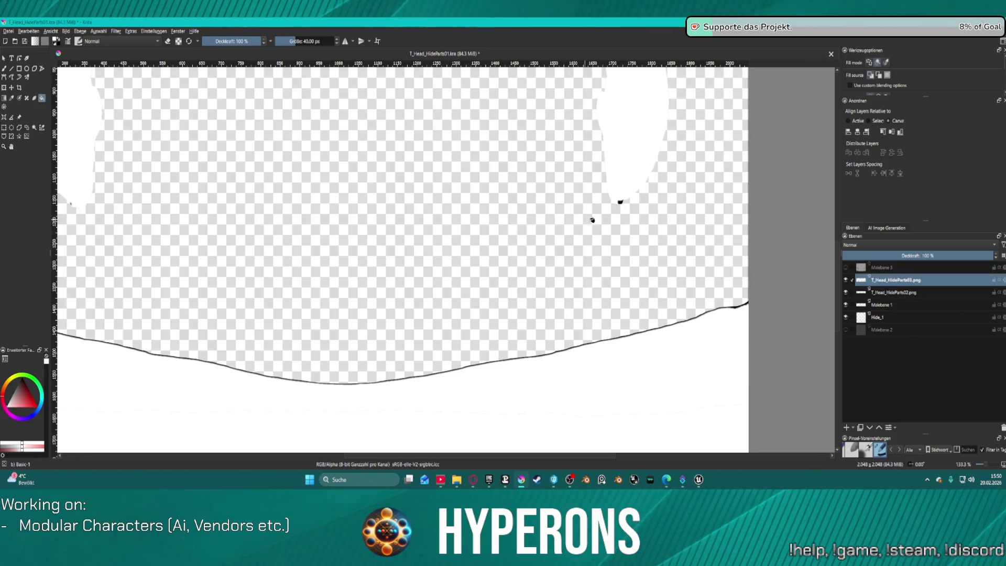
{"action": "left_click", "coordinate": [617, 235]}
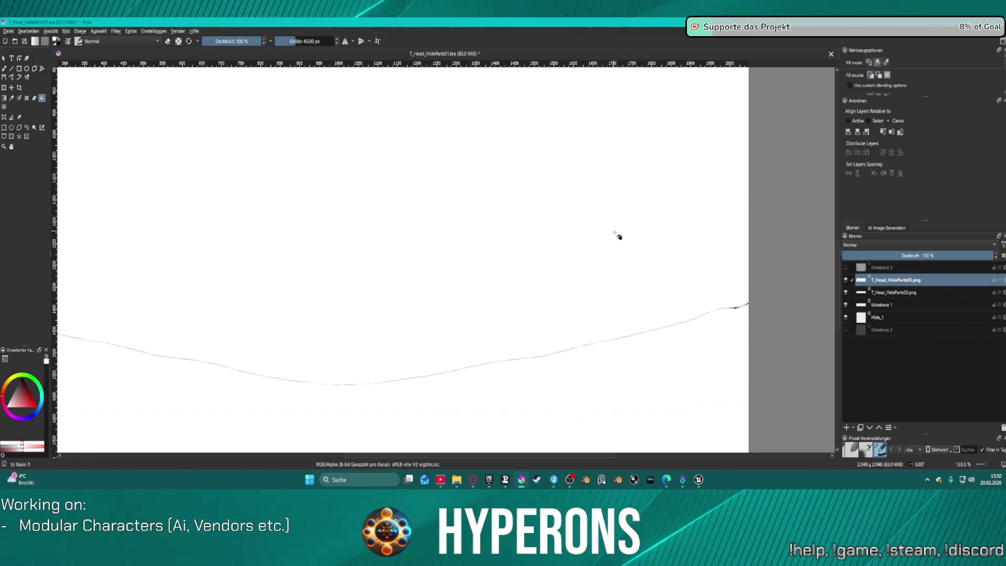
{"action": "key", "text": "ctrl+z"}
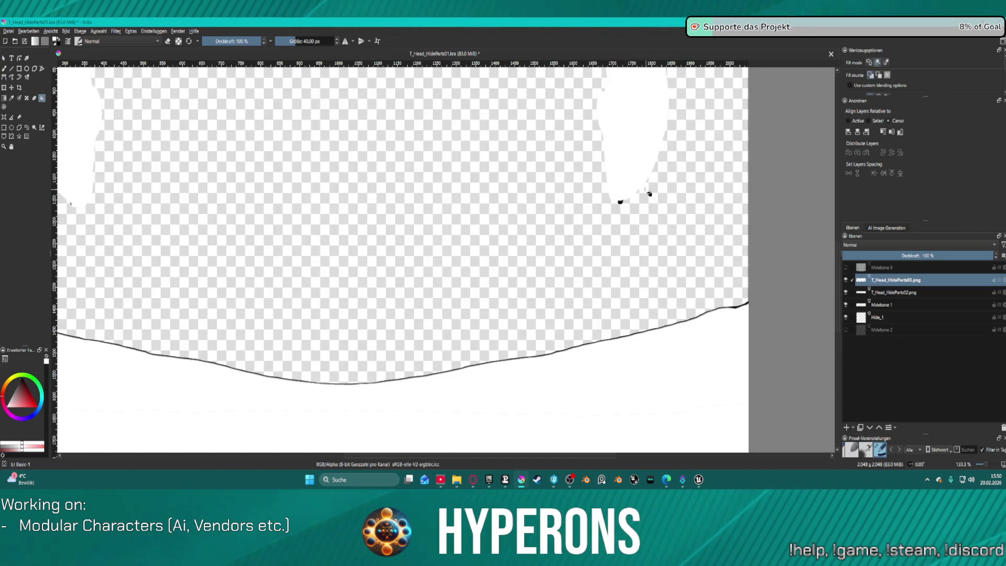
{"action": "left_click", "coordinate": [908, 307]}
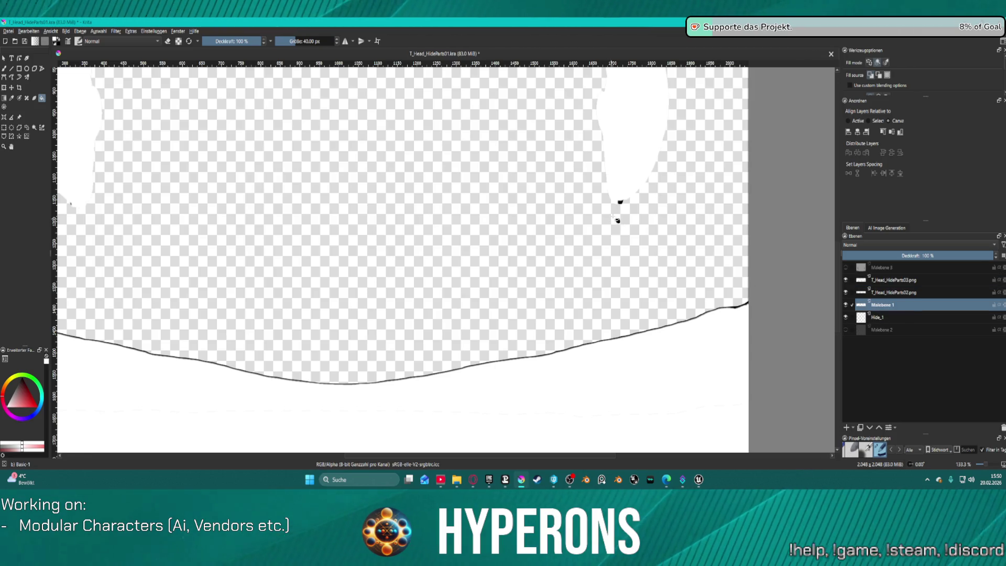
{"action": "left_click", "coordinate": [621, 204]}
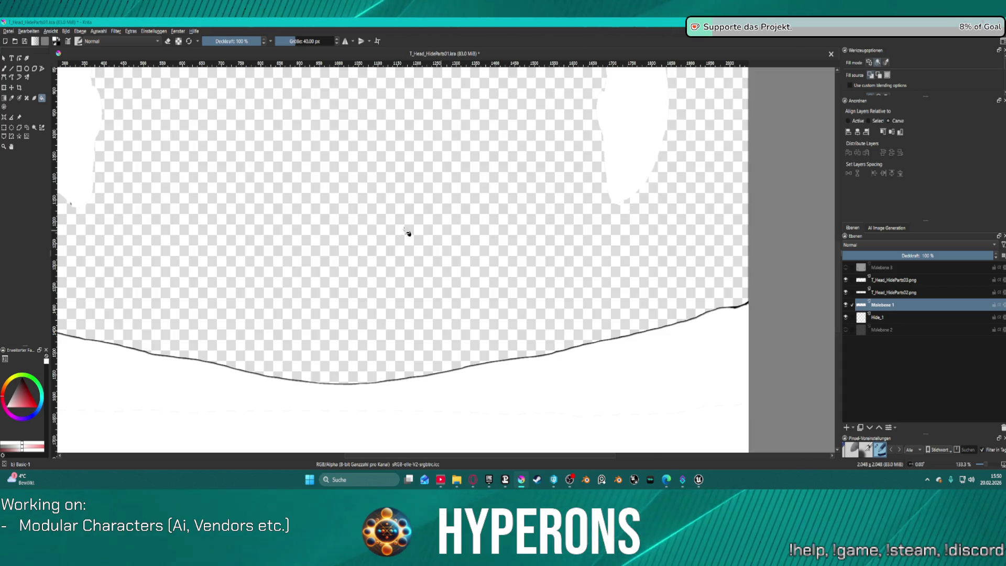
{"action": "scroll", "coordinate": [408, 233], "scroll_direction": "down", "scroll_amount": 3}
{"action": "scroll", "coordinate": [186, 211], "scroll_direction": "up", "scroll_amount": 6}
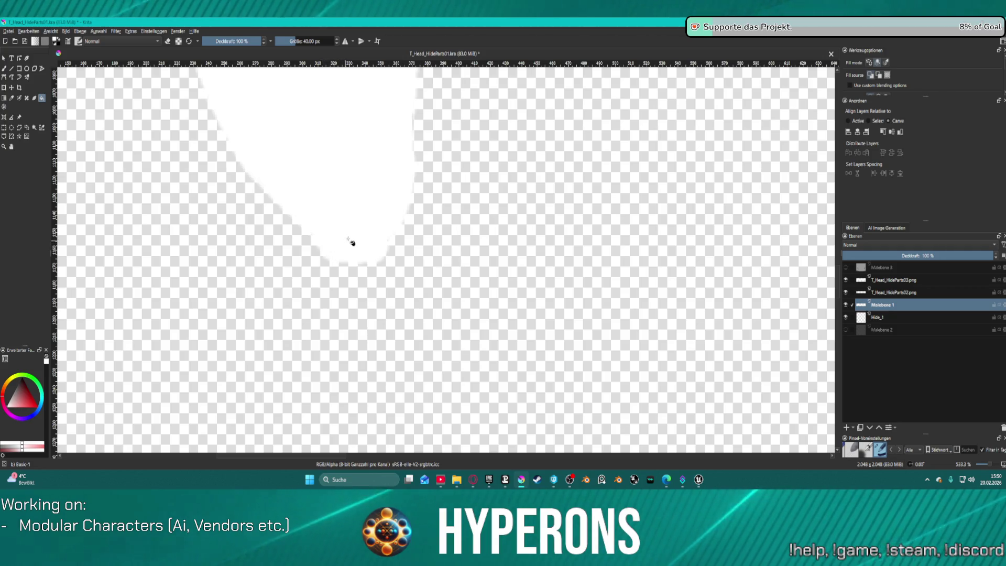
{"action": "scroll", "coordinate": [350, 243], "scroll_direction": "down", "scroll_amount": 5}
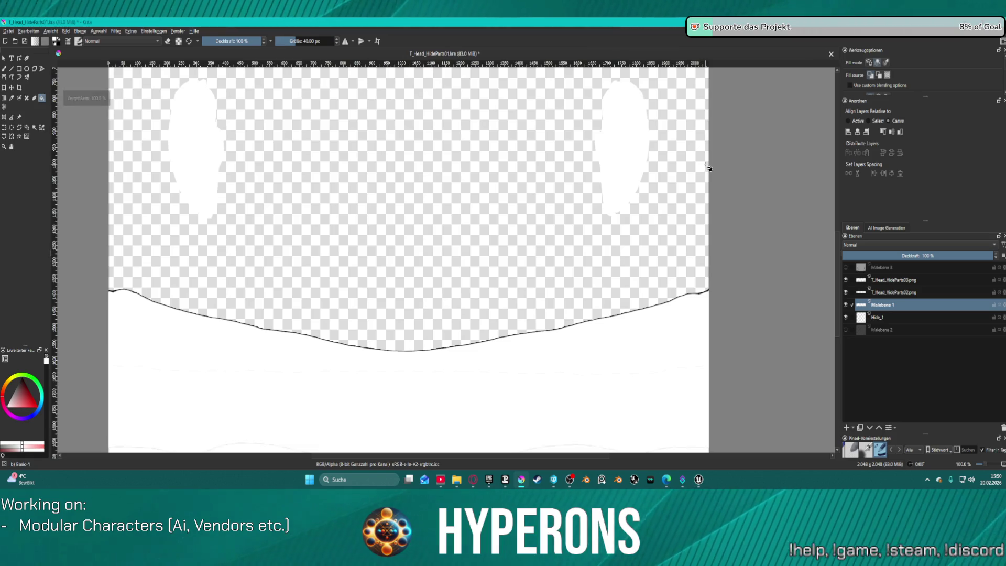
Hide Malebene 1 and toggle T_Head_HideParts02 to check the ear shapes.
{"action": "left_click", "coordinate": [848, 304]}
{"action": "left_click", "coordinate": [848, 304]}
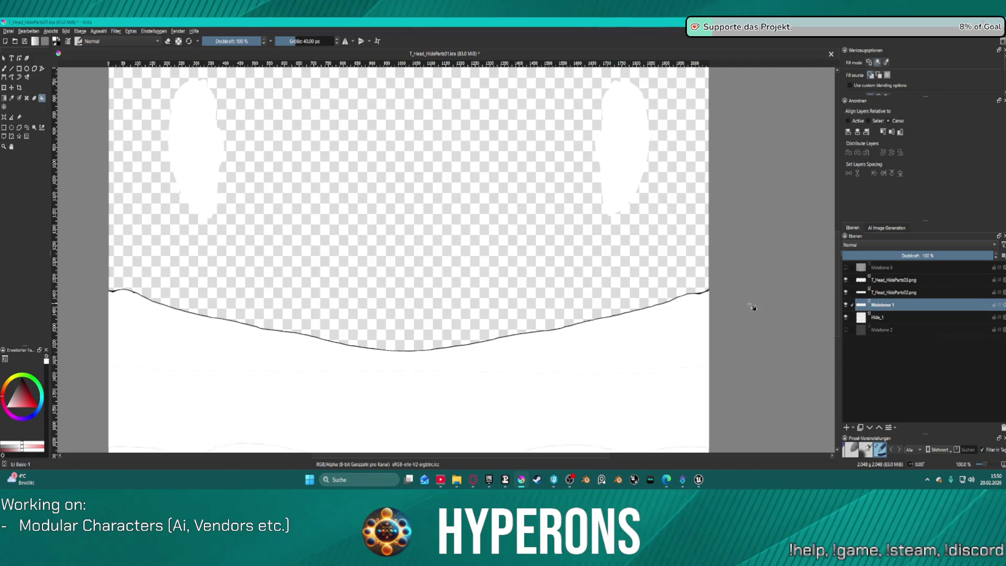
{"action": "left_click", "coordinate": [845, 305]}
{"action": "left_click", "coordinate": [847, 292]}
{"action": "left_click", "coordinate": [847, 292]}
{"action": "left_click", "coordinate": [847, 292]}
{"action": "left_click", "coordinate": [847, 293]}
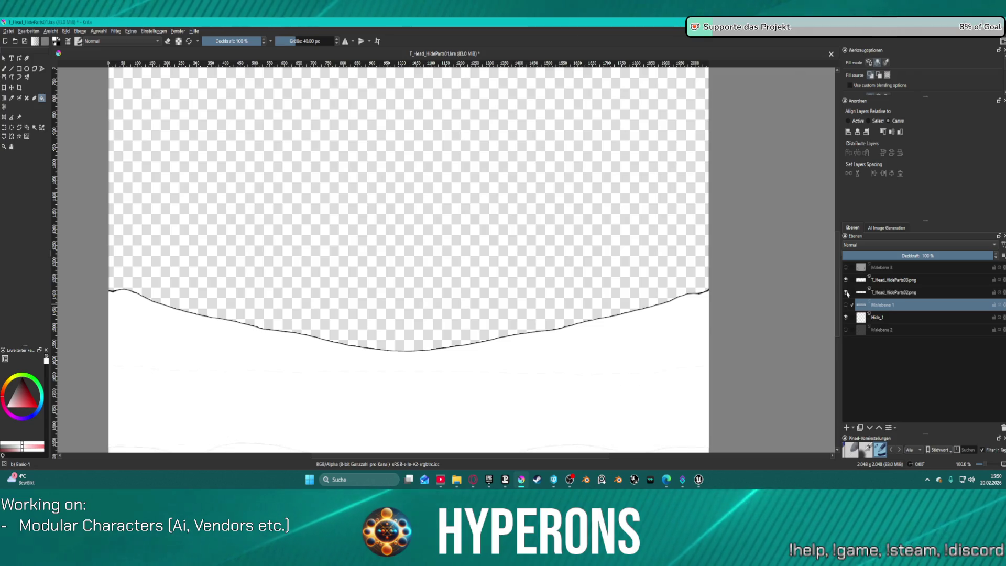
Compare T_Head_HideParts03 and 02, ending with 02 hidden and 03 shown and active.
{"action": "left_click", "coordinate": [847, 281]}
{"action": "left_click", "coordinate": [845, 281]}
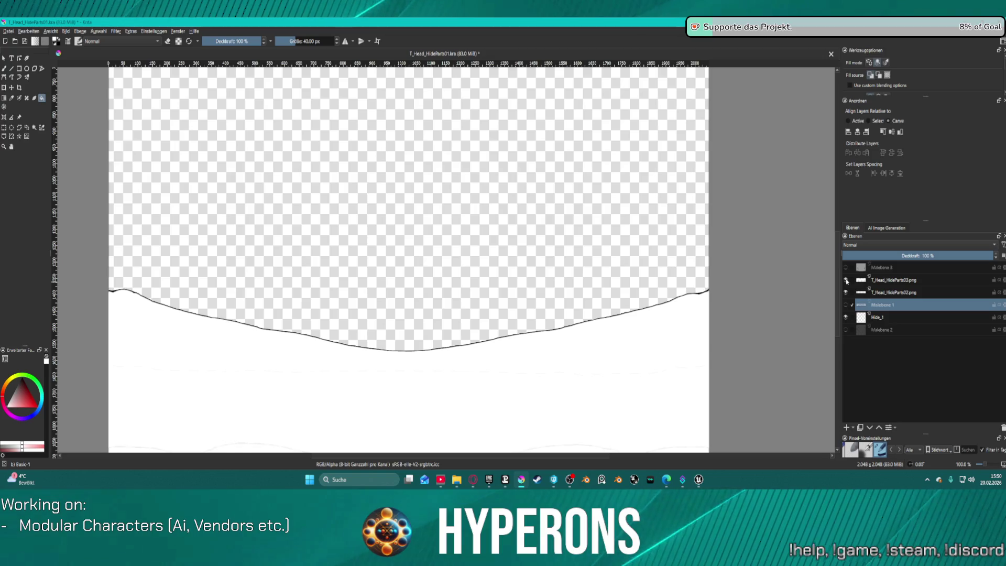
{"action": "left_click", "coordinate": [846, 281]}
{"action": "left_click", "coordinate": [845, 282]}
{"action": "left_click", "coordinate": [845, 282]}
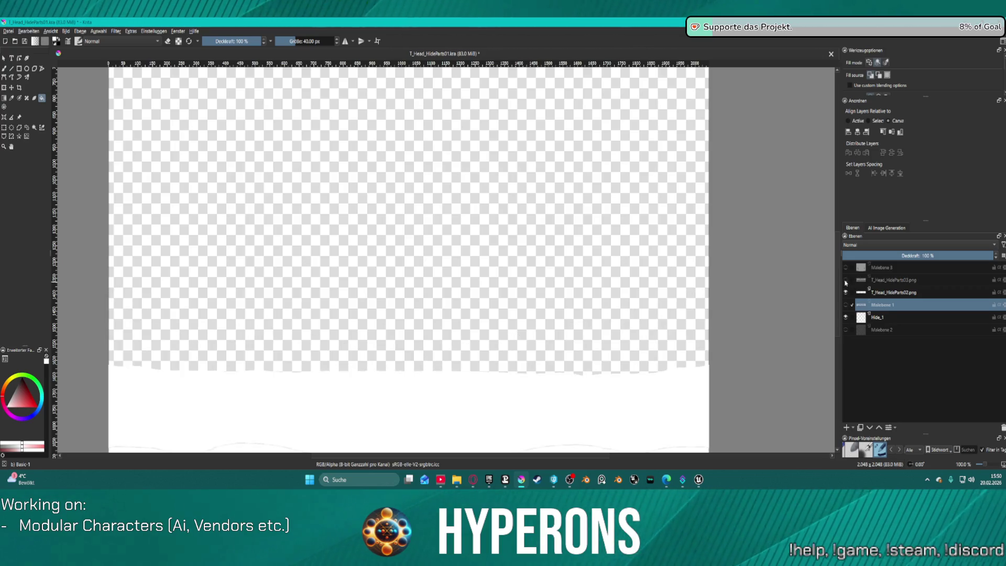
{"action": "left_click", "coordinate": [845, 292]}
{"action": "left_click", "coordinate": [845, 293]}
{"action": "left_click", "coordinate": [845, 292]}
{"action": "left_click", "coordinate": [845, 293]}
{"action": "left_click", "coordinate": [845, 292]}
{"action": "left_click", "coordinate": [845, 281]}
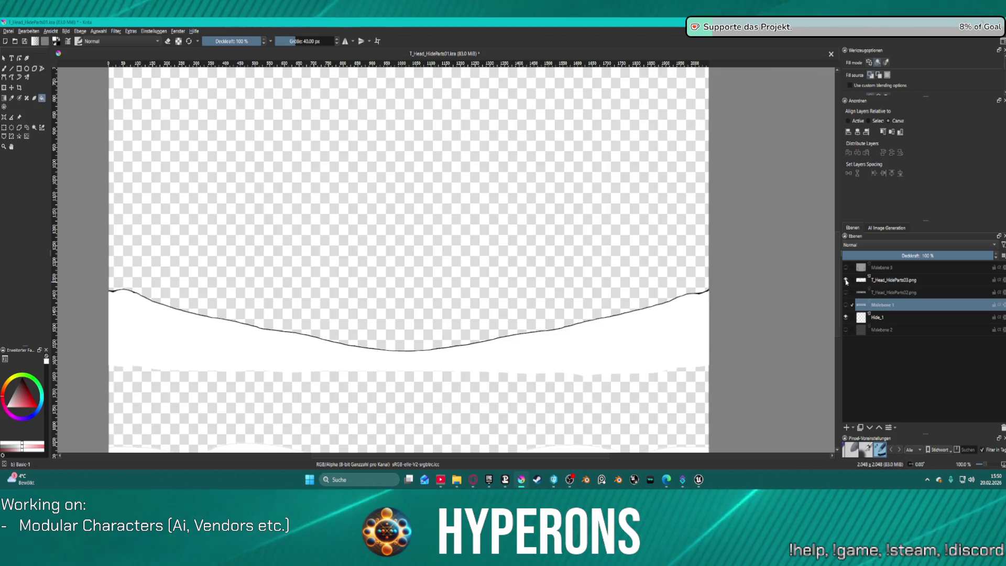
{"action": "left_click", "coordinate": [907, 283]}
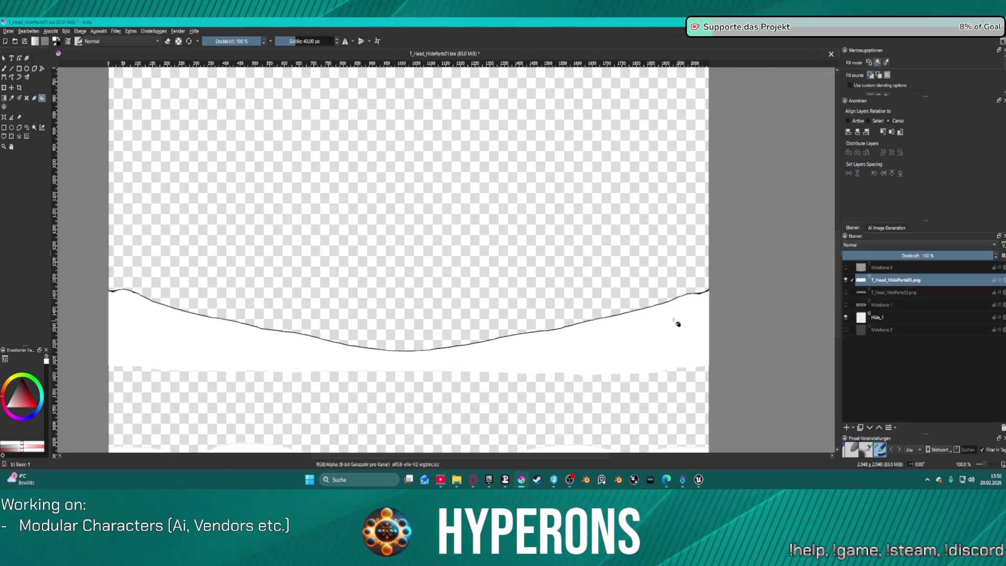
Erase the black outline along the right part of the top curve on T_Head_HideParts03.
{"action": "scroll", "coordinate": [675, 321], "scroll_direction": "up", "scroll_amount": 5}
{"action": "left_click_drag", "start_coordinate": [795, 234], "coordinate": [792, 237]}
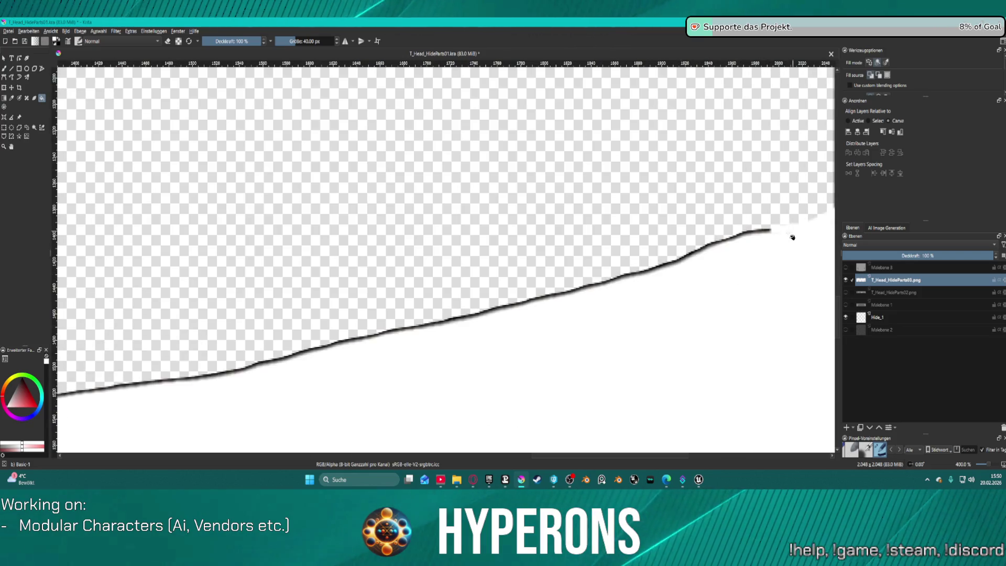
{"action": "scroll", "coordinate": [682, 276], "scroll_direction": "down", "scroll_amount": 6}
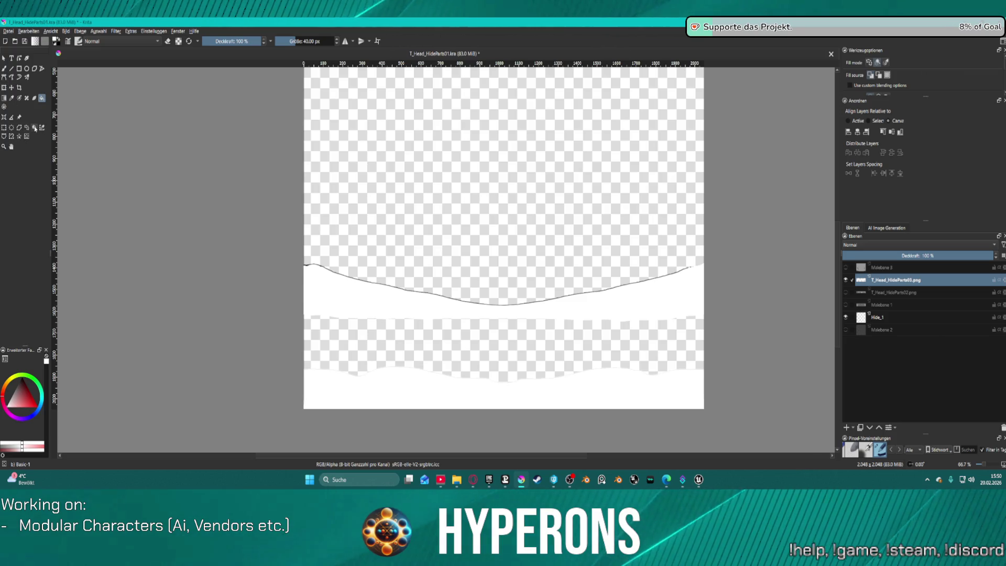
Try contiguous colour selections on the white band near the curve's left end.
{"action": "left_click", "coordinate": [34, 127]}
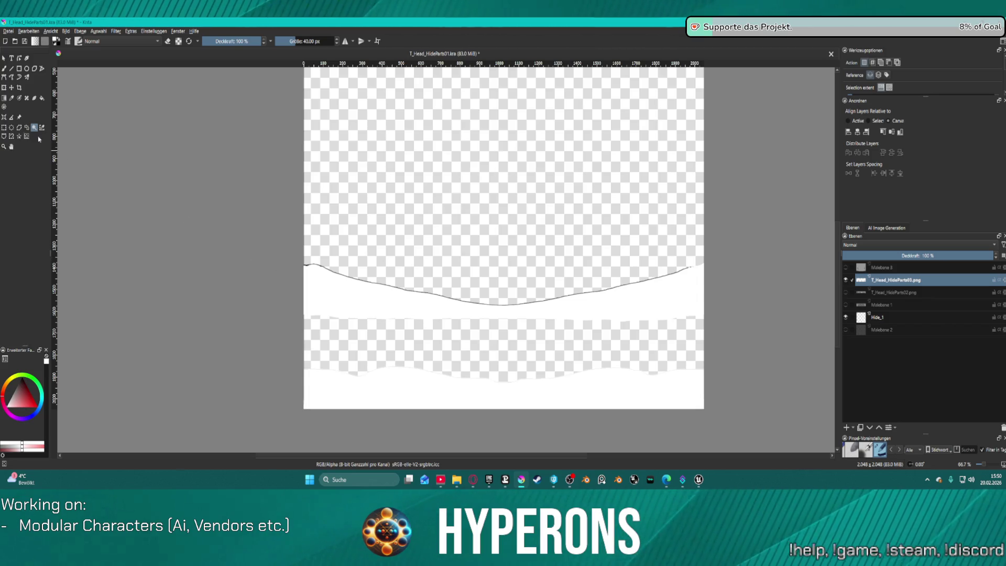
{"action": "left_click", "coordinate": [18, 137]}
{"action": "left_click", "coordinate": [413, 315]}
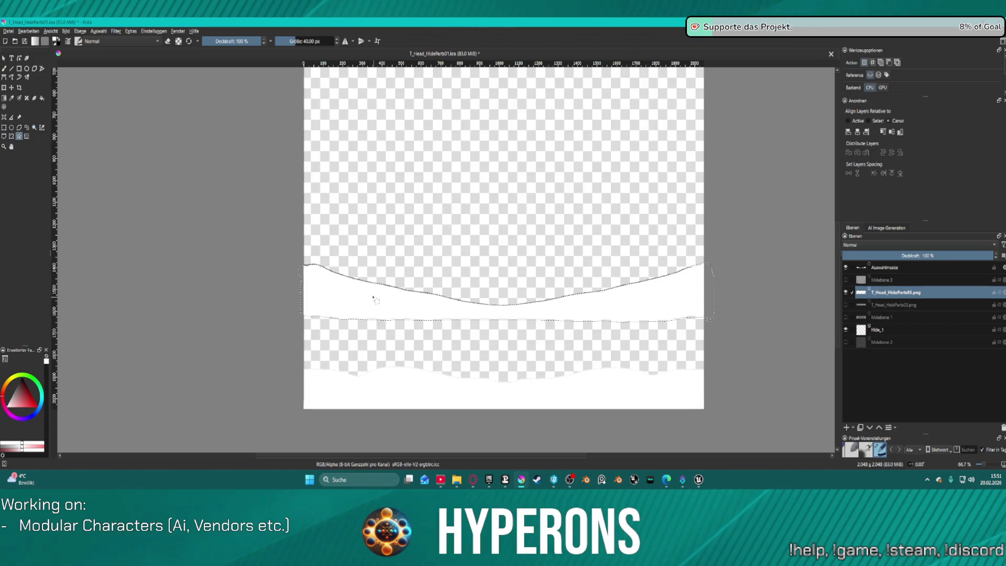
{"action": "scroll", "coordinate": [378, 293], "scroll_direction": "up", "scroll_amount": 5}
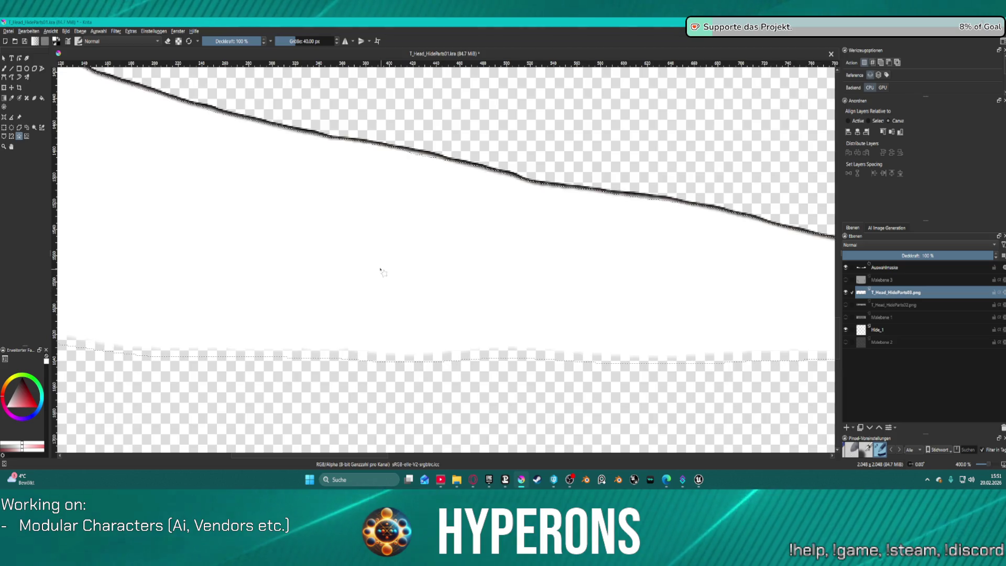
{"action": "scroll", "coordinate": [381, 270], "scroll_direction": "down", "scroll_amount": 3}
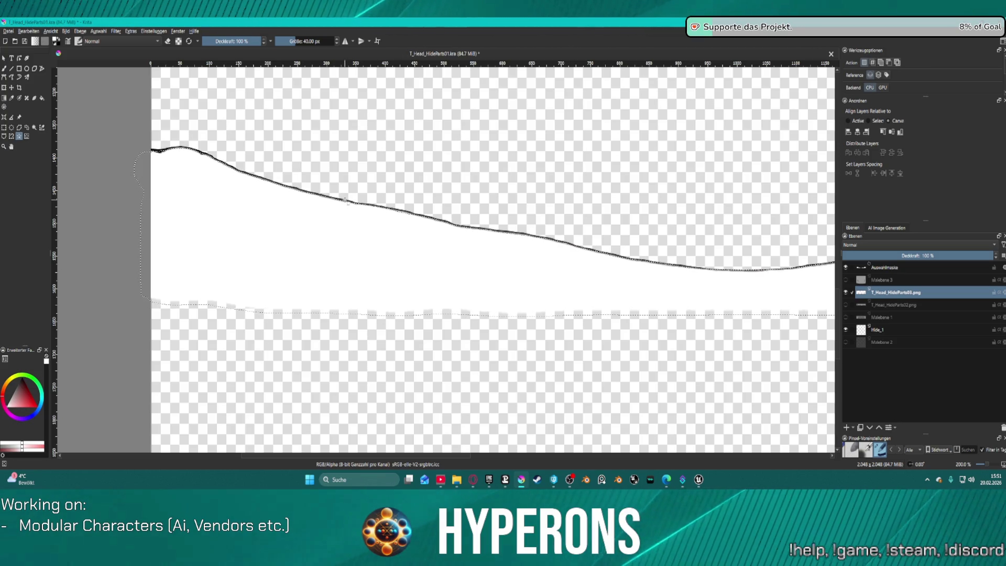
{"action": "left_click", "coordinate": [345, 200]}
{"action": "scroll", "coordinate": [170, 145], "scroll_direction": "up", "scroll_amount": 4}
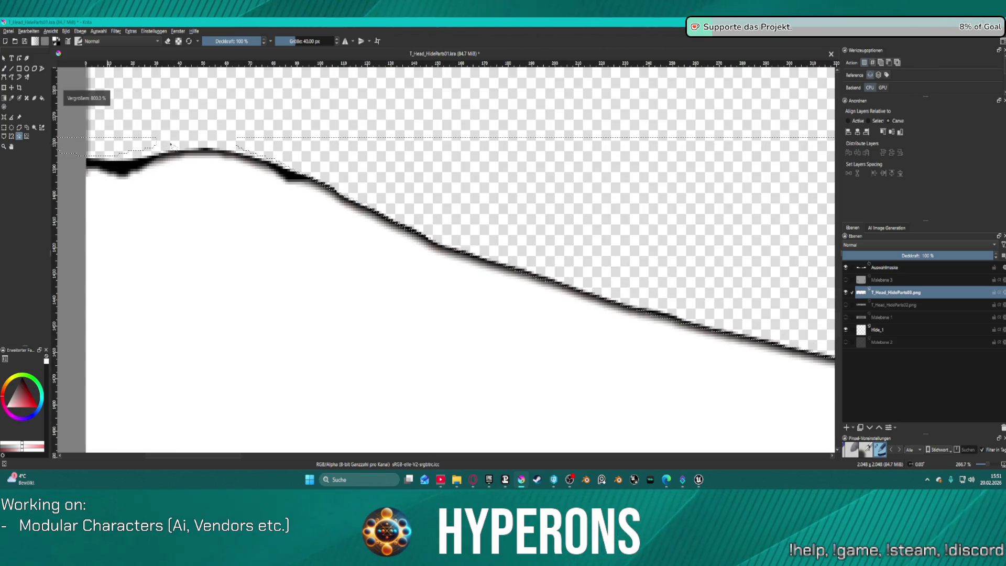
{"action": "left_click", "coordinate": [287, 173]}
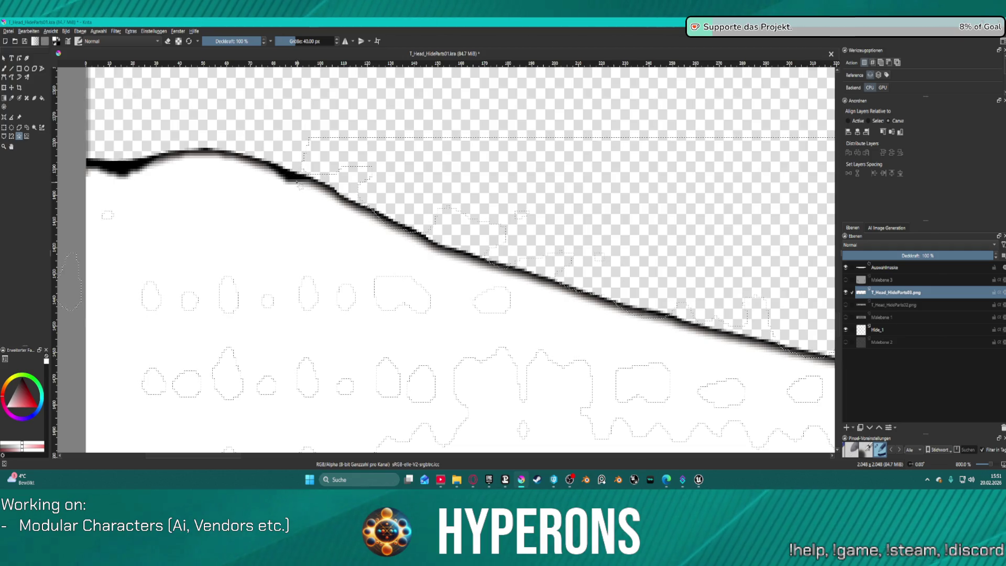
{"action": "scroll", "coordinate": [309, 190], "scroll_direction": "down", "scroll_amount": 8}
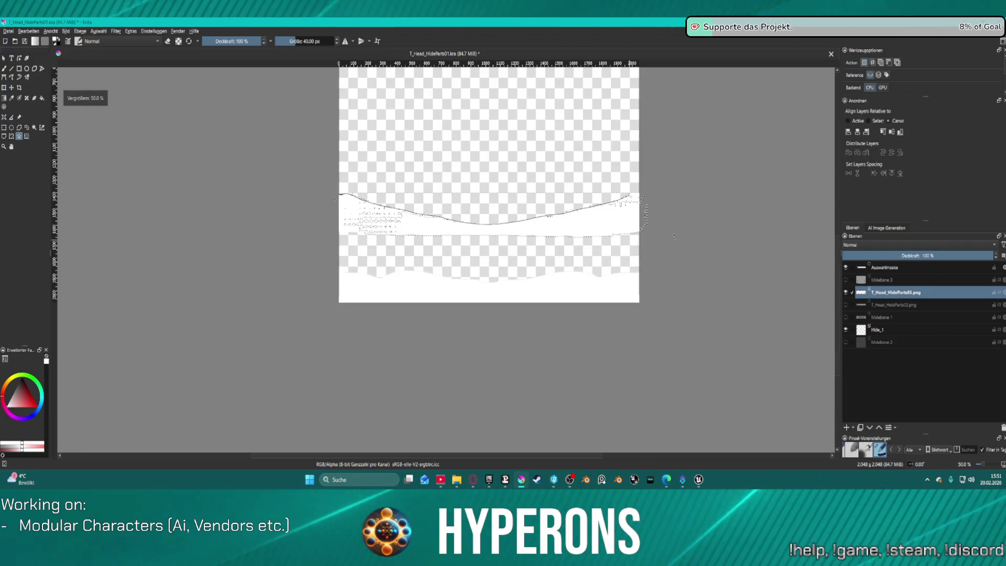
{"action": "scroll", "coordinate": [605, 429], "scroll_direction": "down", "scroll_amount": 3}
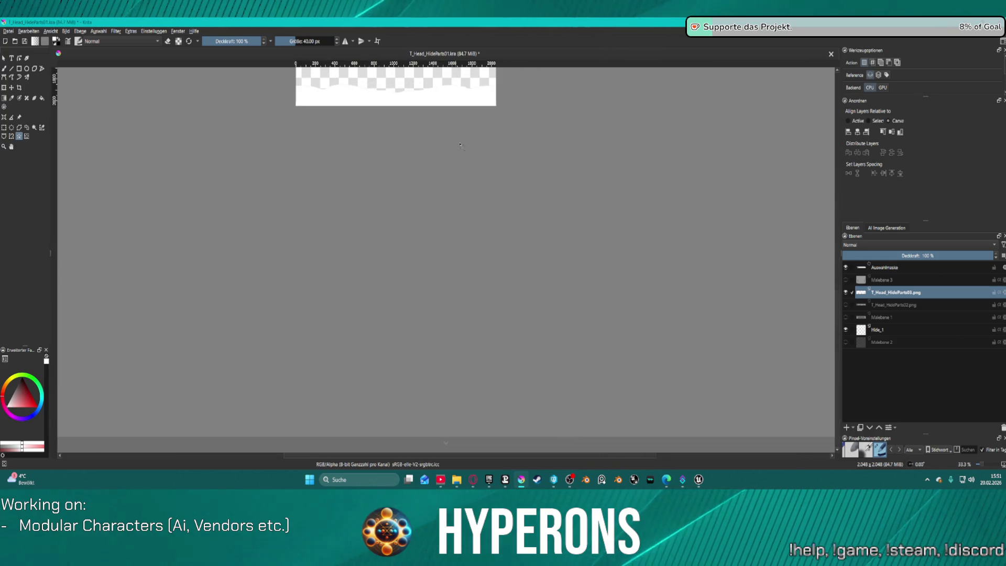
{"action": "scroll", "coordinate": [460, 145], "scroll_direction": "up", "scroll_amount": 3}
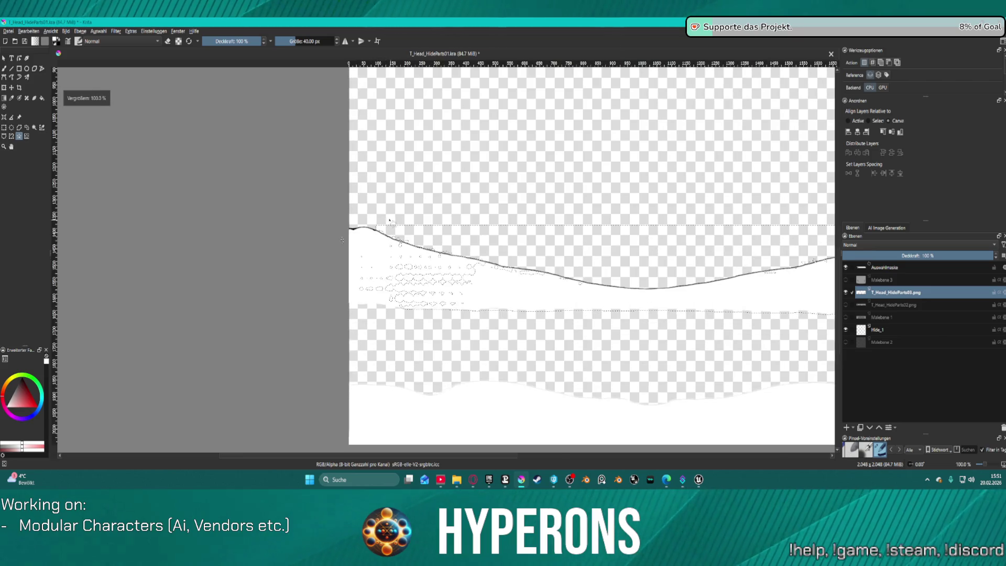
{"action": "scroll", "coordinate": [390, 223], "scroll_direction": "down", "scroll_amount": 1}
Drag a rectangular selection over the upper white band, then return to the magic wand and deselect.
{"action": "left_click", "coordinate": [27, 135]}
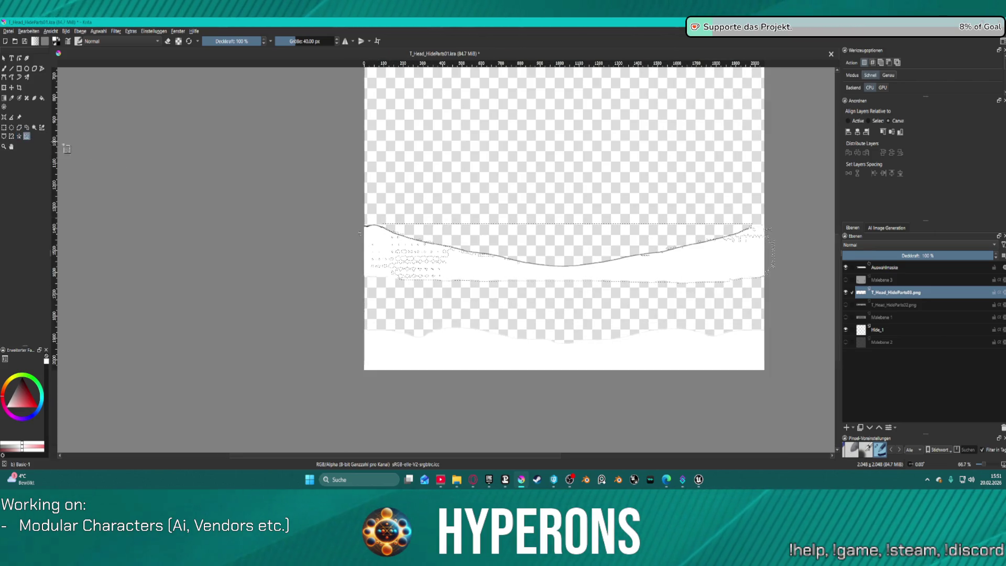
{"action": "left_click", "coordinate": [459, 271]}
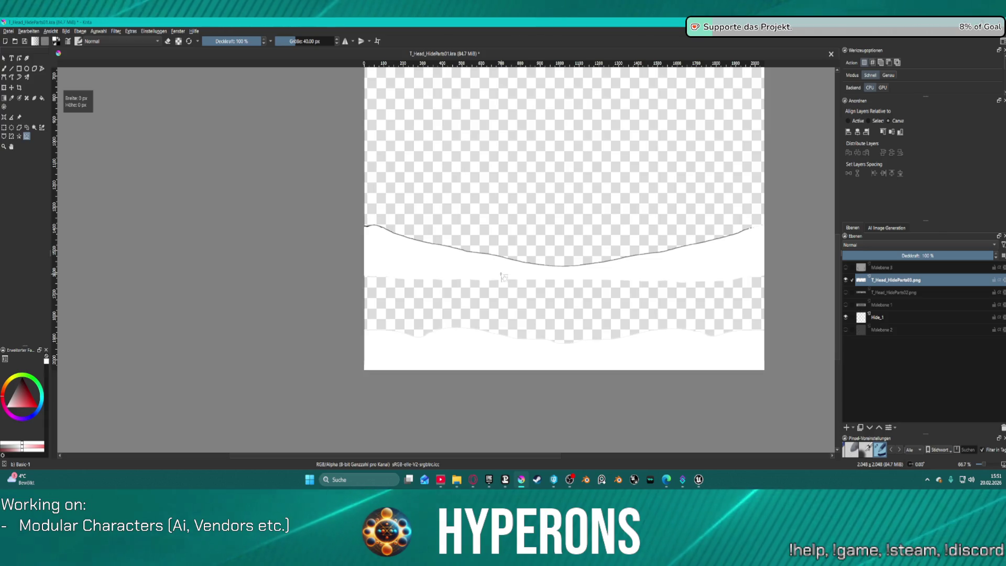
{"action": "scroll", "coordinate": [459, 270], "scroll_direction": "down", "scroll_amount": 3}
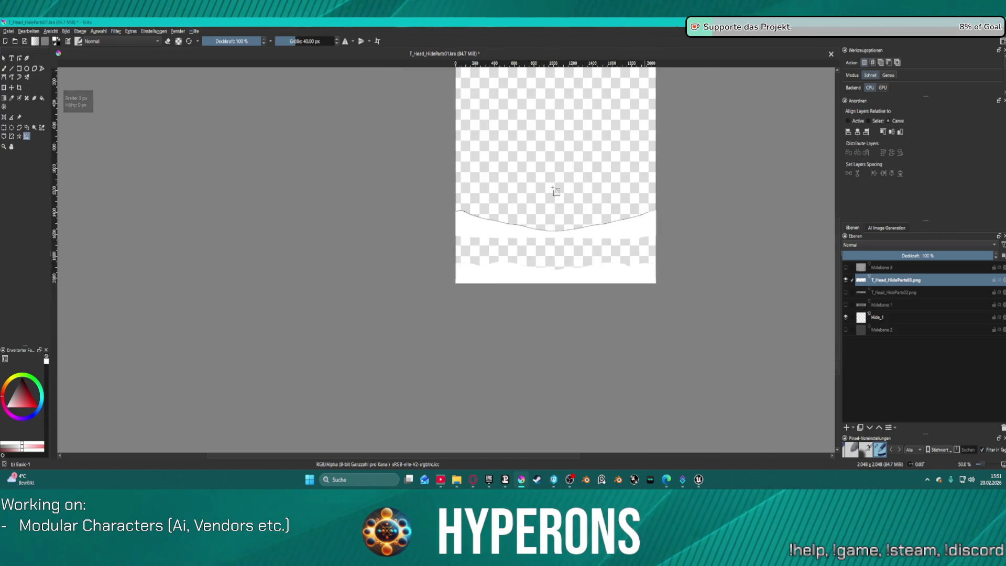
{"action": "scroll", "coordinate": [412, 249], "scroll_direction": "up", "scroll_amount": 3}
{"action": "mouse_move", "coordinate": [335, 230]}
{"action": "left_mouse_down"}
{"action": "mouse_move", "coordinate": [543, 322]}
{"action": "mouse_move", "coordinate": [758, 323]}
{"action": "left_mouse_up"}
{"action": "scroll", "coordinate": [451, 304], "scroll_direction": "up", "scroll_amount": 4}
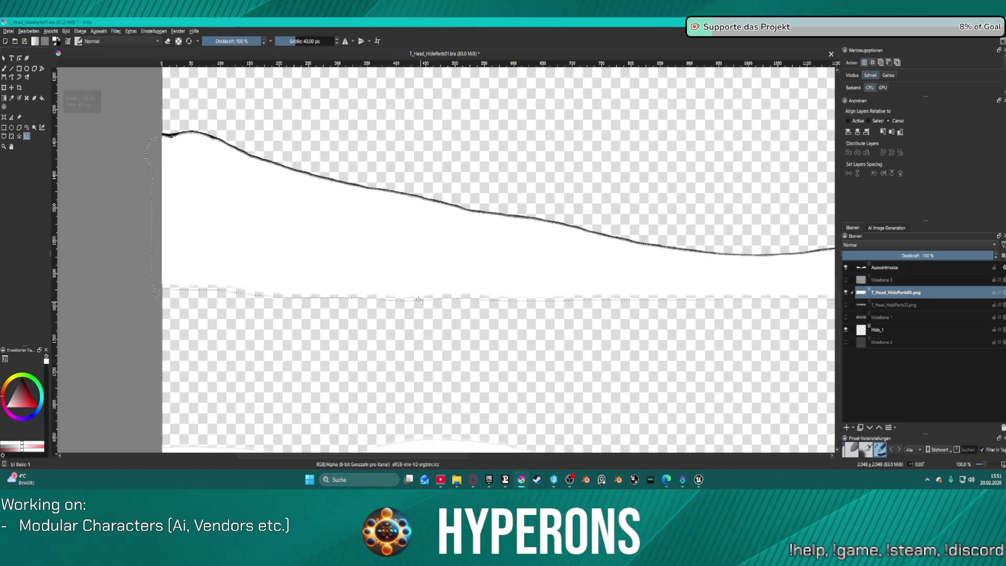
{"action": "scroll", "coordinate": [468, 270], "scroll_direction": "down", "scroll_amount": 4}
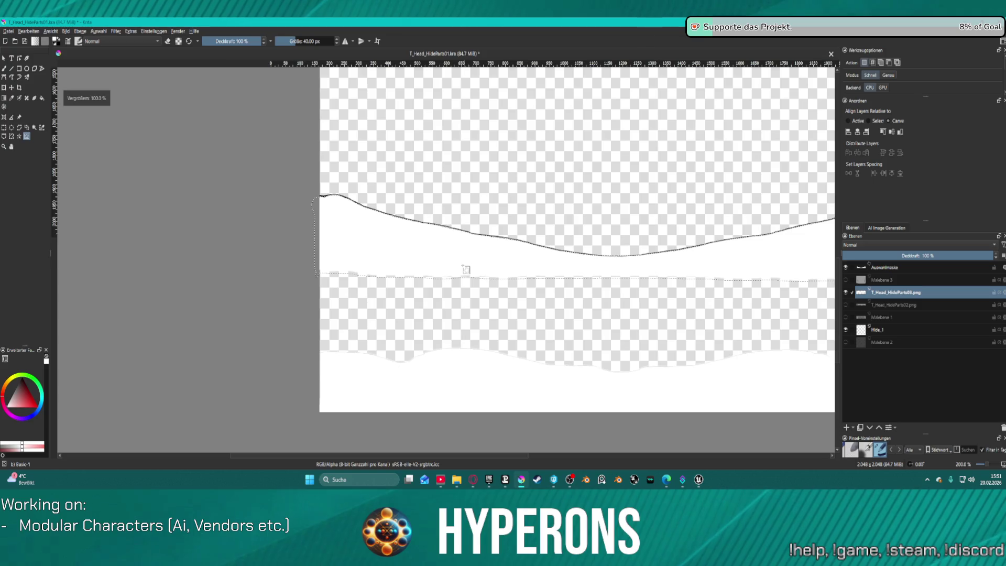
{"action": "scroll", "coordinate": [113, 101], "scroll_direction": "up", "scroll_amount": 2}
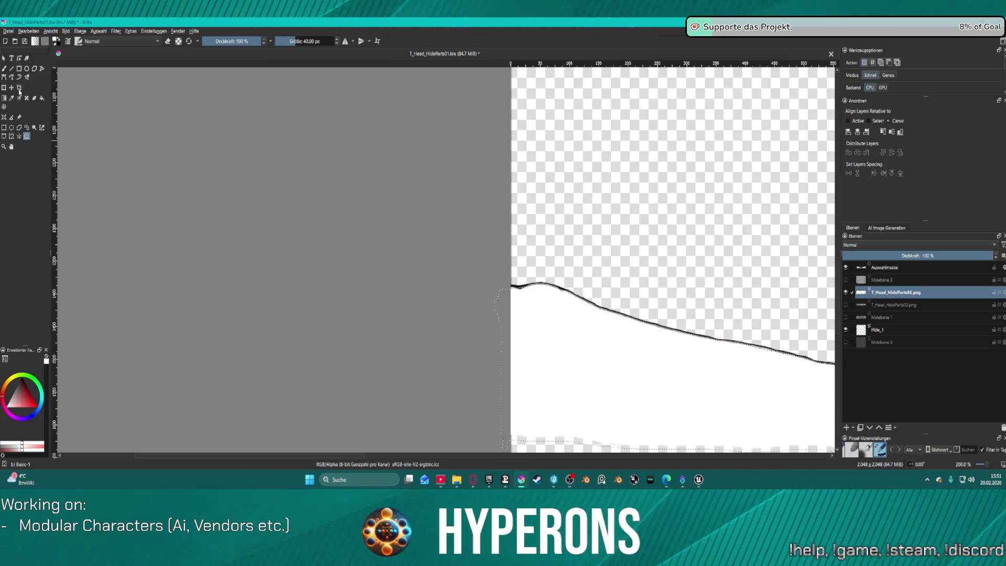
{"action": "left_click", "coordinate": [34, 128]}
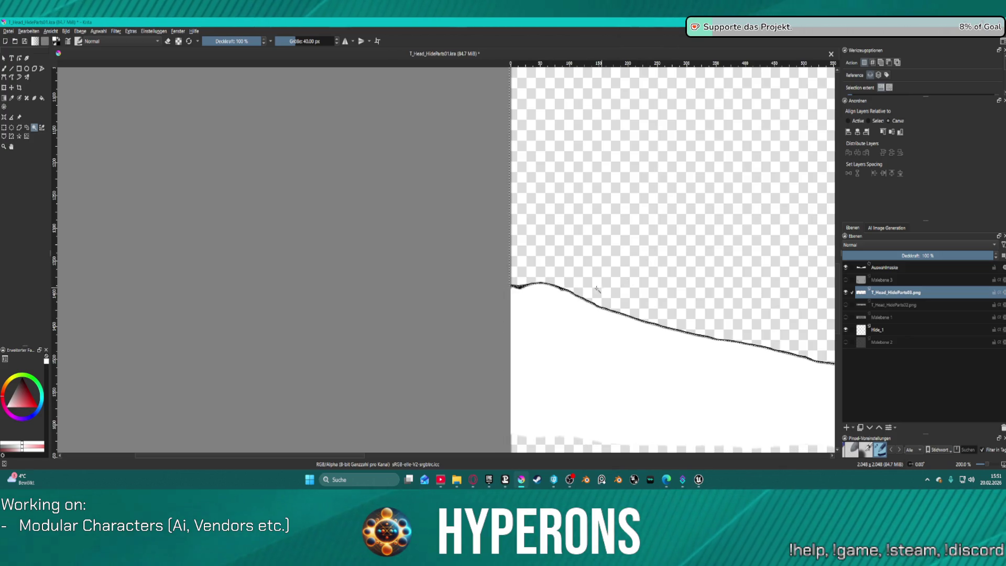
{"action": "key", "text": "ctrl+shift+a"}
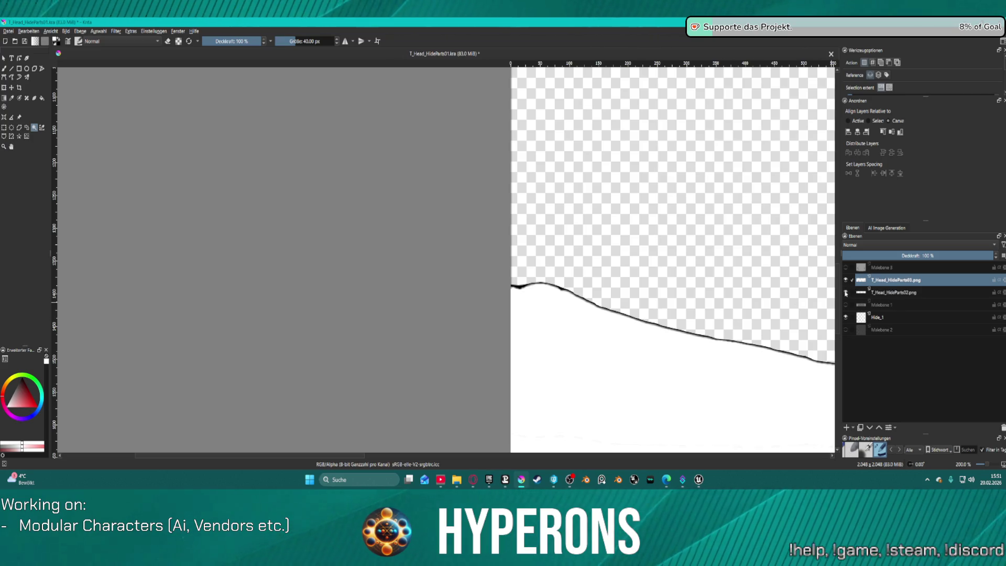
Hide Hide_1 and select the transparent area above the curve at selection threshold 31.
{"action": "left_click", "coordinate": [845, 317]}
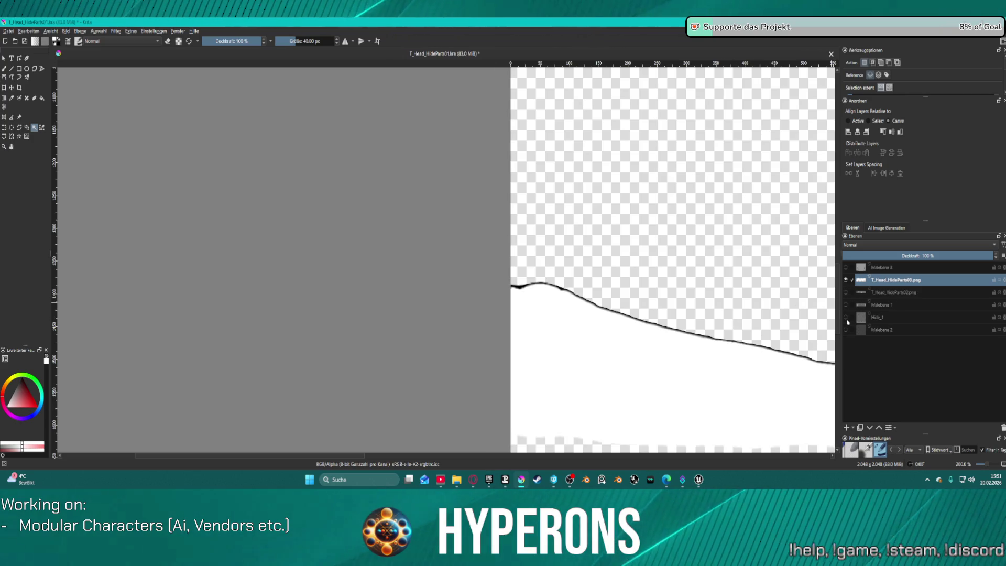
{"action": "scroll", "coordinate": [638, 273], "scroll_direction": "down", "scroll_amount": 3}
{"action": "mouse_move", "coordinate": [650, 257]}
{"action": "left_mouse_down"}
{"action": "mouse_move", "coordinate": [638, 273]}
{"action": "mouse_move", "coordinate": [648, 303]}
{"action": "mouse_move", "coordinate": [623, 293]}
{"action": "left_mouse_up"}
{"action": "scroll", "coordinate": [464, 249], "scroll_direction": "up", "scroll_amount": 2}
{"action": "scroll", "coordinate": [471, 280], "scroll_direction": "up", "scroll_amount": 10}
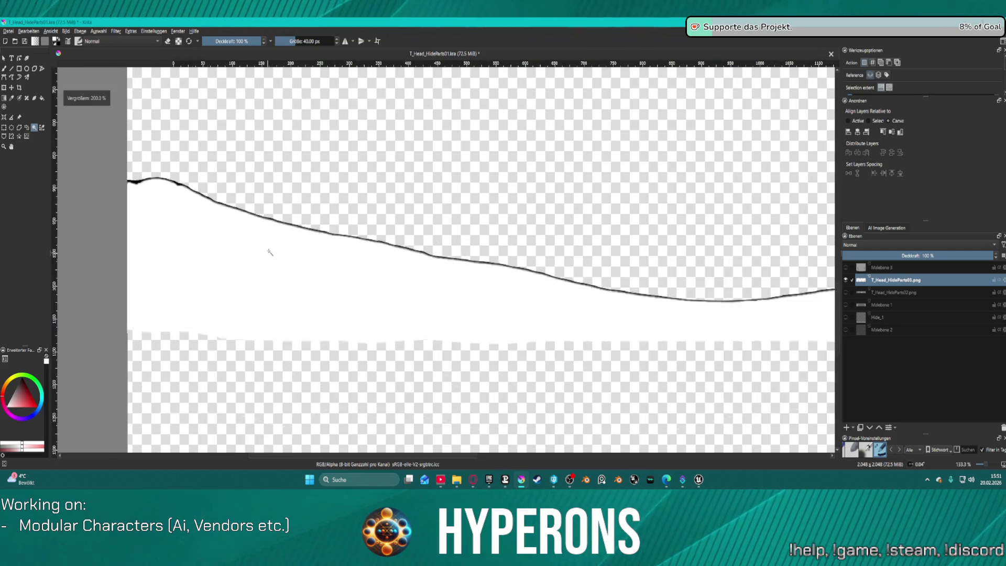
{"action": "left_click", "coordinate": [360, 198]}
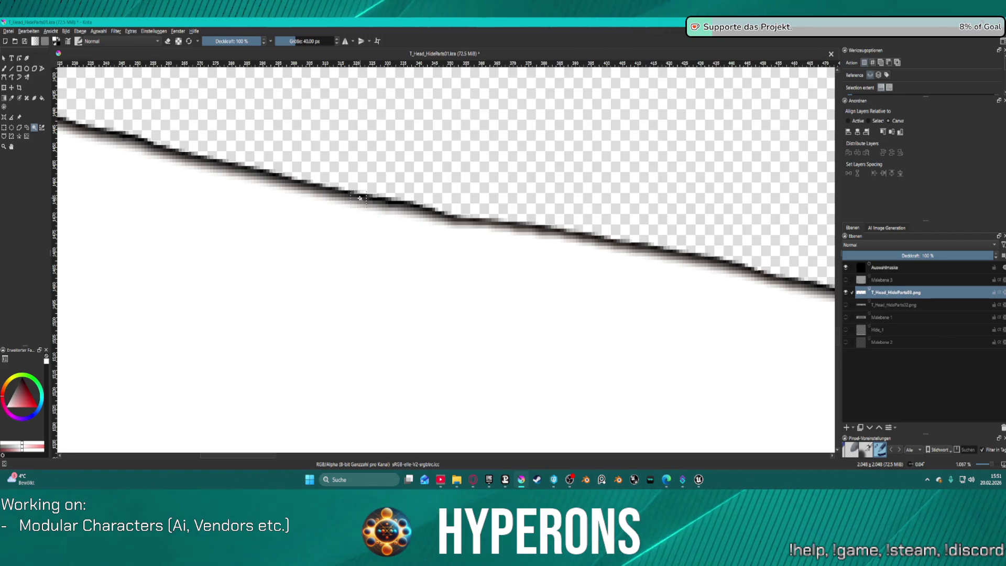
{"action": "scroll", "coordinate": [367, 202], "scroll_direction": "down", "scroll_amount": 4}
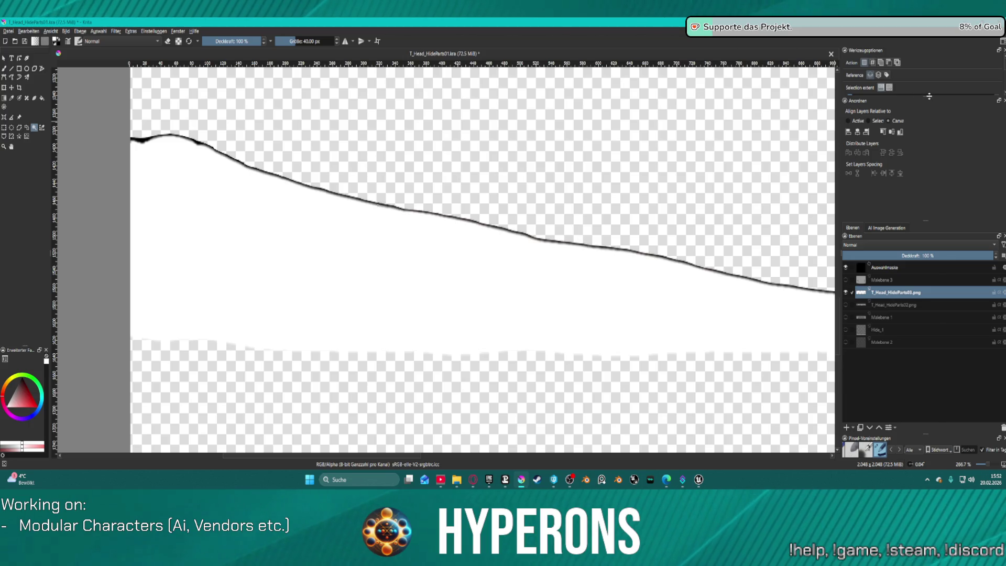
{"action": "left_click_drag", "start_coordinate": [928, 97], "coordinate": [936, 148]}
{"action": "left_click_drag", "start_coordinate": [853, 97], "coordinate": [891, 98]}
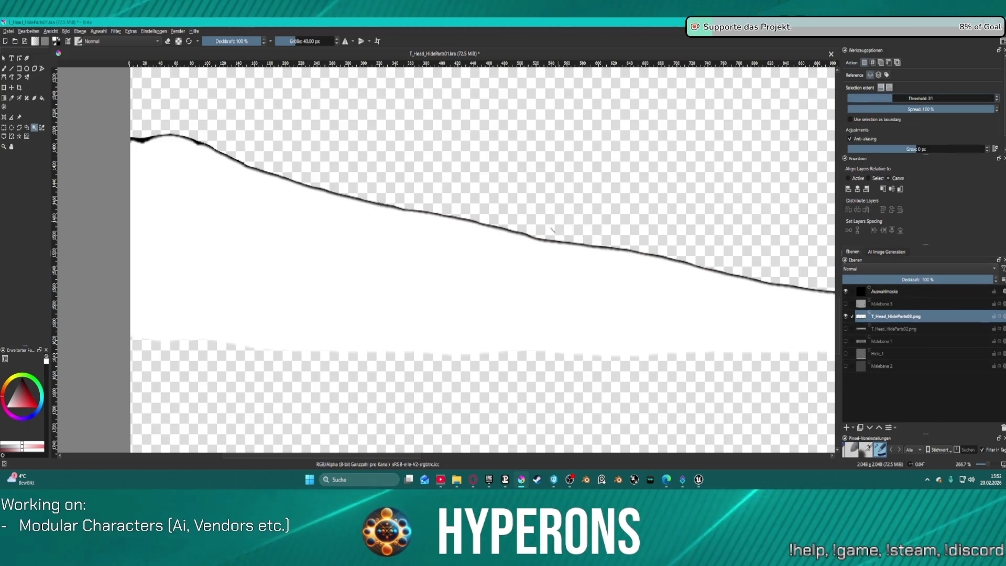
{"action": "left_click", "coordinate": [472, 131]}
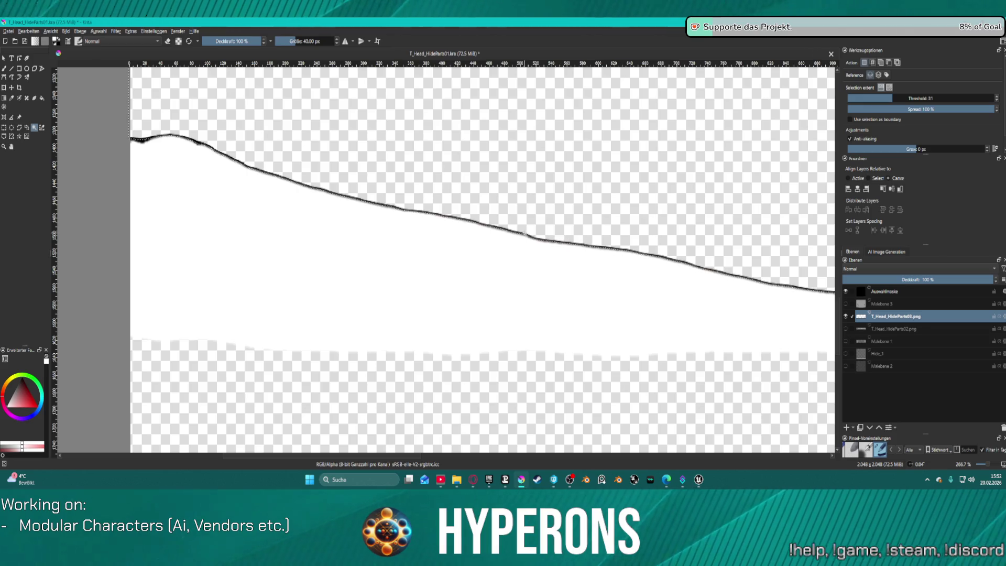
{"action": "scroll", "coordinate": [251, 197], "scroll_direction": "up", "scroll_amount": 4}
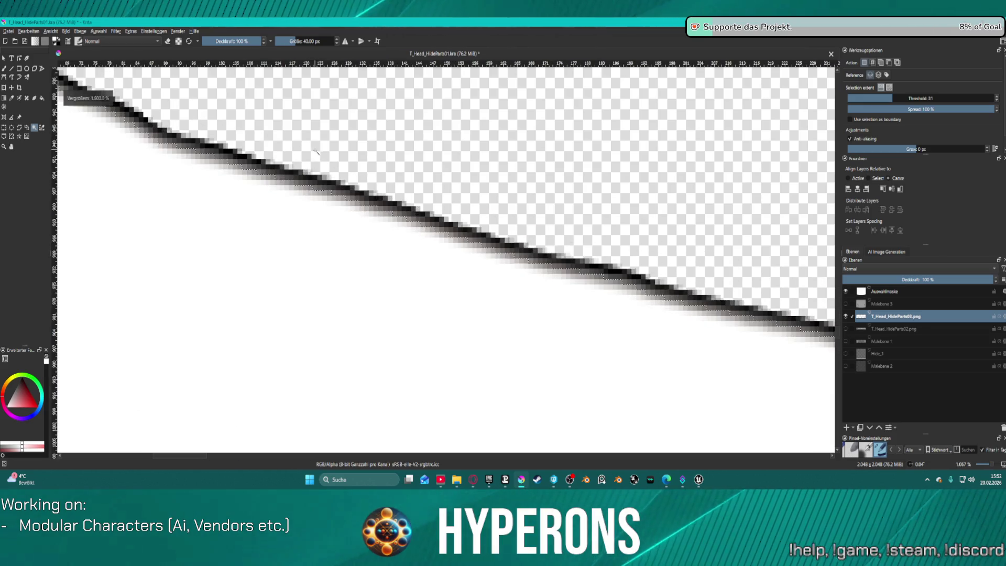
{"action": "scroll", "coordinate": [317, 152], "scroll_direction": "down", "scroll_amount": 10}
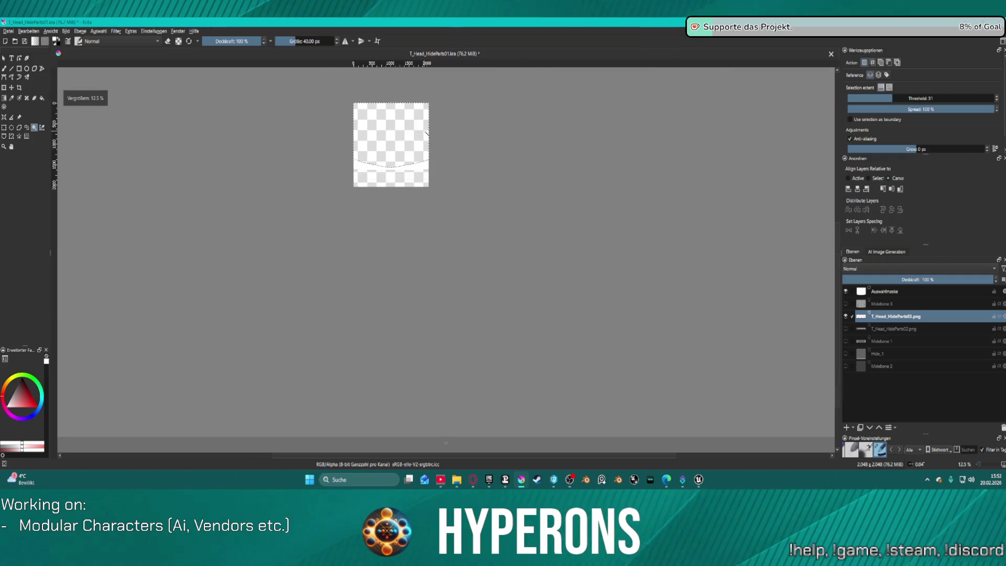
{"action": "scroll", "coordinate": [426, 132], "scroll_direction": "up", "scroll_amount": 8}
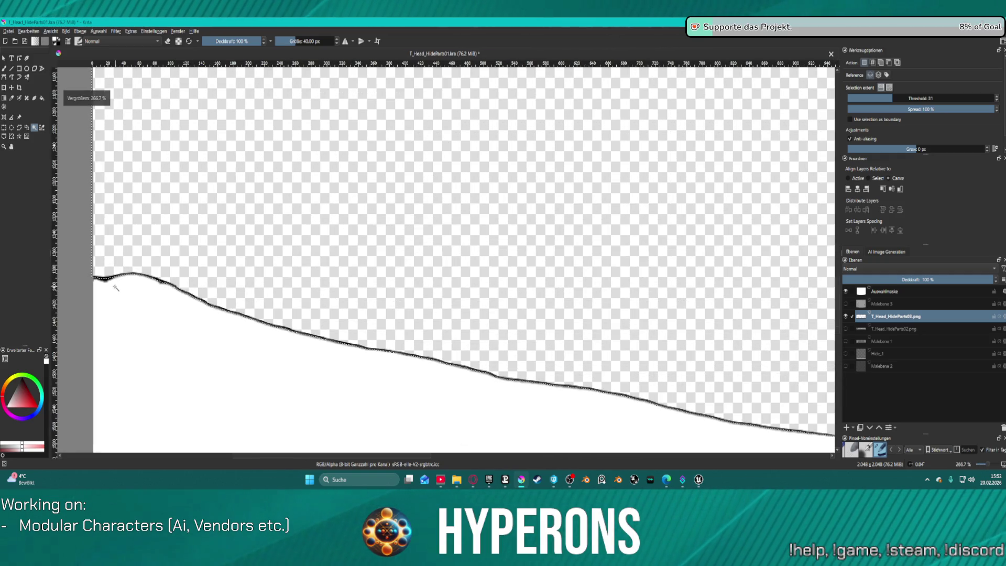
{"action": "scroll", "coordinate": [119, 283], "scroll_direction": "down", "scroll_amount": 5}
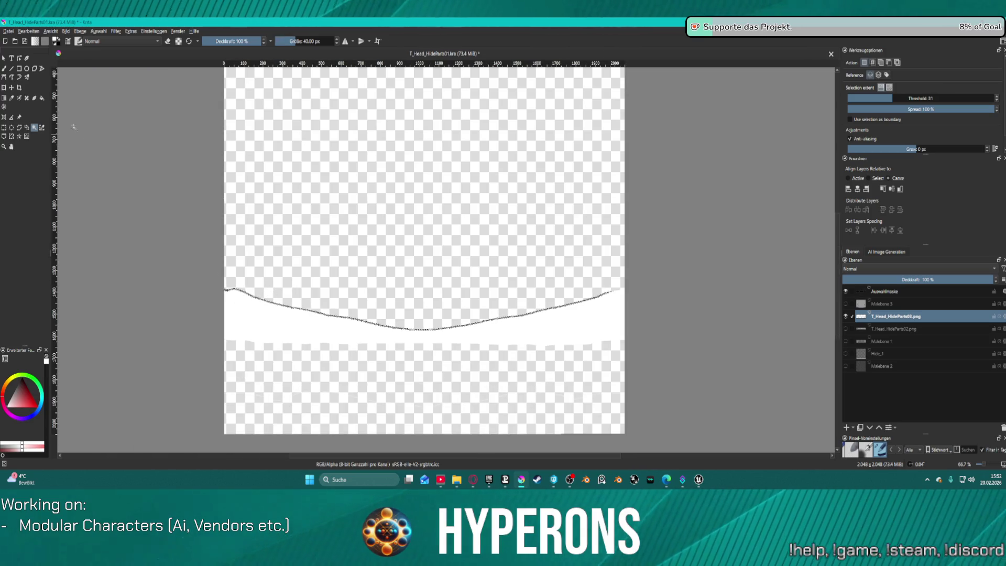
Fill the dark curve edge white, raising fill threshold to 45 and then 100.
{"action": "left_click", "coordinate": [42, 98]}
{"action": "scroll", "coordinate": [262, 286], "scroll_direction": "up", "scroll_amount": 5}
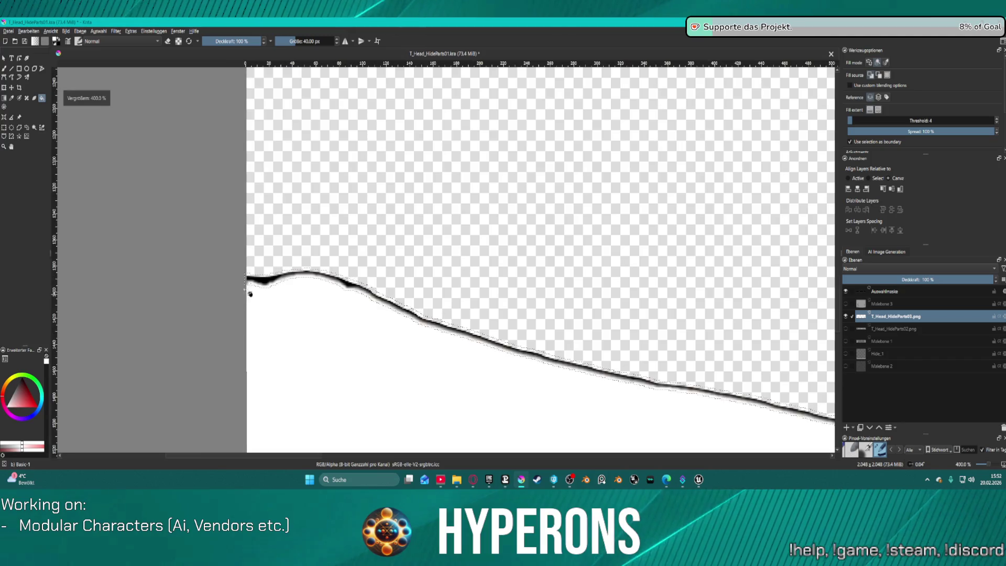
{"action": "left_click", "coordinate": [265, 282]}
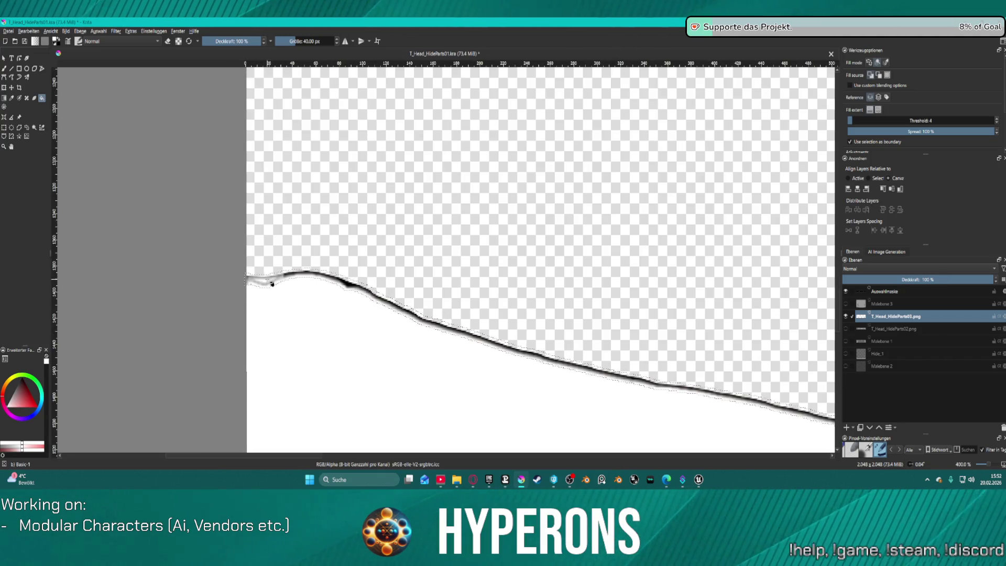
{"action": "left_click_drag", "start_coordinate": [900, 118], "coordinate": [913, 120]}
{"action": "left_click", "coordinate": [292, 276]}
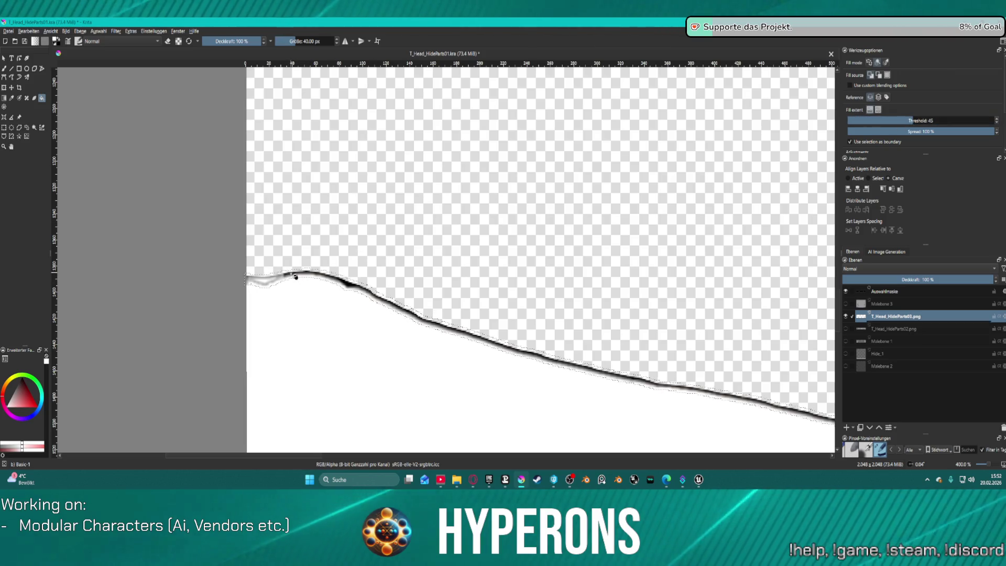
{"action": "left_click_drag", "start_coordinate": [900, 122], "coordinate": [995, 120]}
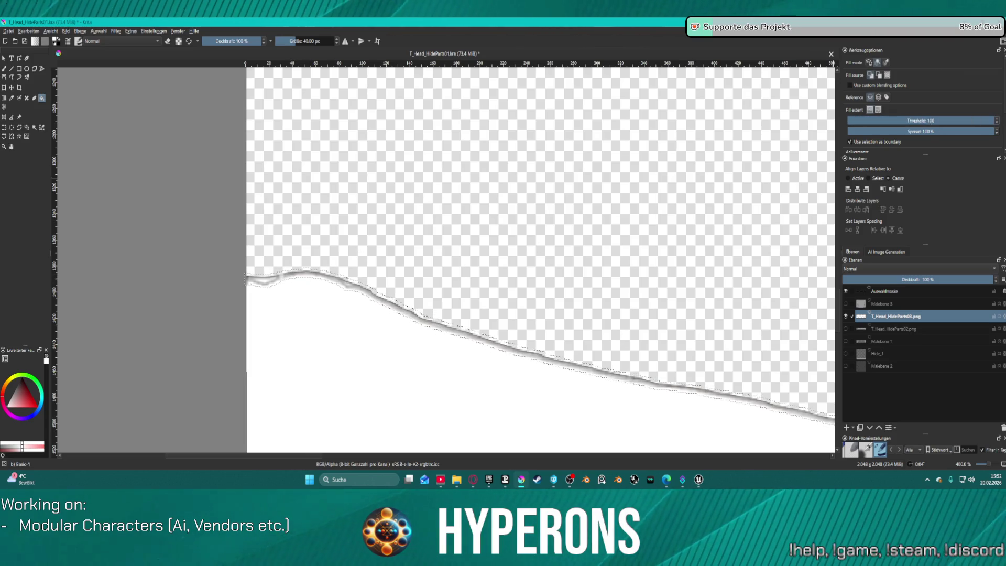
{"action": "left_click", "coordinate": [276, 281]}
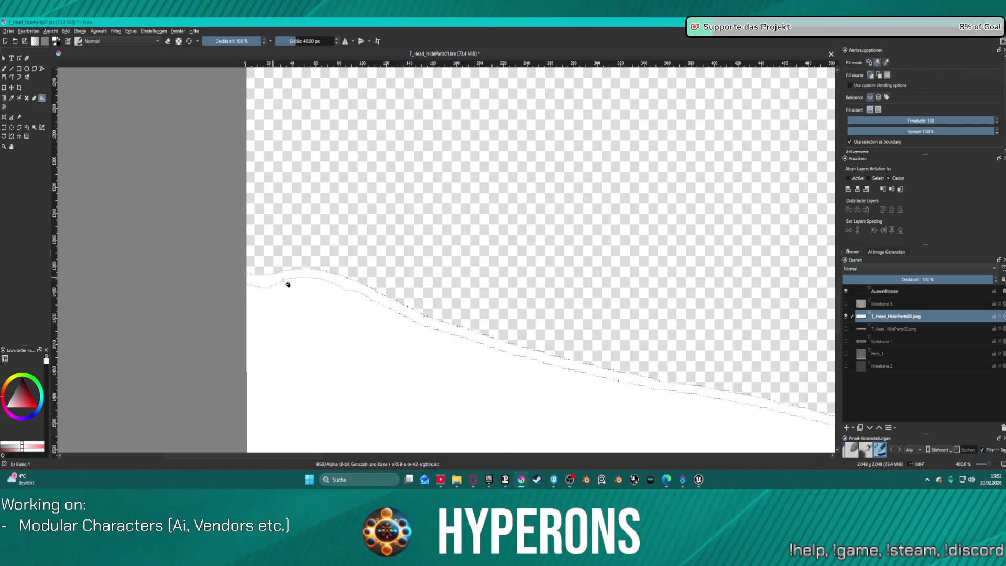
{"action": "scroll", "coordinate": [287, 282], "scroll_direction": "down", "scroll_amount": 3}
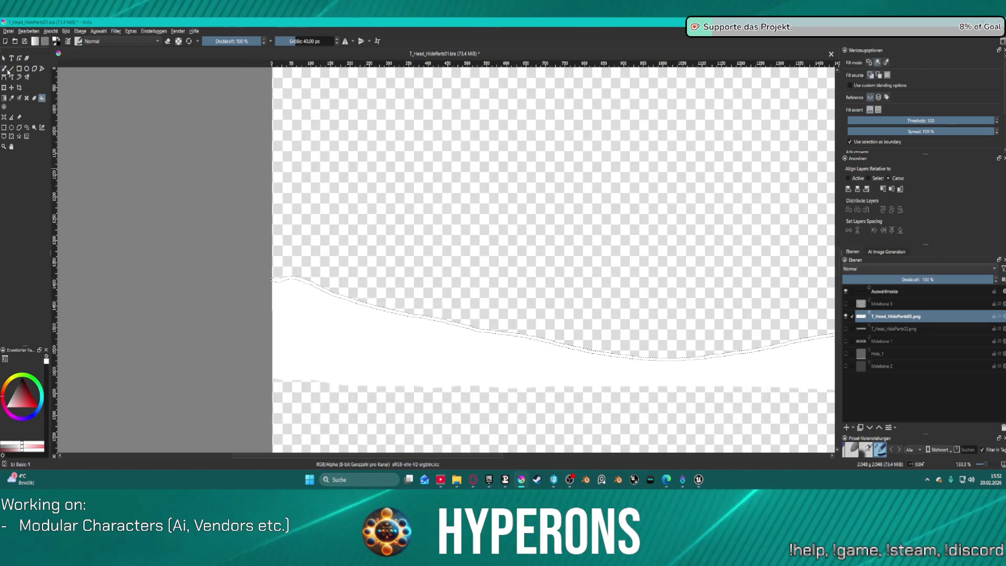
Deselect and paint white over the dark smudge on the curve's right edge with the freehand brush.
{"action": "key", "text": "b"}
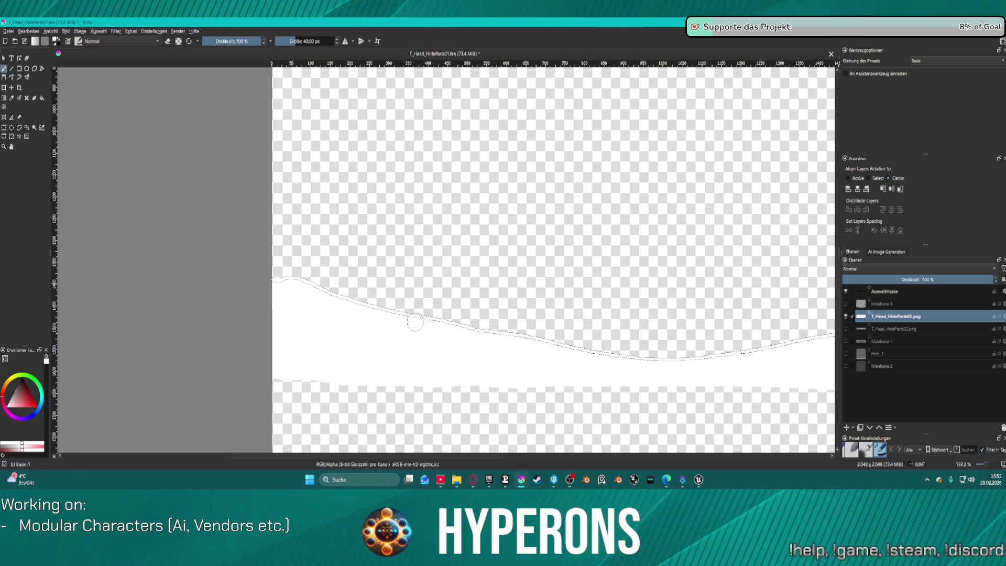
{"action": "mouse_move", "coordinate": [763, 284]}
{"action": "left_mouse_down"}
{"action": "mouse_move", "coordinate": [671, 272]}
{"action": "mouse_move", "coordinate": [404, 285]}
{"action": "left_mouse_up"}
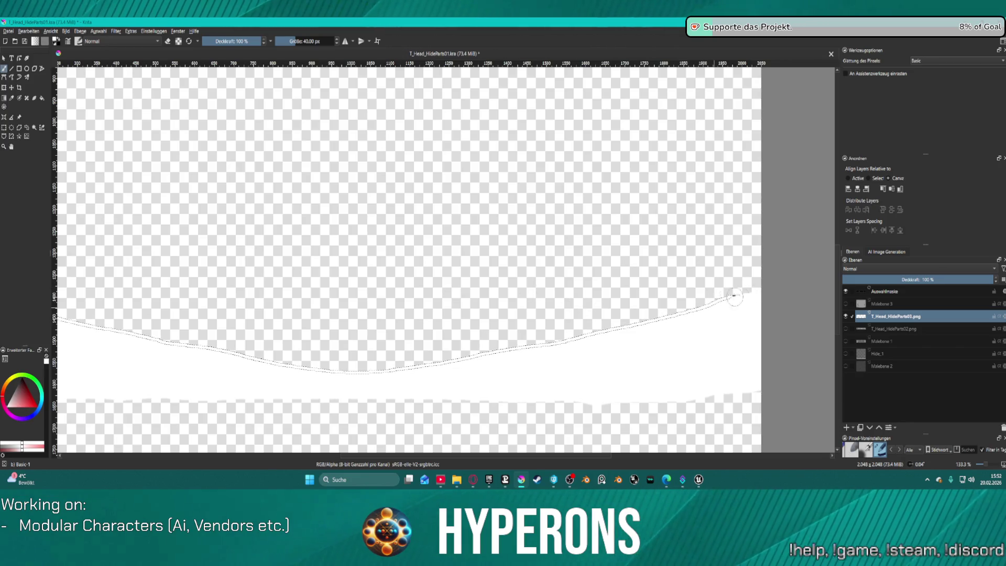
{"action": "scroll", "coordinate": [734, 296], "scroll_direction": "up", "scroll_amount": 10}
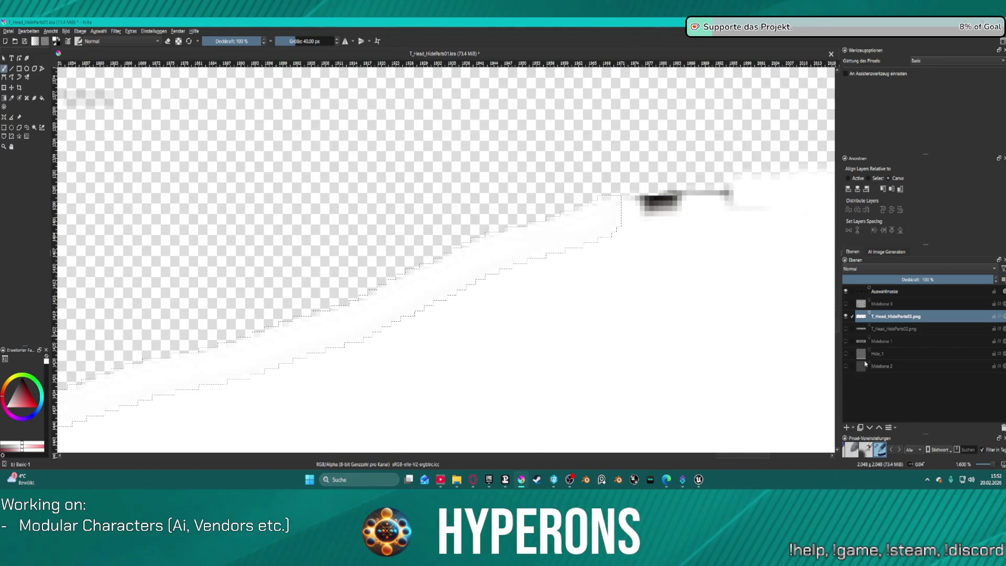
{"action": "key", "text": "ctrl+shift+a"}
{"action": "left_click_drag", "start_coordinate": [718, 316], "coordinate": [698, 295]}
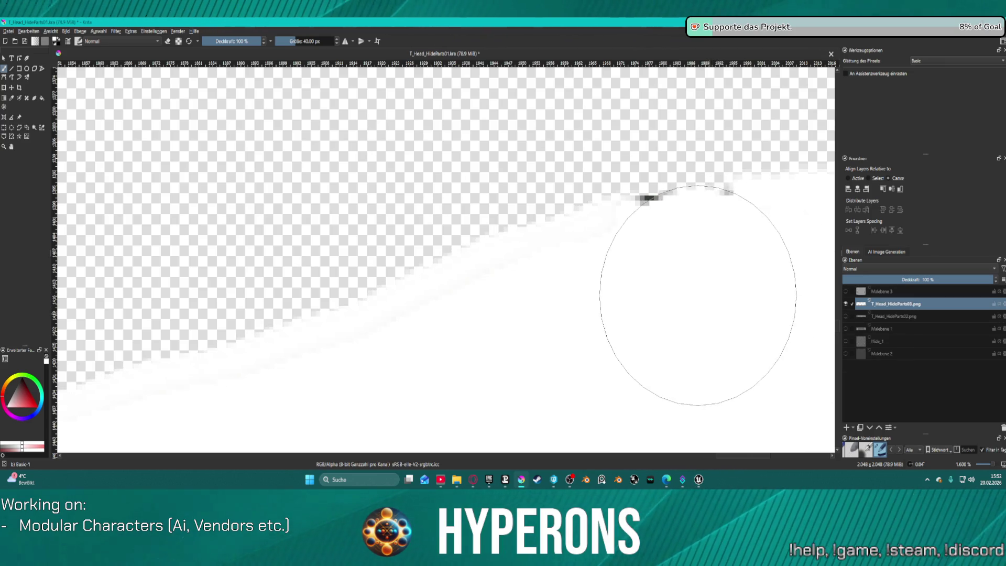
{"action": "key", "text": "1"}
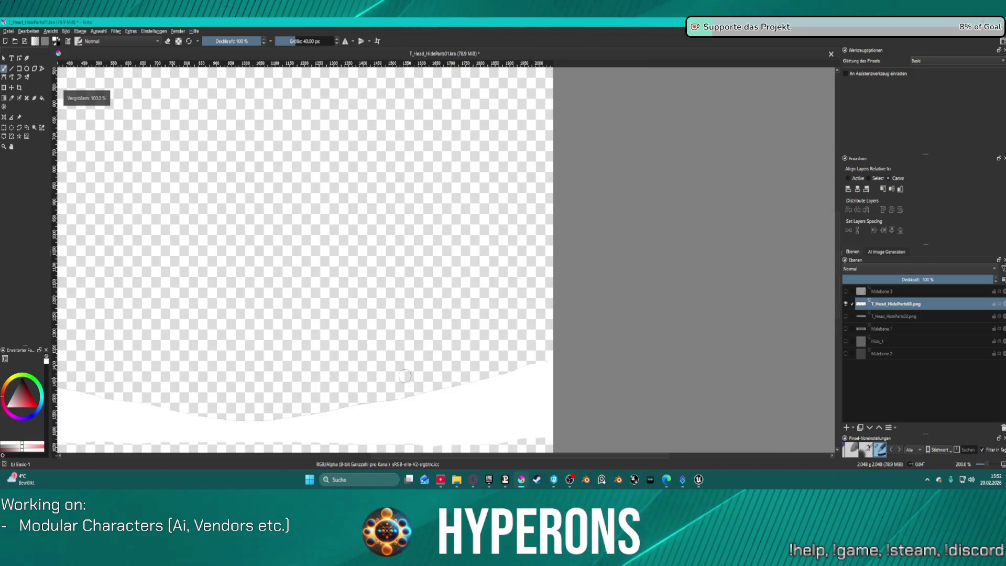
{"action": "scroll", "coordinate": [405, 376], "scroll_direction": "down", "scroll_amount": 5}
{"action": "scroll", "coordinate": [332, 369], "scroll_direction": "up", "scroll_amount": 7}
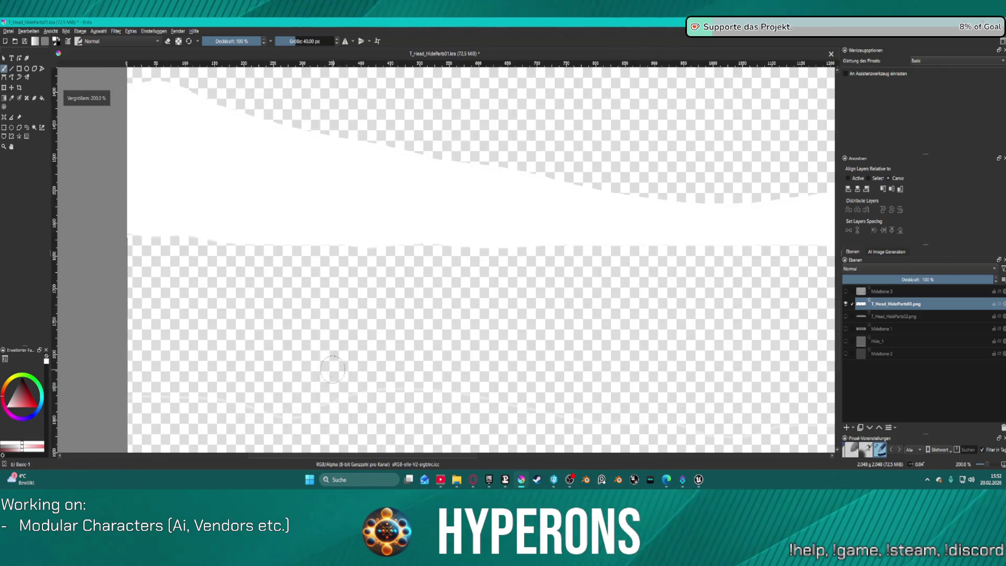
Toggle layer visibility so only the Hide_1 layer's white shape shows.
{"action": "left_click", "coordinate": [846, 316]}
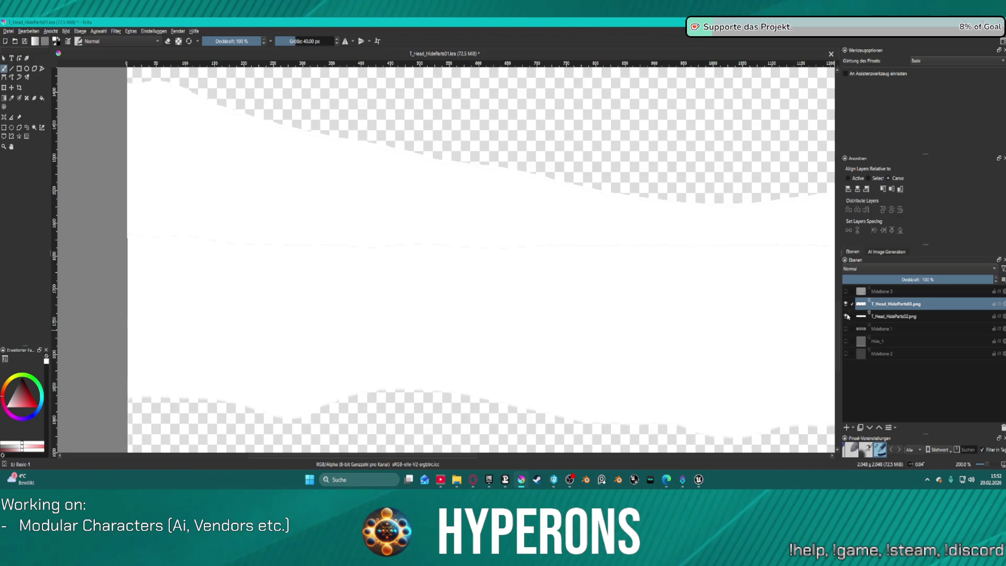
{"action": "scroll", "coordinate": [680, 314], "scroll_direction": "down", "scroll_amount": 3}
{"action": "scroll", "coordinate": [743, 324], "scroll_direction": "up", "scroll_amount": 1}
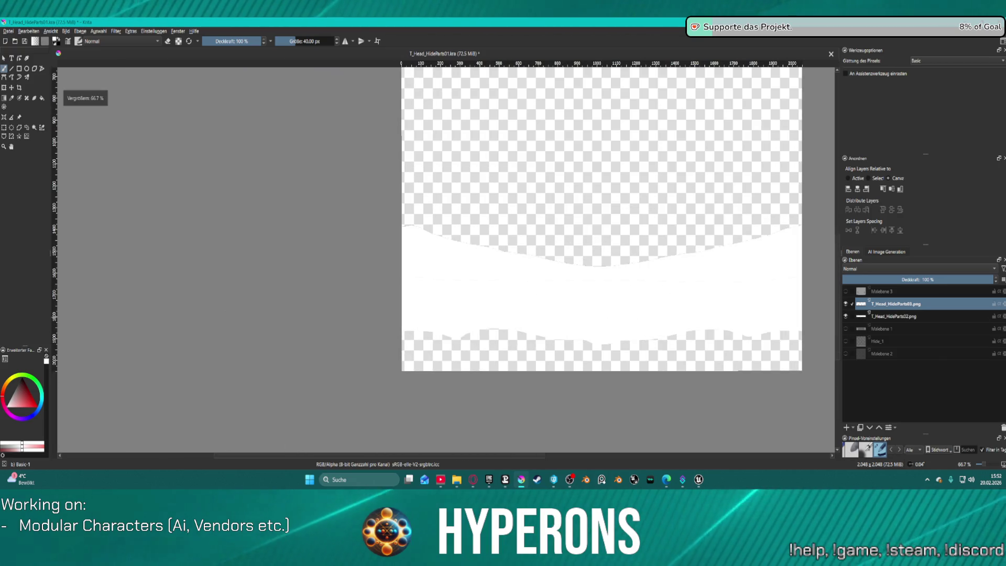
{"action": "left_click", "coordinate": [845, 341]}
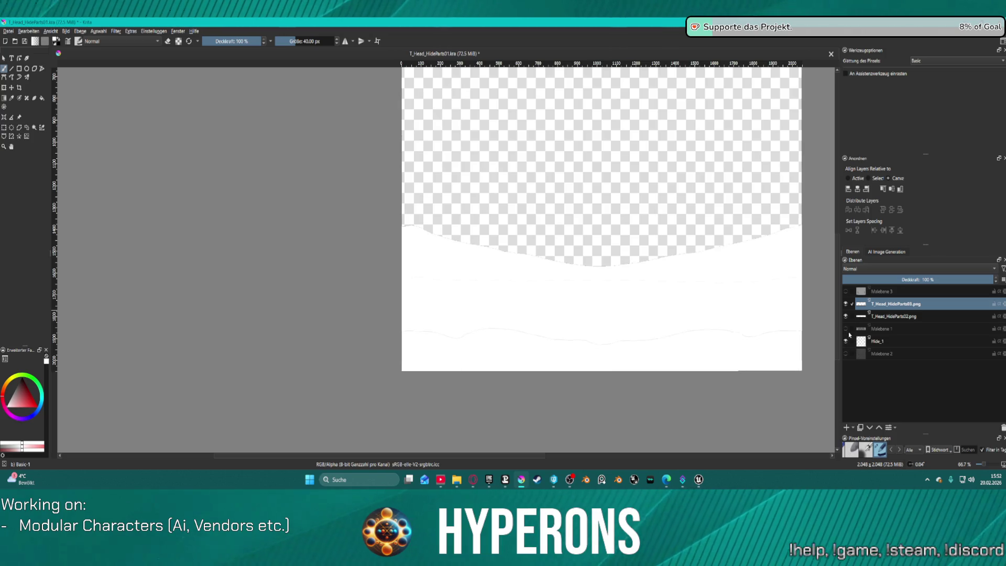
{"action": "left_click", "coordinate": [846, 304]}
{"action": "left_click", "coordinate": [845, 316]}
{"action": "scroll", "coordinate": [471, 346], "scroll_direction": "up", "scroll_amount": 3}
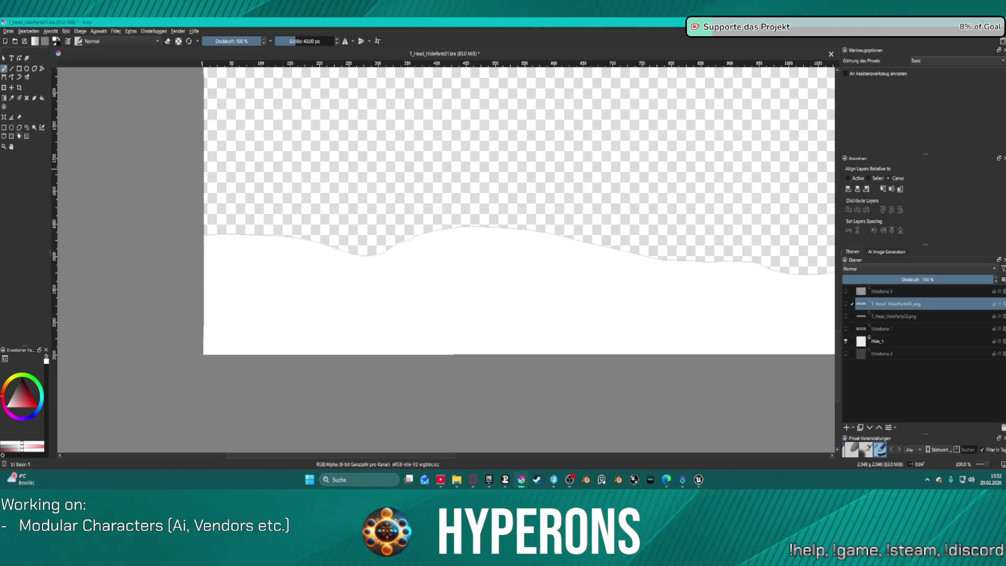
Magic-wand select the white mask shape, then switch to the Fill tool.
{"action": "left_click", "coordinate": [34, 128]}
{"action": "left_click", "coordinate": [493, 262]}
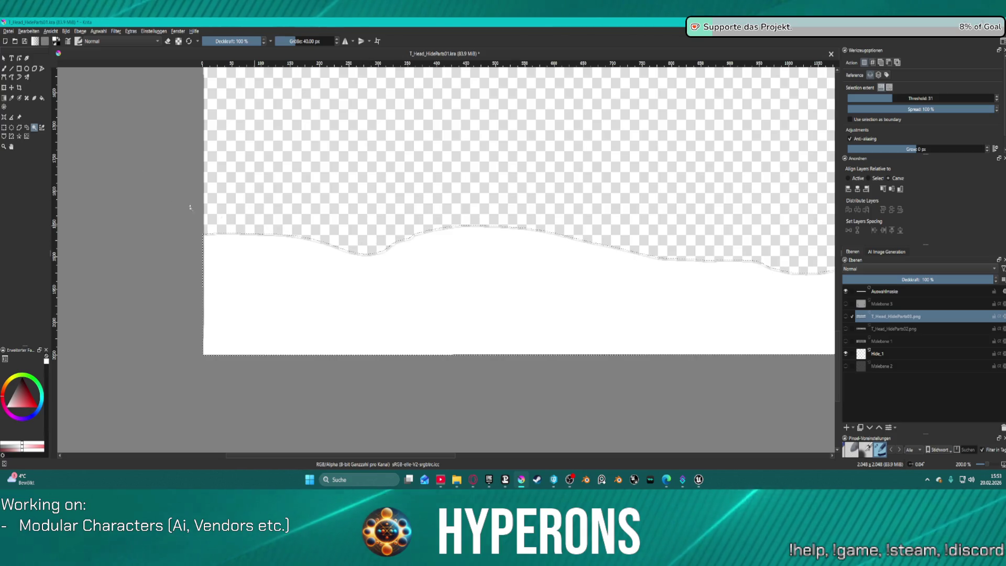
{"action": "left_click", "coordinate": [42, 99]}
{"action": "left_click", "coordinate": [306, 286]}
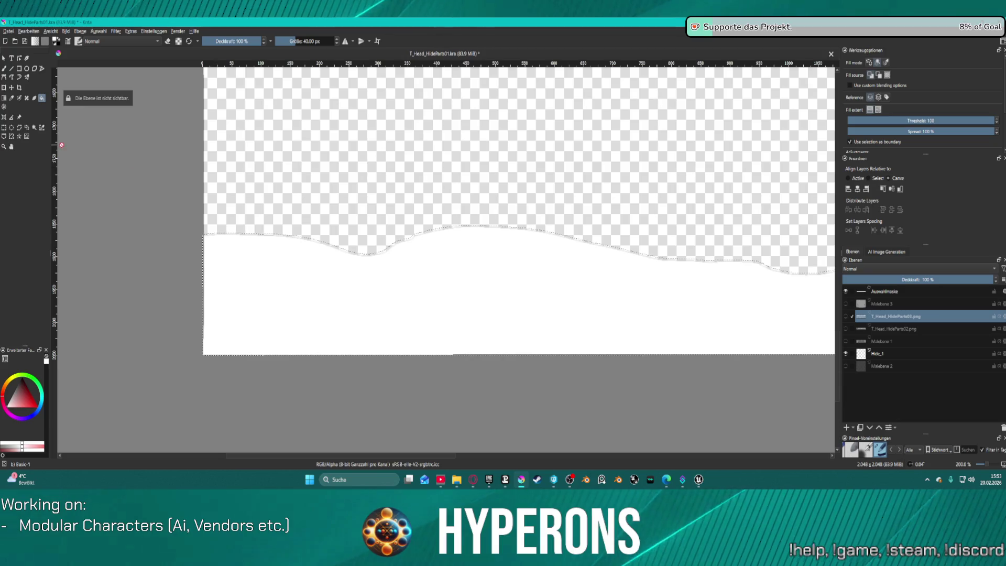
Make Hide_1 the active layer and toggle its visibility off and back on.
{"action": "left_click", "coordinate": [898, 354]}
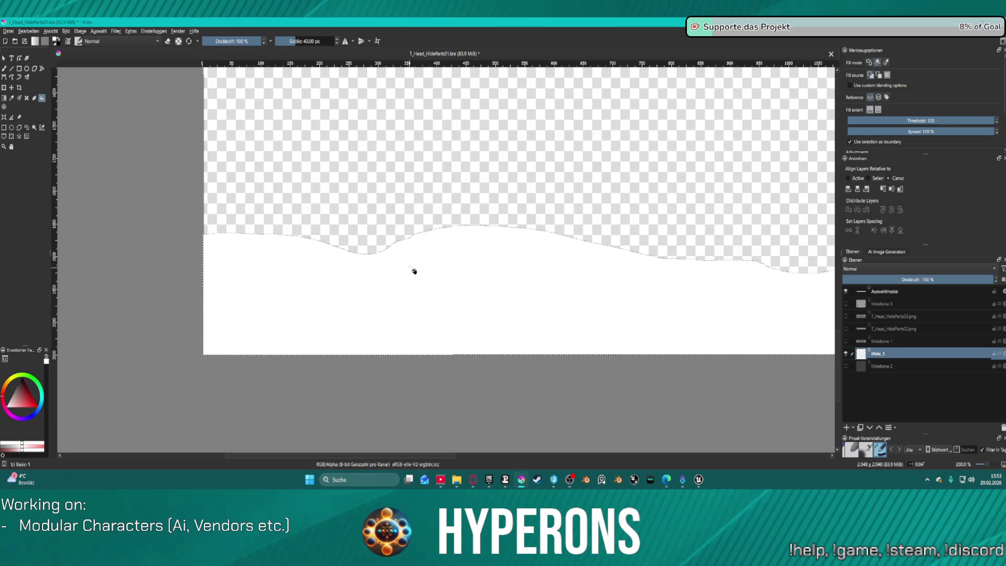
{"action": "left_click", "coordinate": [845, 354]}
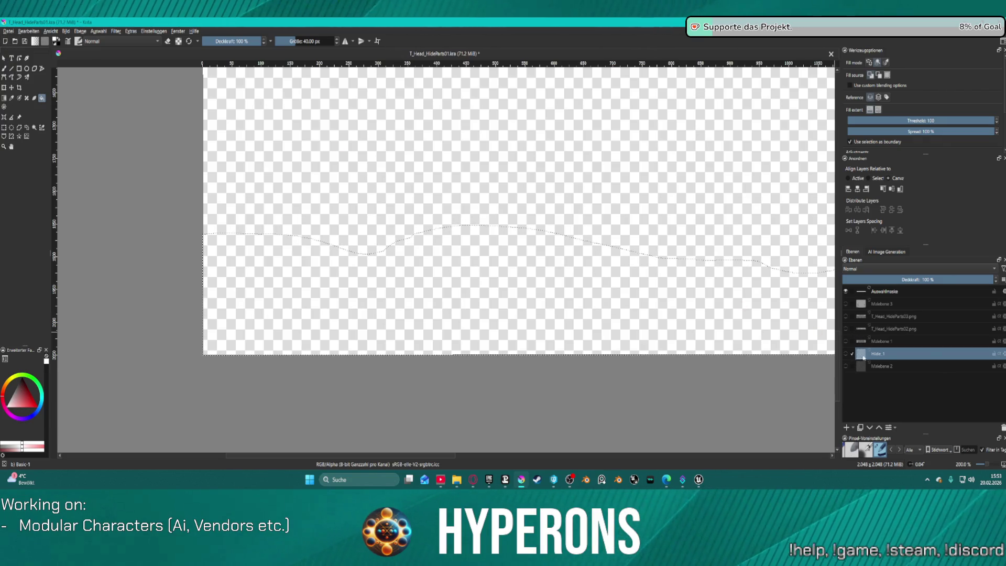
{"action": "left_click", "coordinate": [846, 354]}
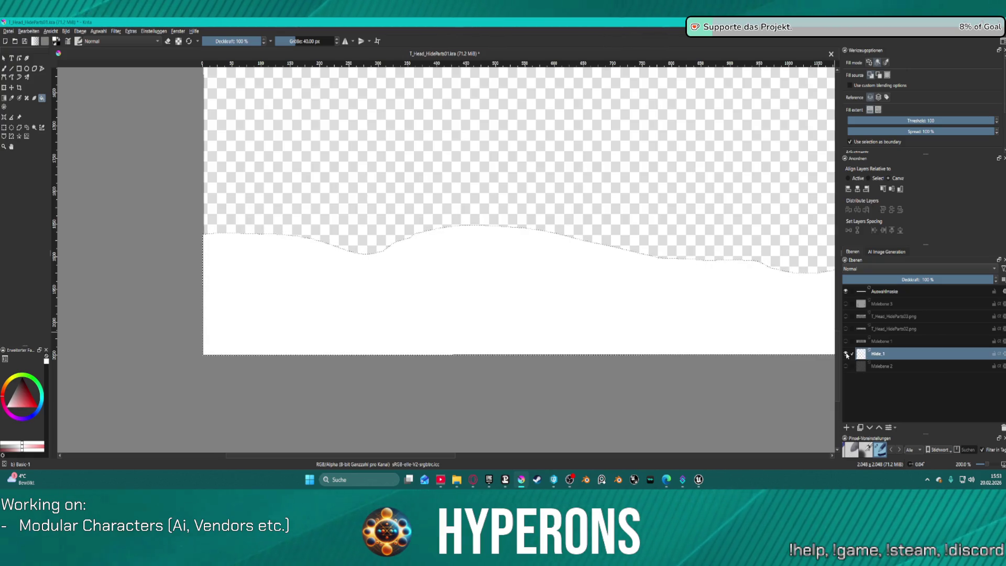
Rename the Malebene 1 layer to Hide2 and T_Head_HideParts02.png to Ears.
{"action": "double_click", "coordinate": [890, 341]}
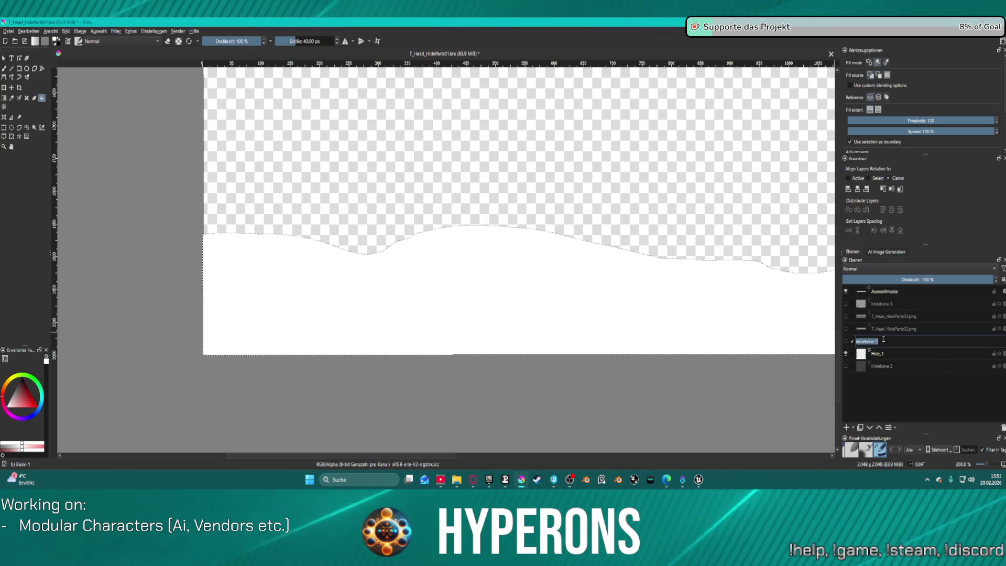
{"action": "key", "text": "ctrl+a"}
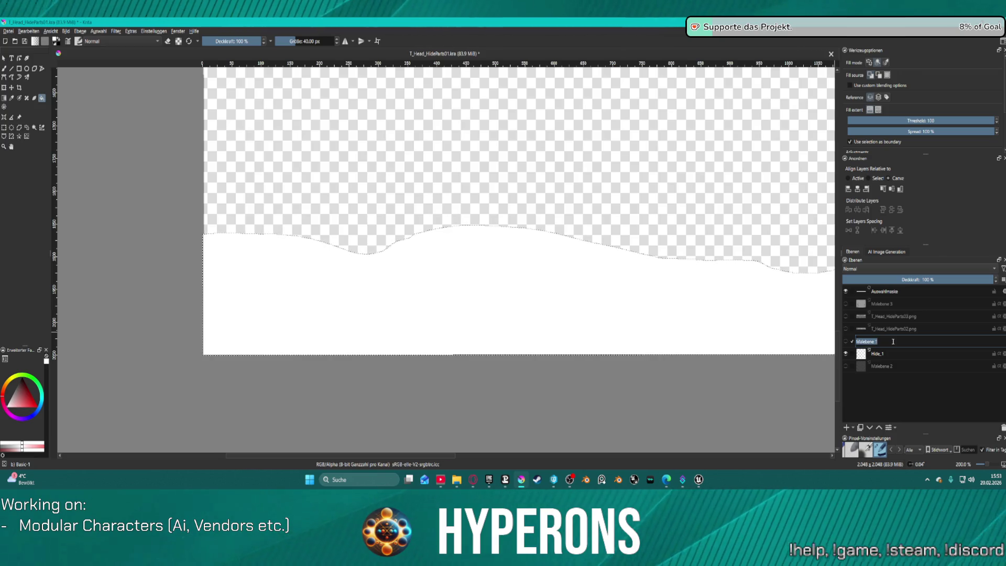
{"action": "type", "text": "Hide2"}
{"action": "key", "text": "Return"}
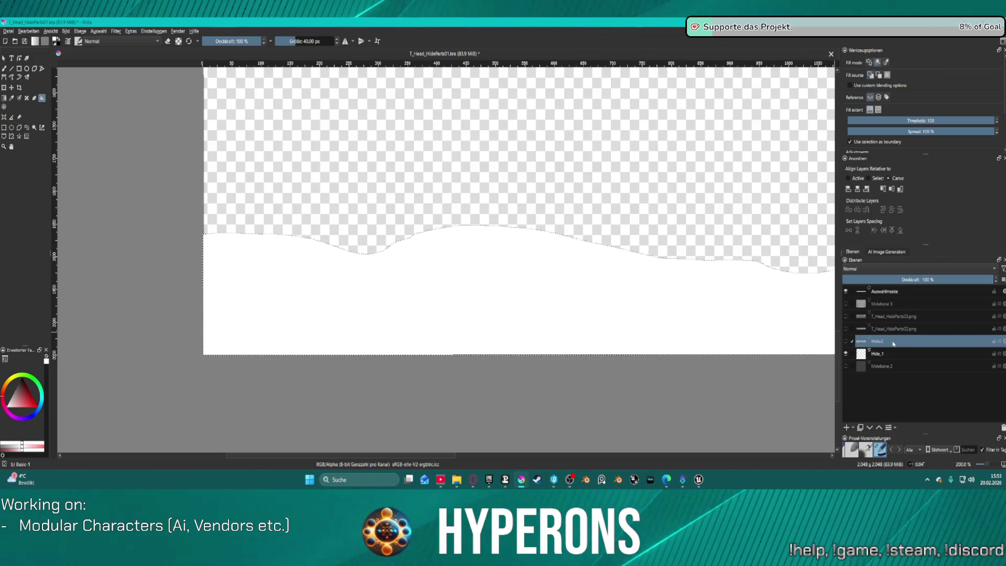
{"action": "double_click", "coordinate": [888, 330]}
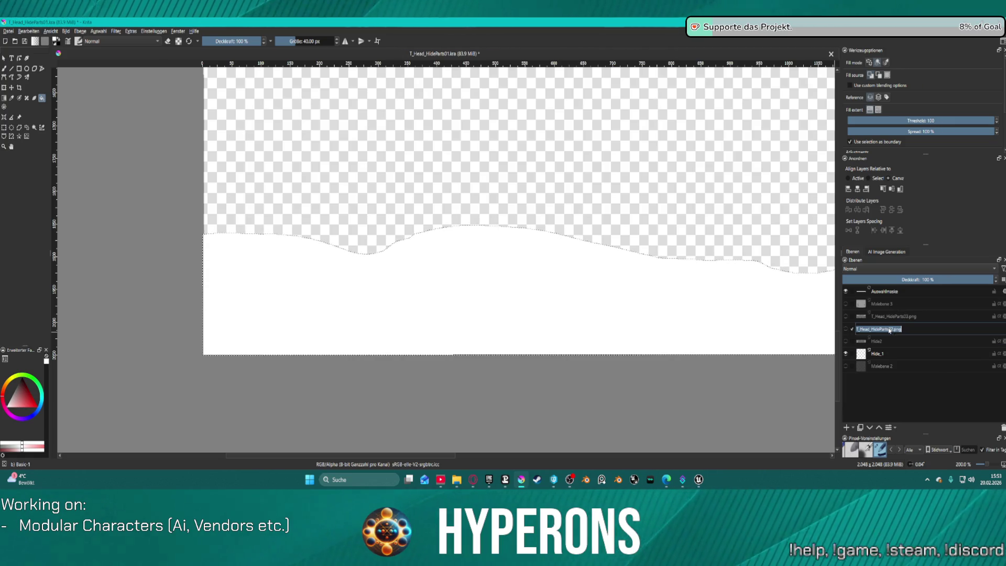
{"action": "type", "text": "Ears"}
{"action": "key", "text": "Return"}
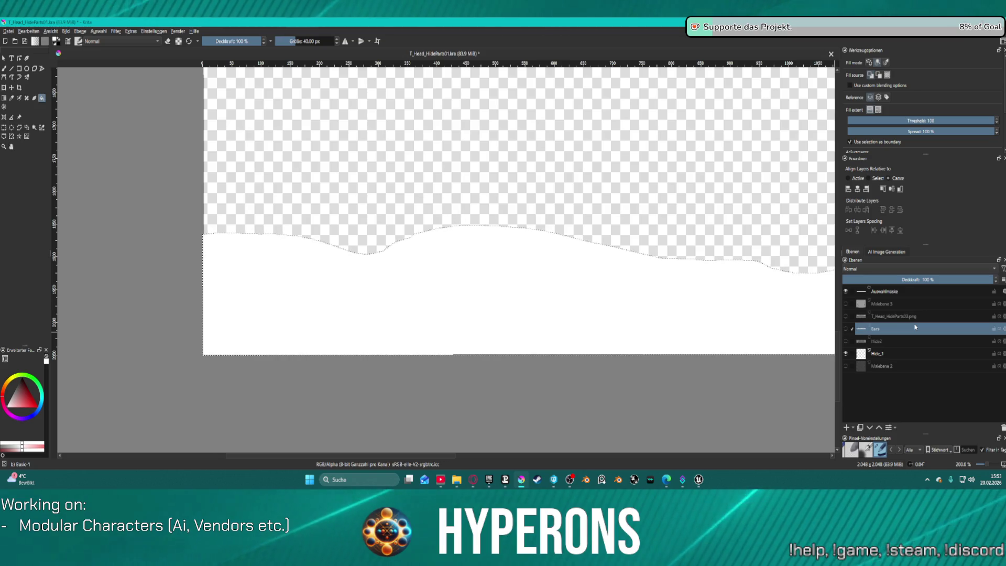
Rename T_Head_HideParts03.png to Hide3 and Malebene 3 to MainFace, then reselect Hide_1.
{"action": "left_click", "coordinate": [895, 316]}
{"action": "double_click", "coordinate": [895, 316]}
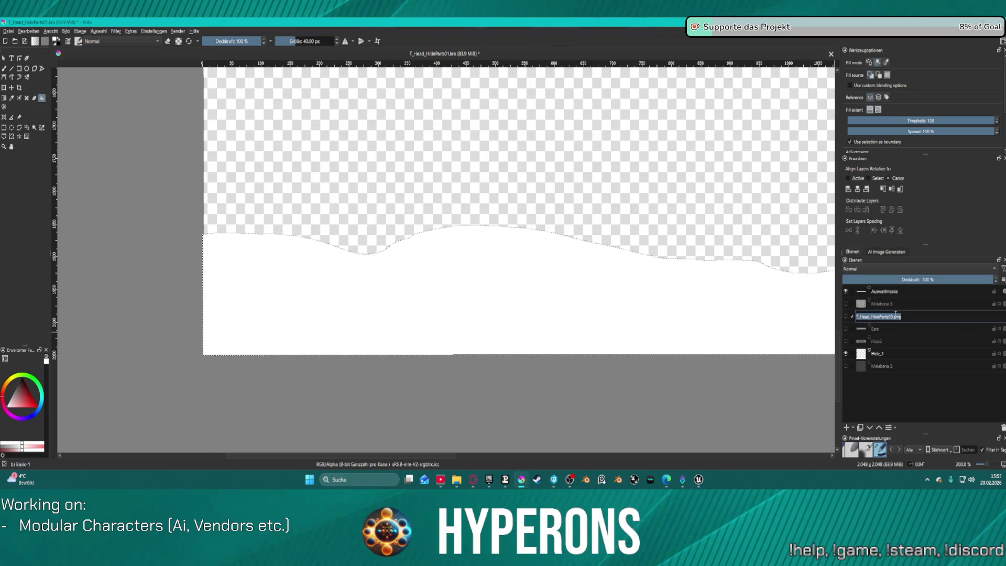
{"action": "type", "text": "Hide2"}
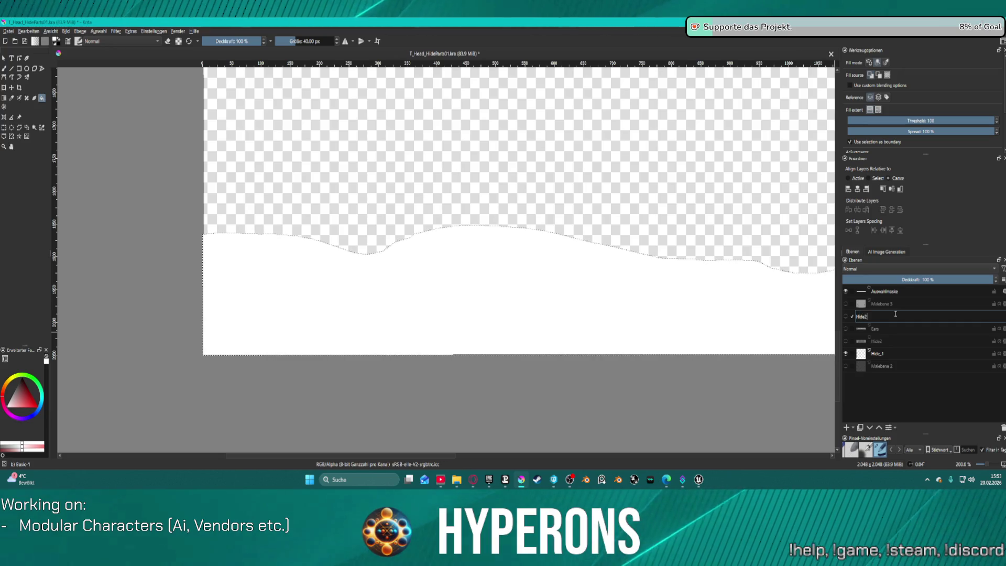
{"action": "key", "text": "Return"}
{"action": "double_click", "coordinate": [900, 305]}
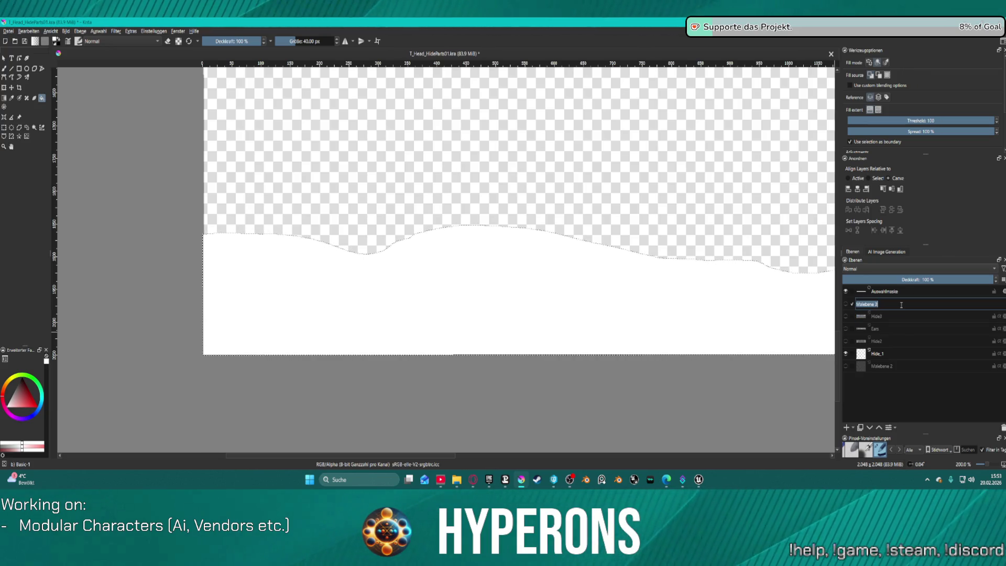
{"action": "type", "text": "Ai"}
{"action": "key", "text": "Return"}
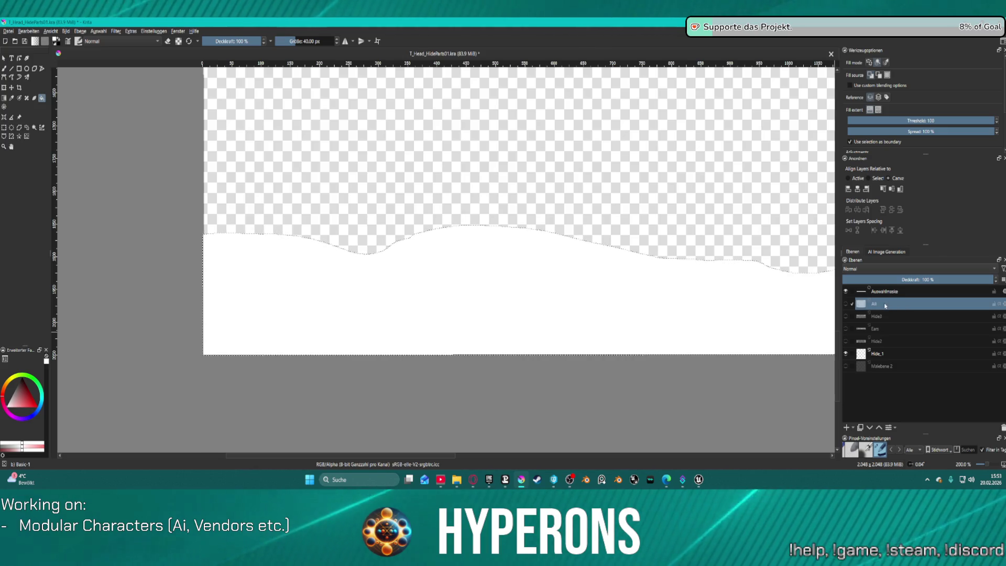
{"action": "double_click", "coordinate": [883, 303]}
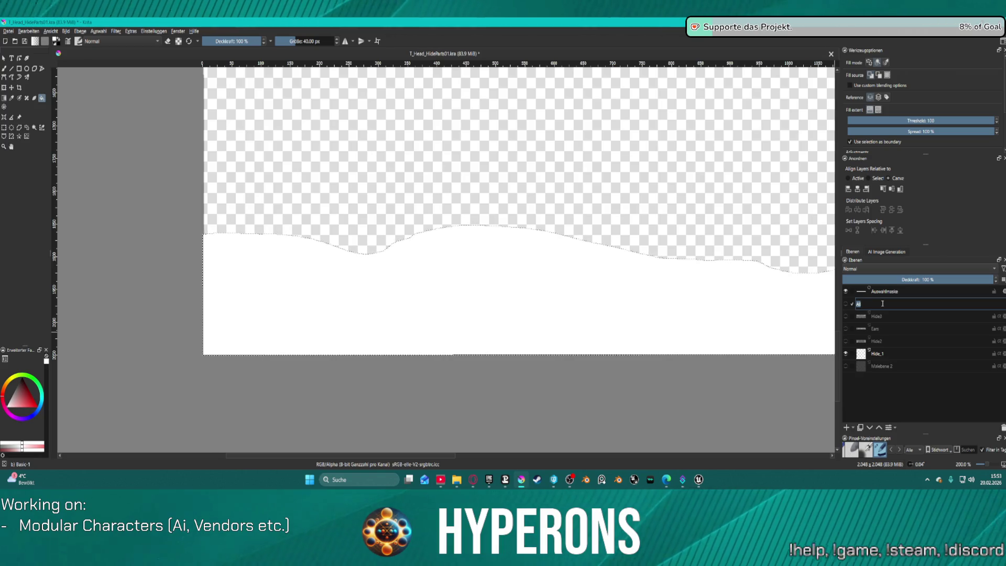
{"action": "type", "text": "MainFace"}
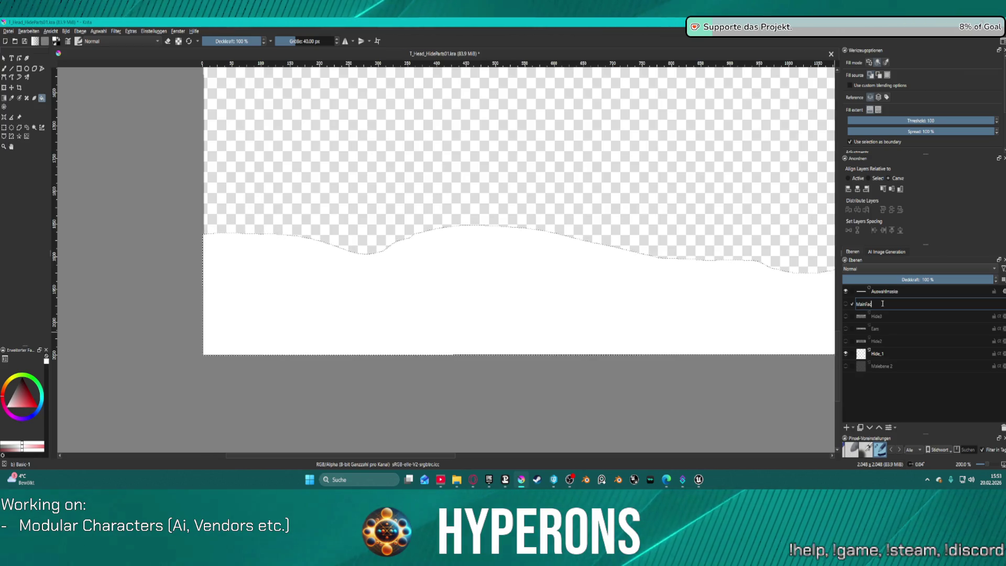
{"action": "key", "text": "Return"}
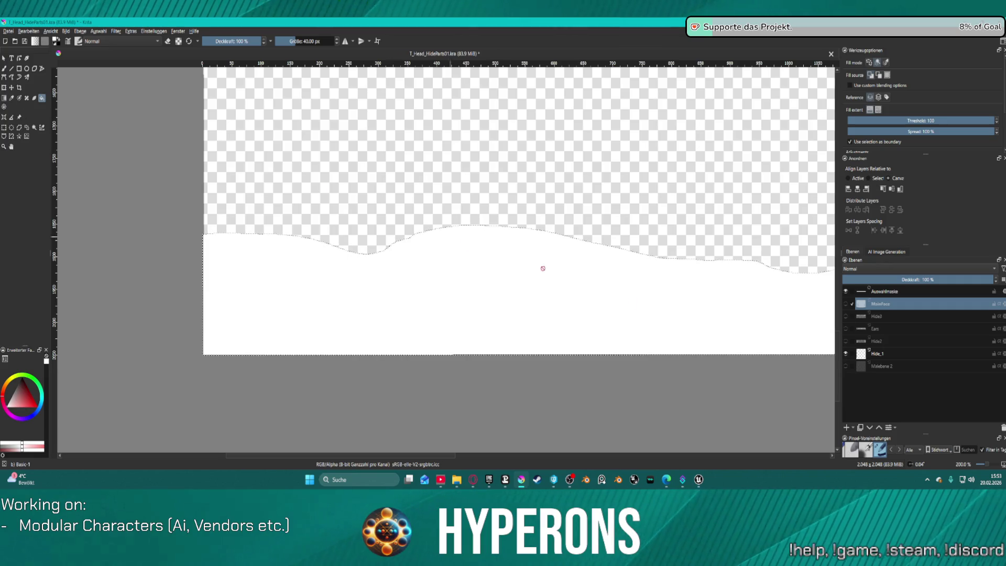
{"action": "left_click", "coordinate": [885, 354]}
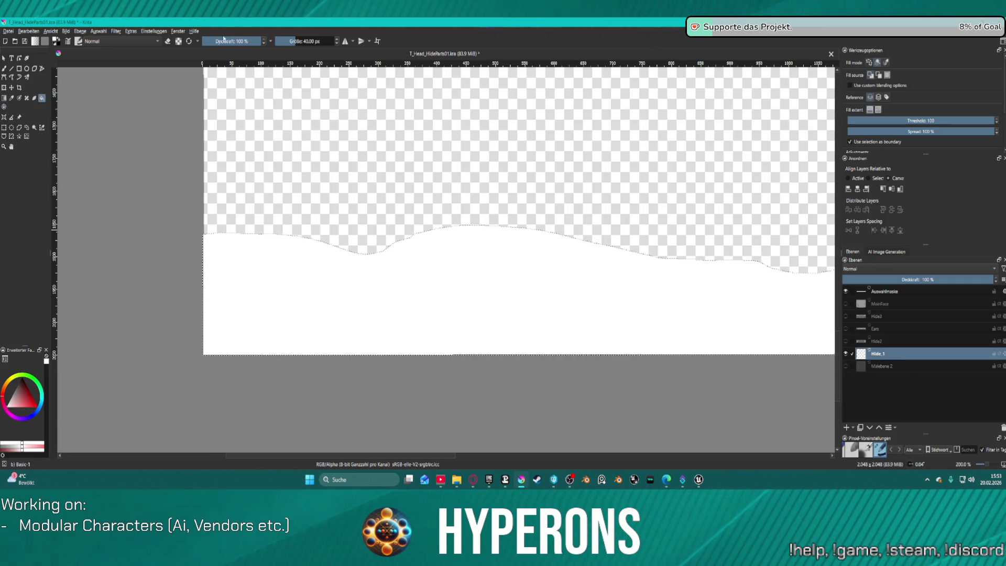
{"action": "left_click", "coordinate": [8, 31]}
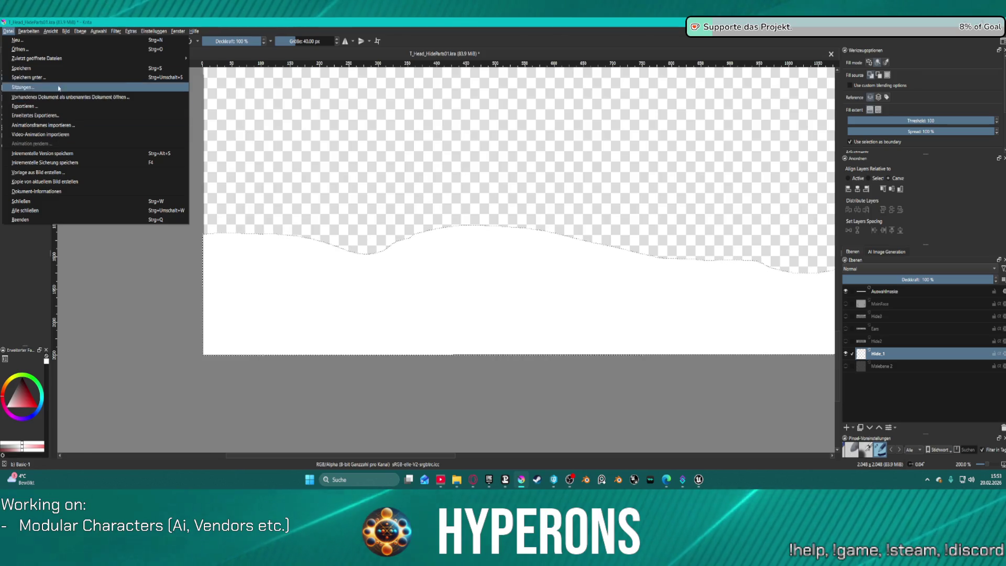
Export the image as PNG over the existing T_Head_HidePart01.png.
{"action": "left_click", "coordinate": [78, 106]}
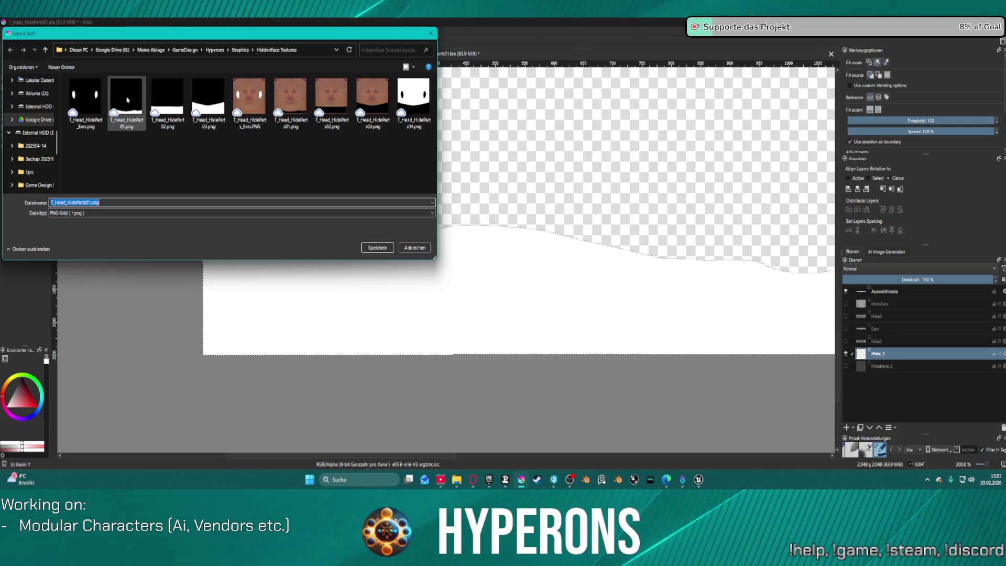
{"action": "double_click", "coordinate": [127, 100]}
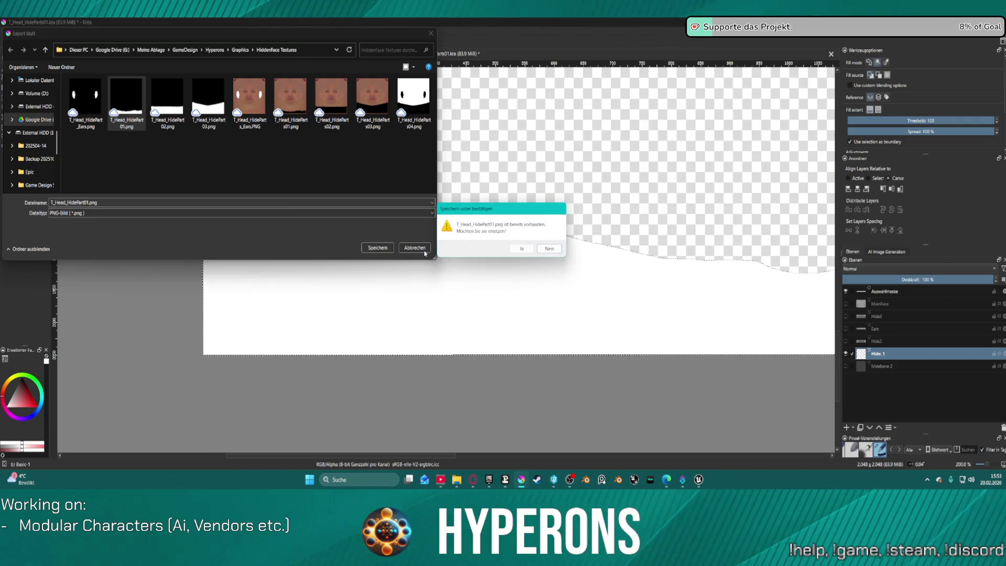
{"action": "left_click", "coordinate": [520, 249]}
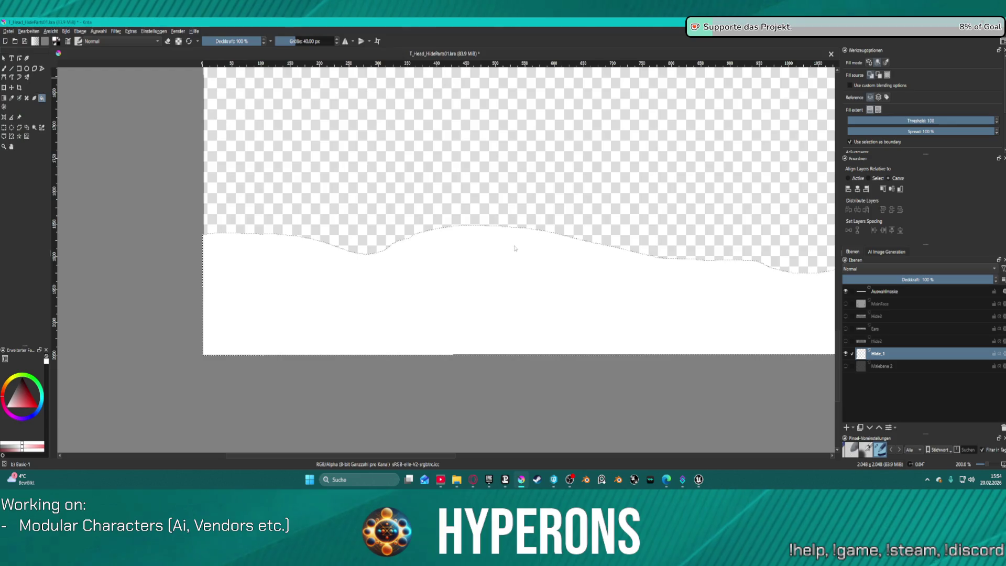
{"action": "left_click", "coordinate": [540, 332]}
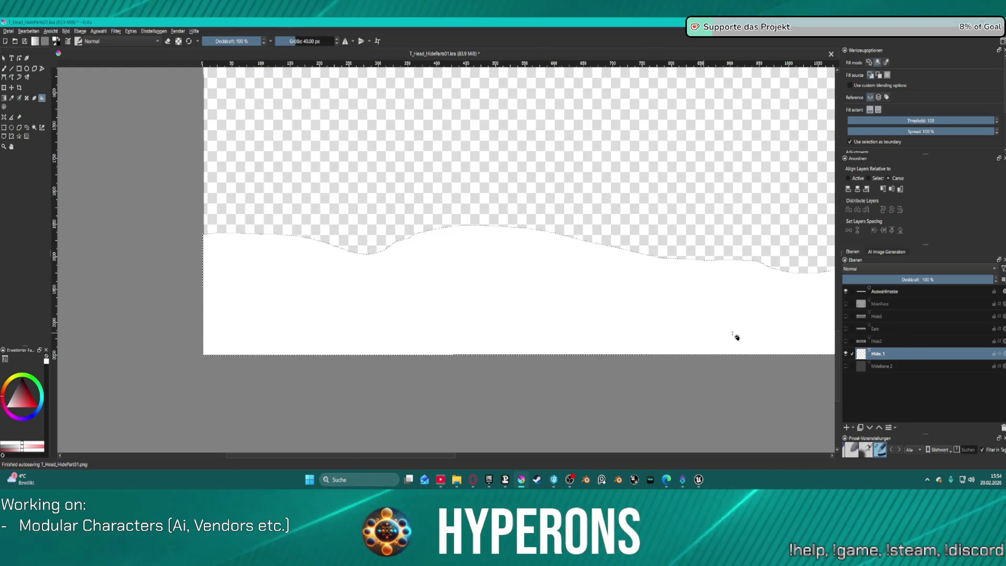
Select Hide2, hide the Hide_1 layer, and pan to view the whole image.
{"action": "left_click", "coordinate": [849, 341]}
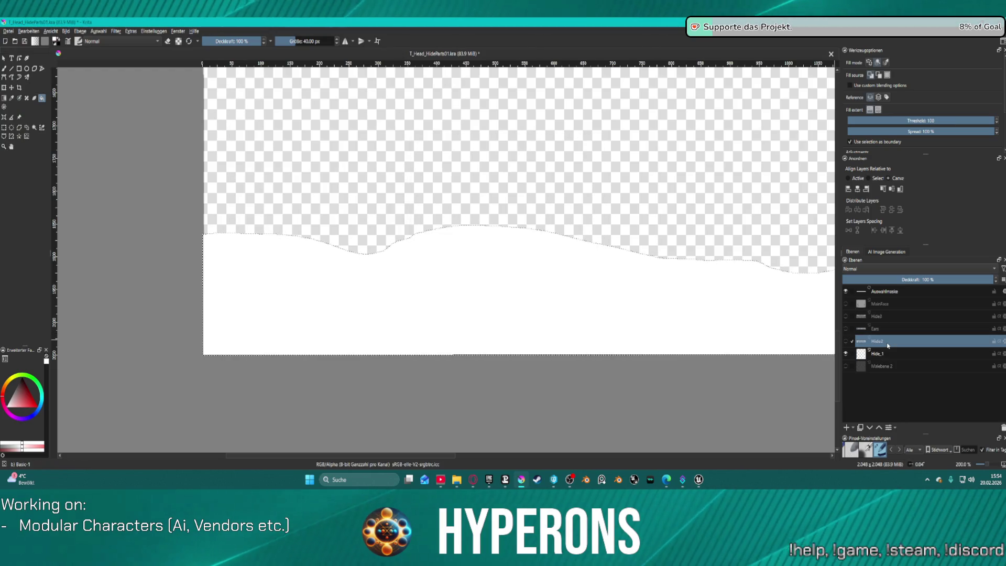
{"action": "left_click", "coordinate": [845, 353]}
{"action": "scroll", "coordinate": [449, 186], "scroll_direction": "down", "scroll_amount": 5}
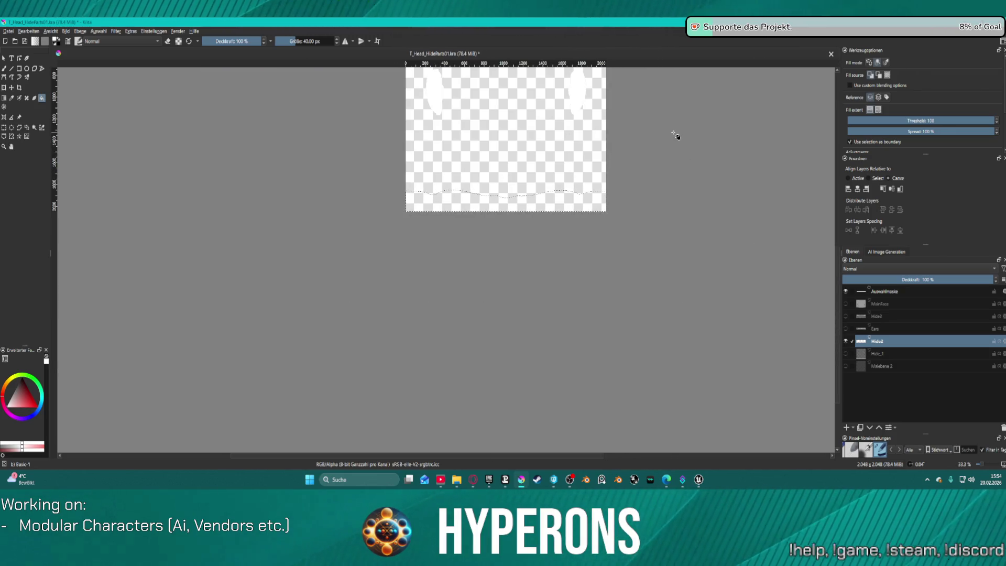
{"action": "left_click_drag", "start_coordinate": [673, 134], "coordinate": [658, 207]}
{"action": "double_click", "coordinate": [885, 329]}
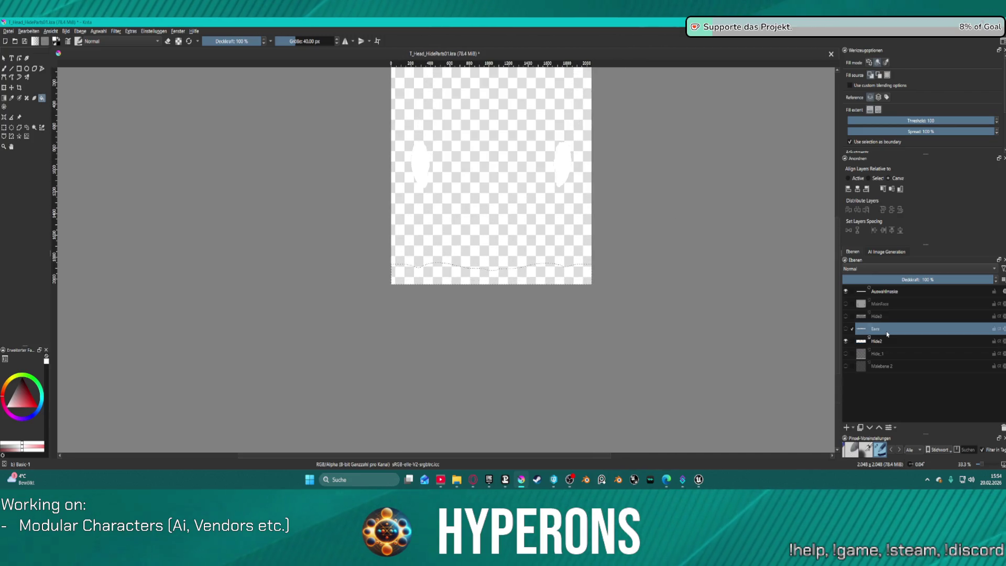
Confirm the layer name Ears and toggle the Hide2 layer on and off to check its content.
{"action": "type", "text": "ars"}
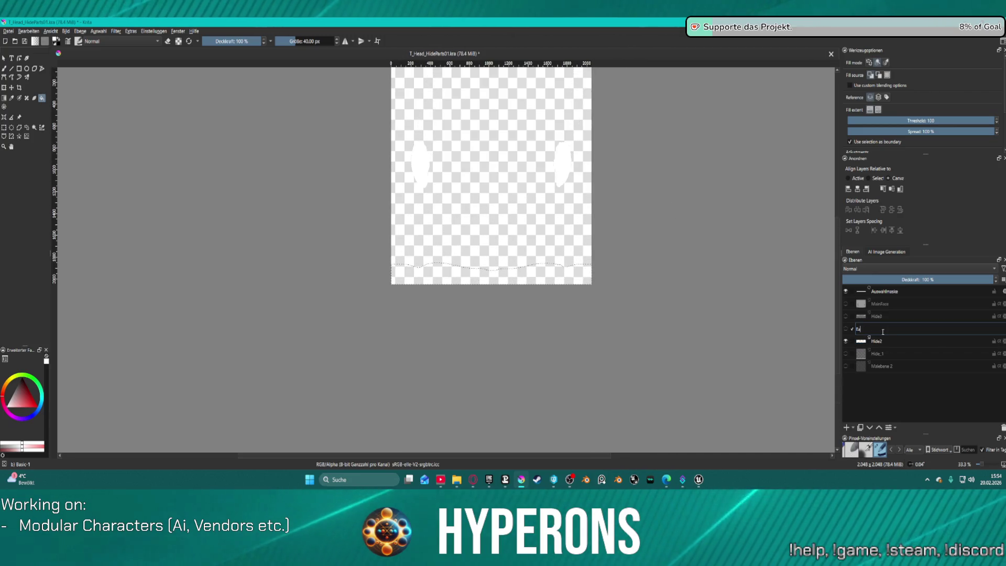
{"action": "key", "text": "Return"}
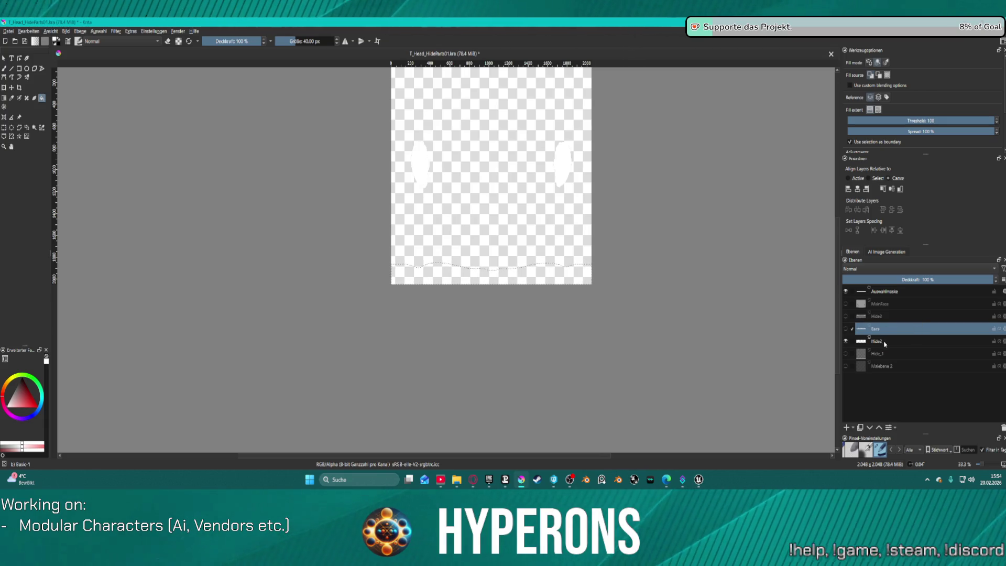
{"action": "double_click", "coordinate": [884, 342]}
{"action": "left_click", "coordinate": [846, 341]}
{"action": "left_click", "coordinate": [846, 341]}
{"action": "left_click", "coordinate": [846, 341]}
{"action": "left_click", "coordinate": [846, 341]}
{"action": "left_click", "coordinate": [846, 341]}
{"action": "left_click", "coordinate": [846, 341]}
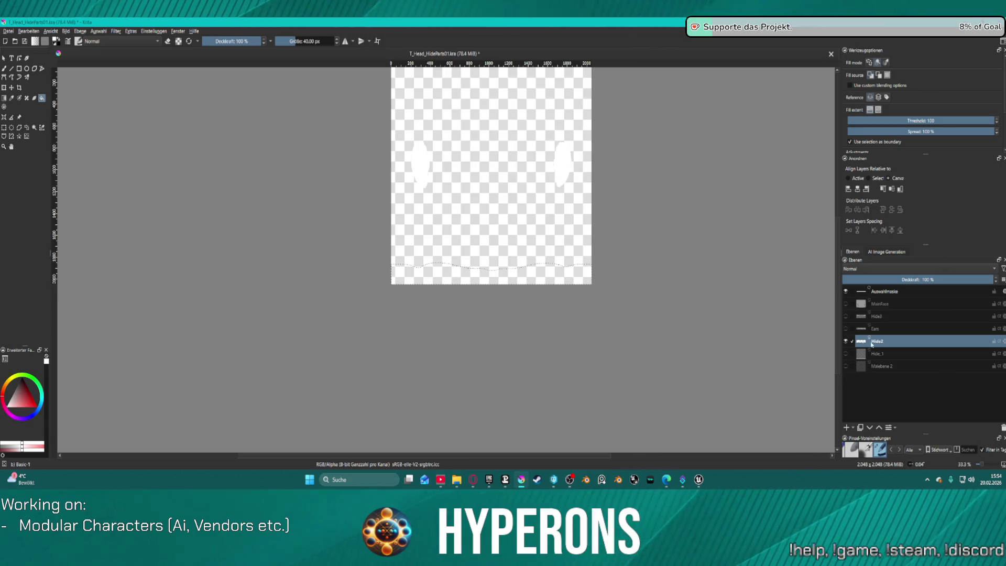
Name the ear-shapes layer Ears and rename the other former Ears layer to Hide2.
{"action": "double_click", "coordinate": [890, 343]}
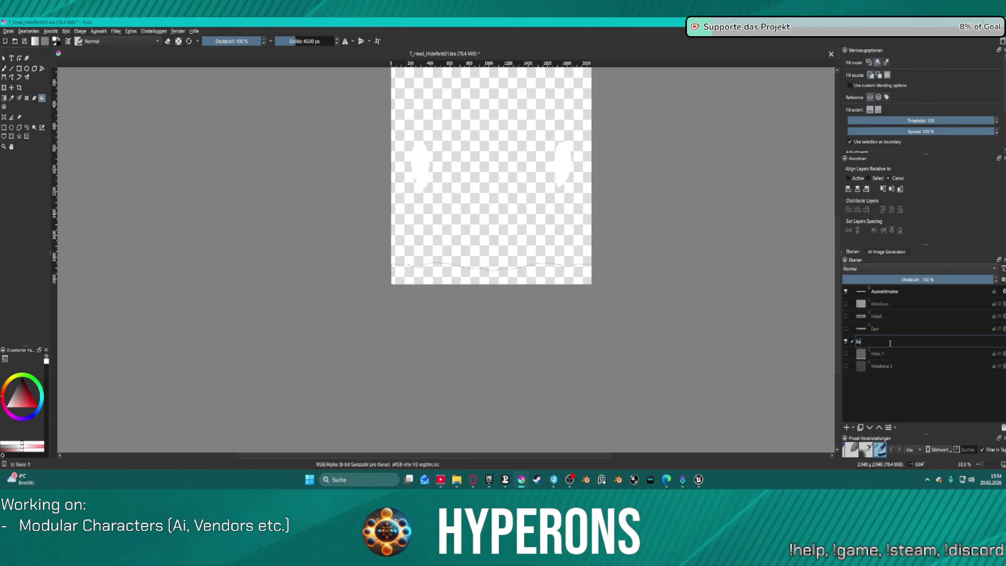
{"action": "type", "text": "rs"}
{"action": "key", "text": "Return"}
{"action": "left_click", "coordinate": [845, 329]}
{"action": "left_click", "coordinate": [845, 329]}
{"action": "left_click", "coordinate": [845, 329]}
{"action": "left_click", "coordinate": [846, 329]}
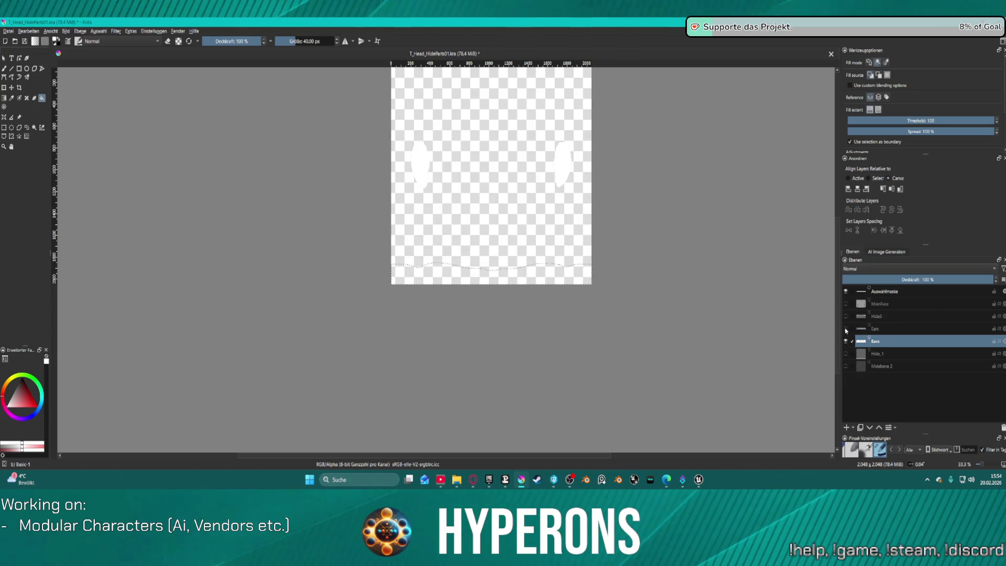
{"action": "double_click", "coordinate": [888, 331]}
{"action": "type", "text": "Hide"}
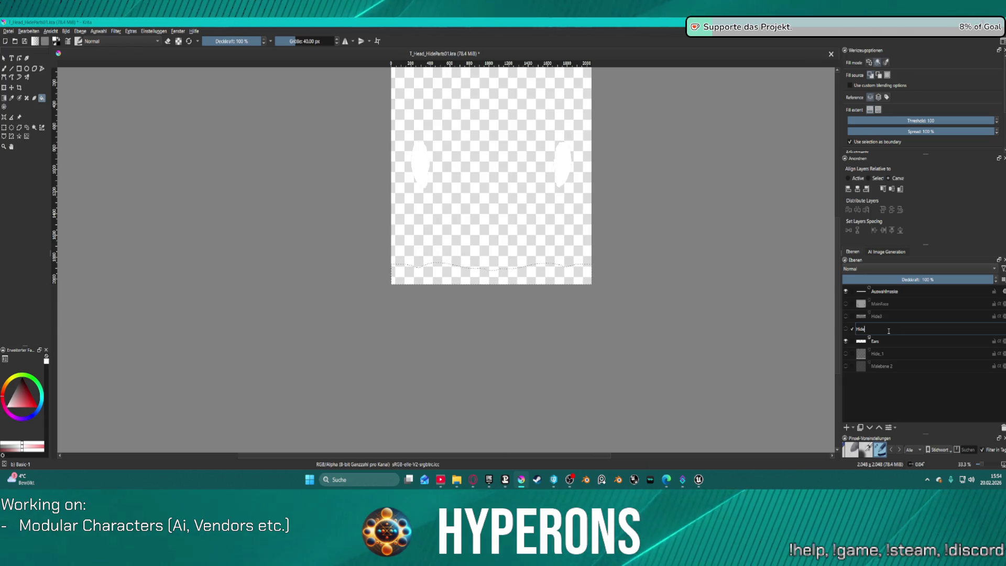
{"action": "type", "text": "2"}
{"action": "key", "text": "Return"}
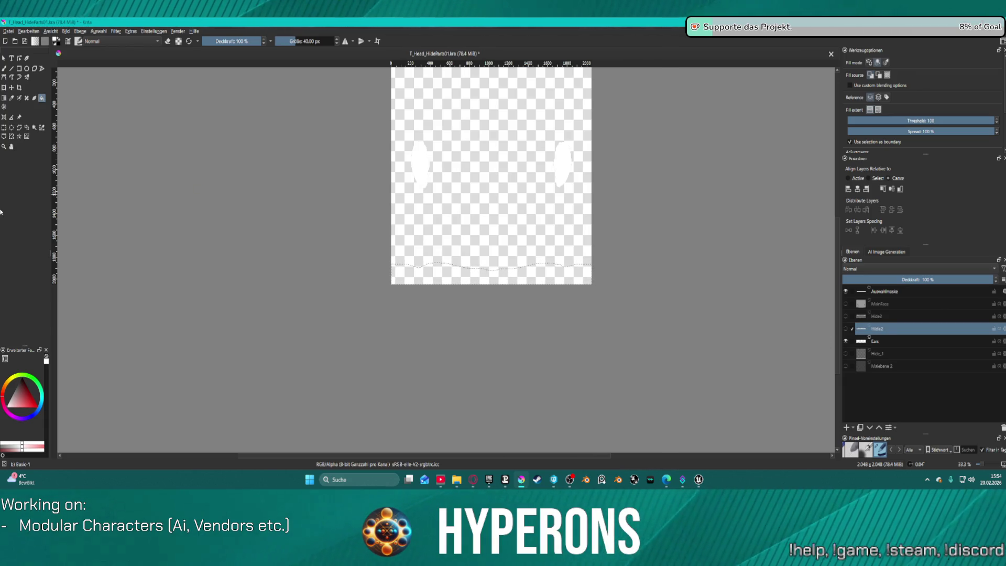
Cancel the export and make the black Malebene 2 background layer visible.
{"action": "left_click", "coordinate": [7, 31]}
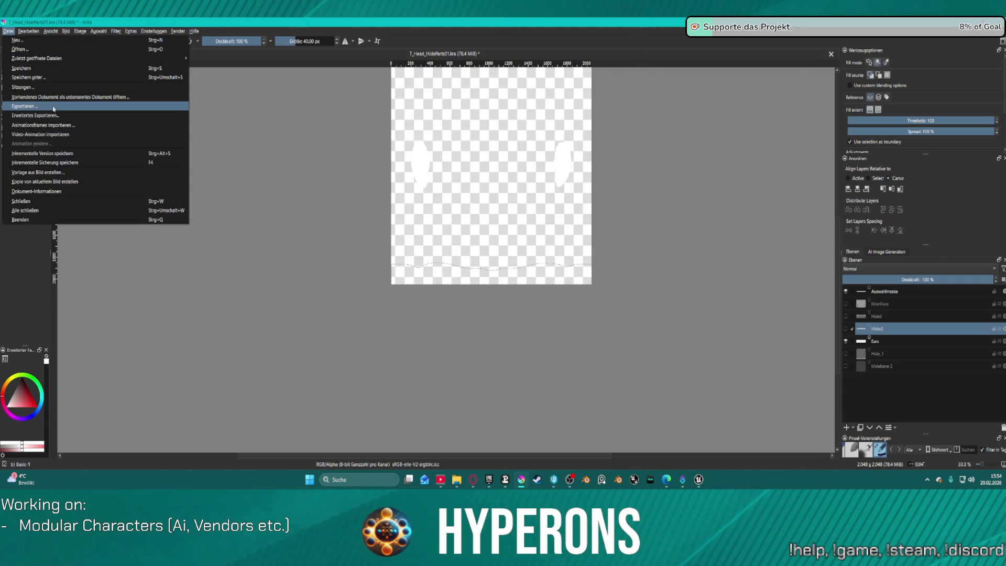
{"action": "left_click", "coordinate": [31, 107]}
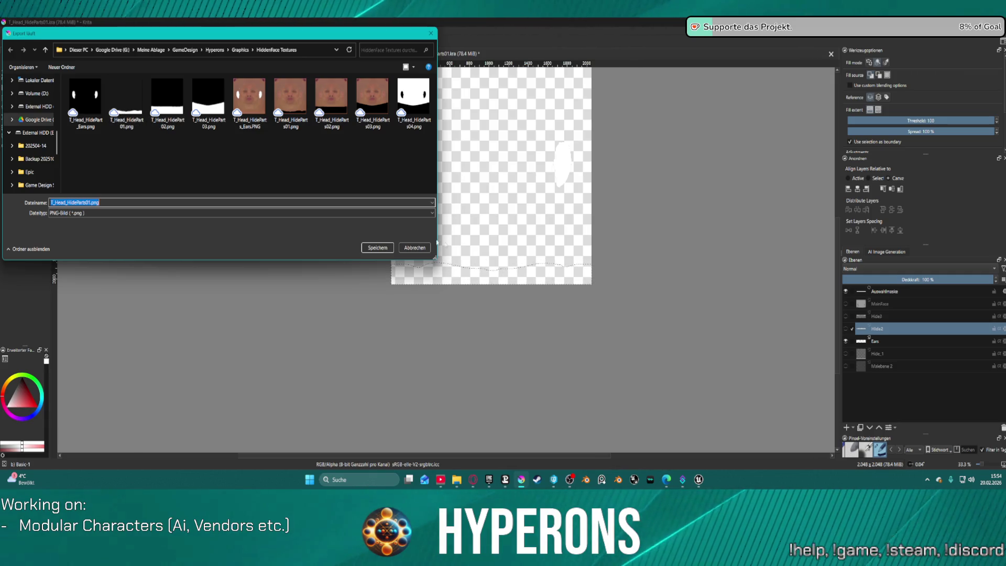
{"action": "left_click", "coordinate": [413, 248]}
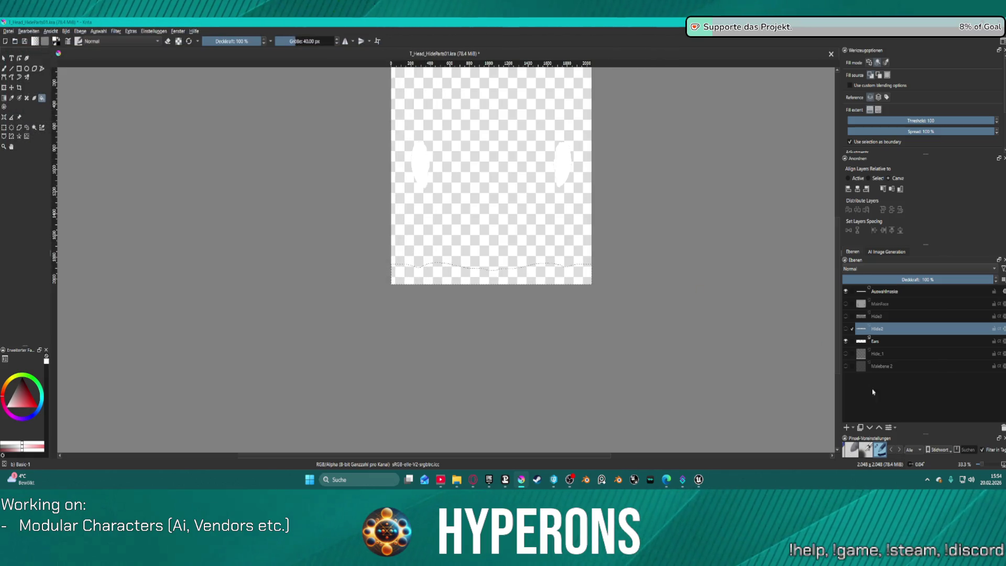
{"action": "left_click", "coordinate": [851, 366]}
{"action": "left_click", "coordinate": [845, 366]}
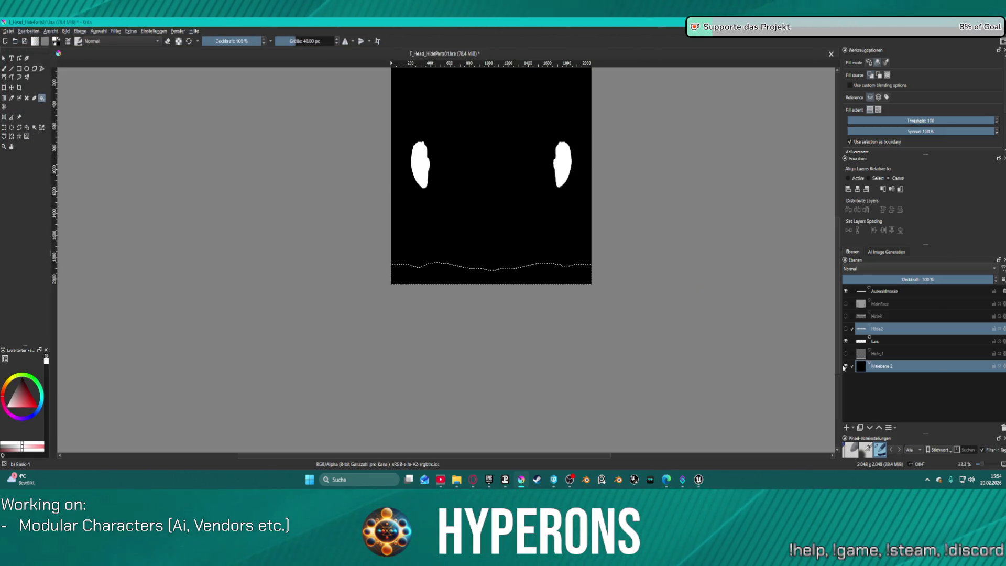
Show only the Hide_1 layer, clear the selection, and export over T_Head_HidePart01.png.
{"action": "left_click", "coordinate": [873, 353]}
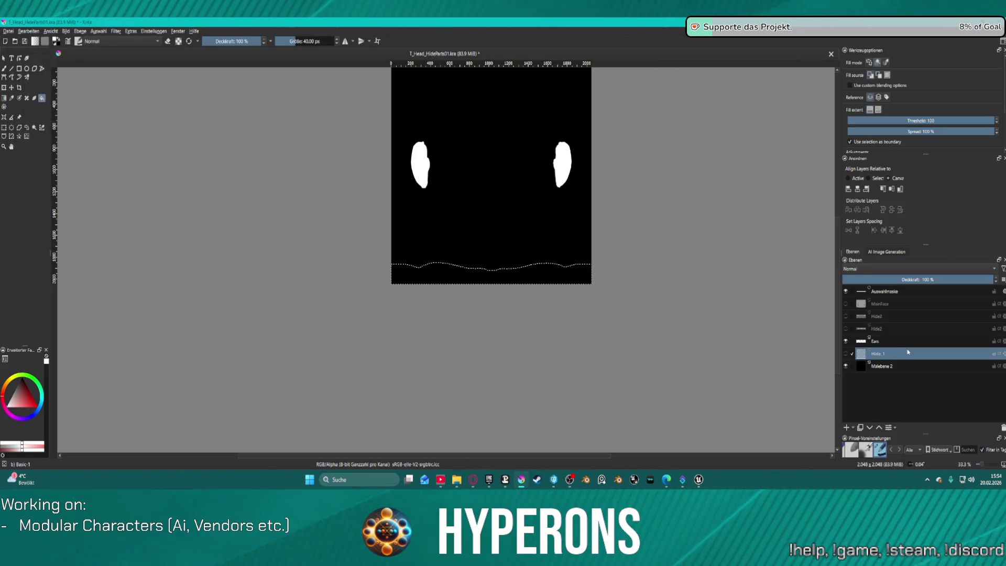
{"action": "left_click", "coordinate": [845, 341]}
{"action": "left_click", "coordinate": [846, 353]}
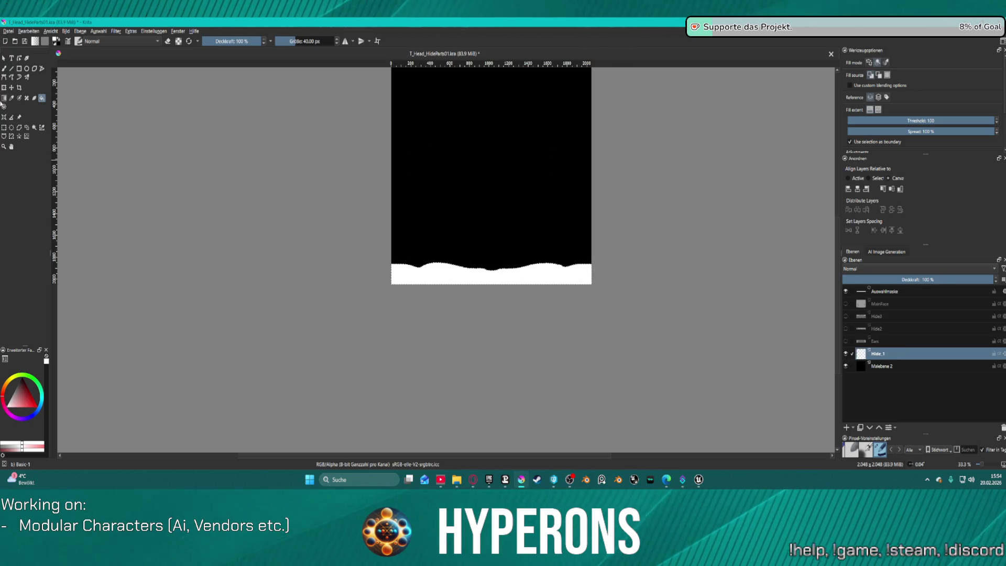
{"action": "left_click", "coordinate": [9, 31]}
{"action": "left_click", "coordinate": [301, 161]}
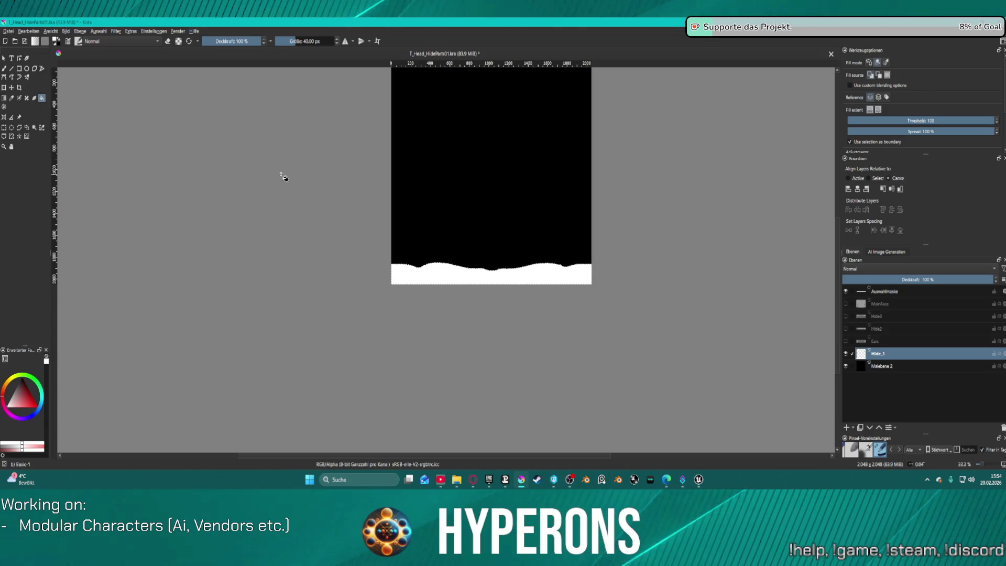
{"action": "key", "text": "ctrl+shift+a"}
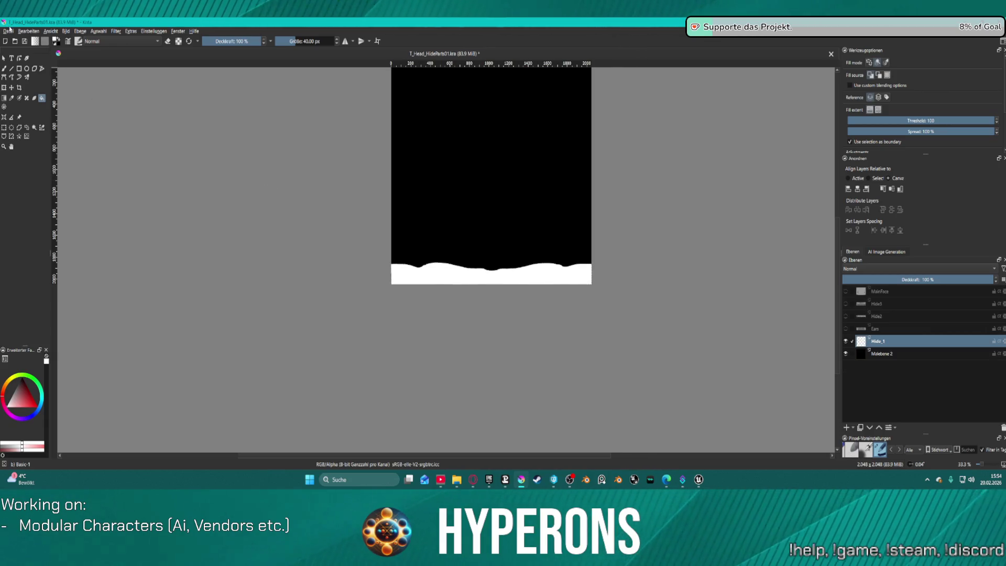
{"action": "left_click", "coordinate": [9, 31]}
{"action": "left_click", "coordinate": [60, 106]}
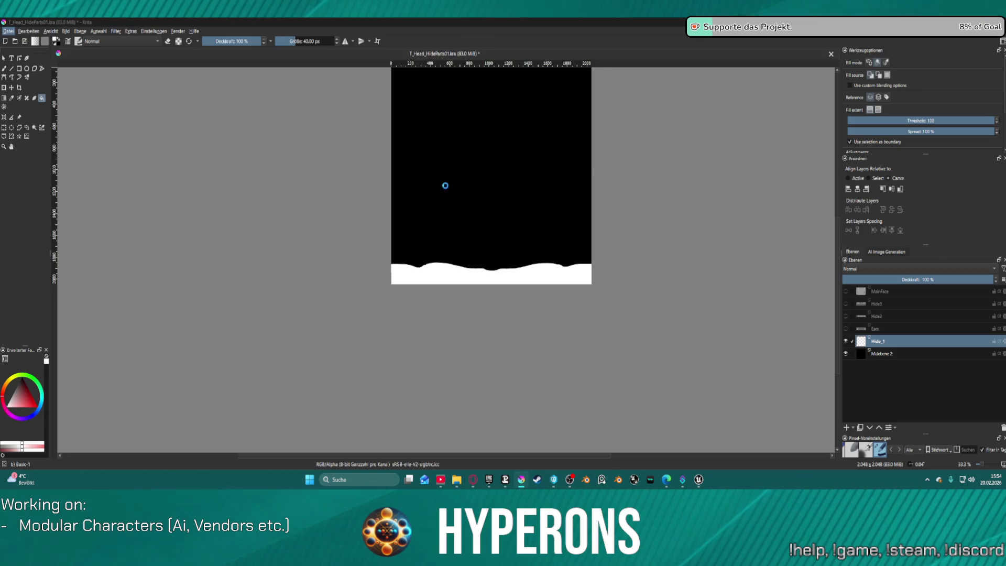
{"action": "left_click", "coordinate": [121, 108]}
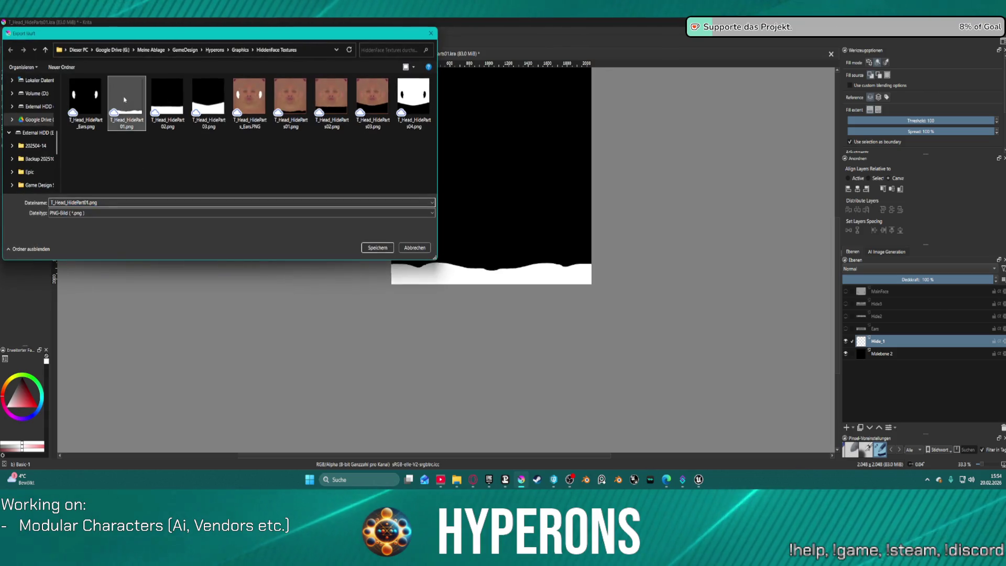
{"action": "double_click", "coordinate": [121, 109]}
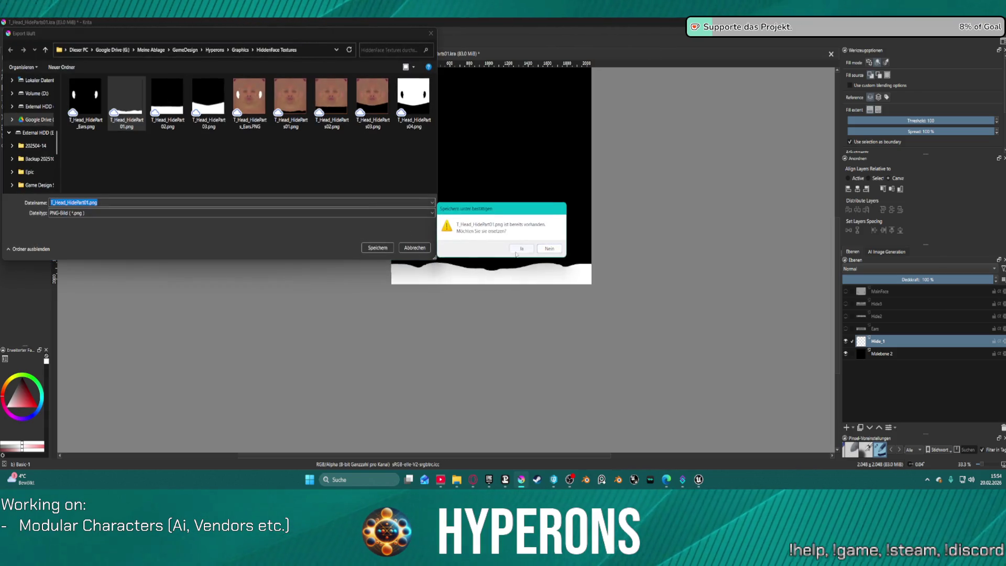
{"action": "left_click", "coordinate": [517, 250]}
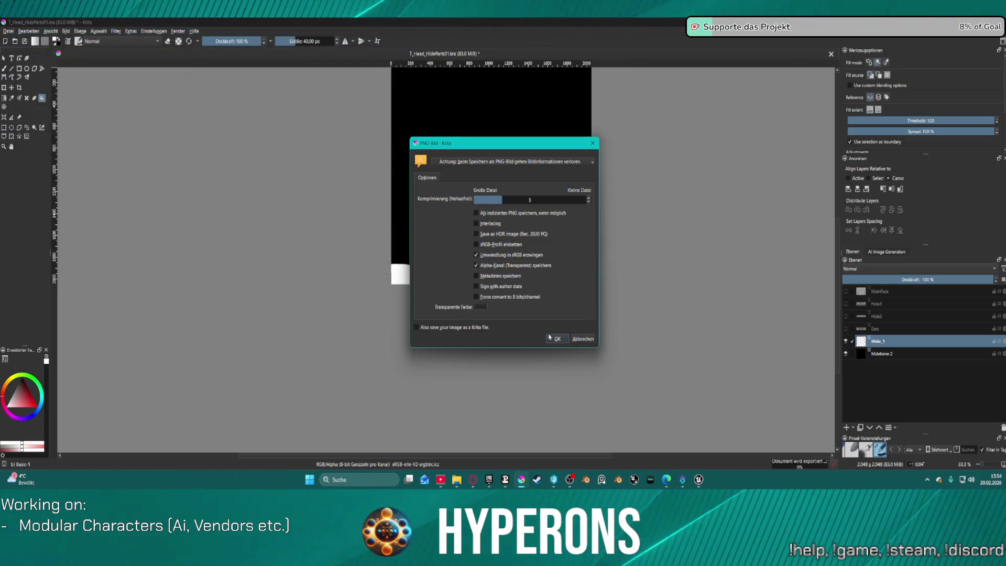
{"action": "left_click", "coordinate": [554, 338]}
Show only the Ears layer and export it over the existing ears mask PNG.
{"action": "left_click", "coordinate": [845, 341]}
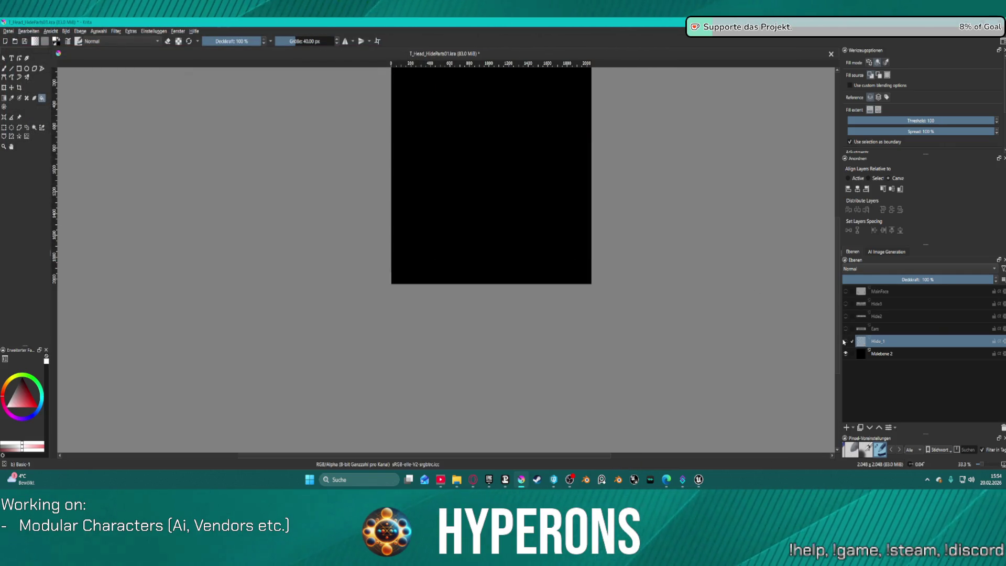
{"action": "left_click", "coordinate": [845, 328]}
{"action": "left_click", "coordinate": [5, 32]}
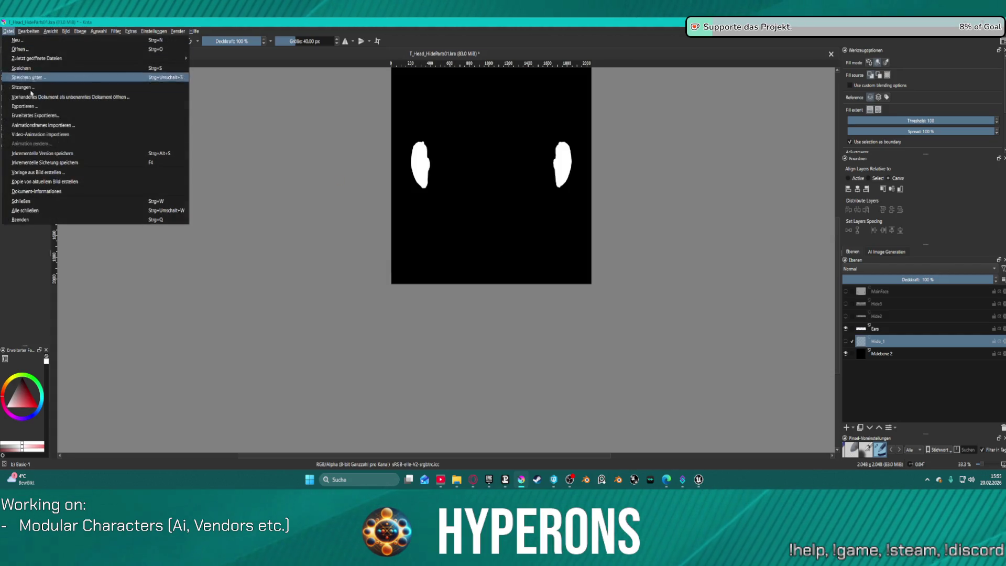
{"action": "left_click", "coordinate": [69, 116]}
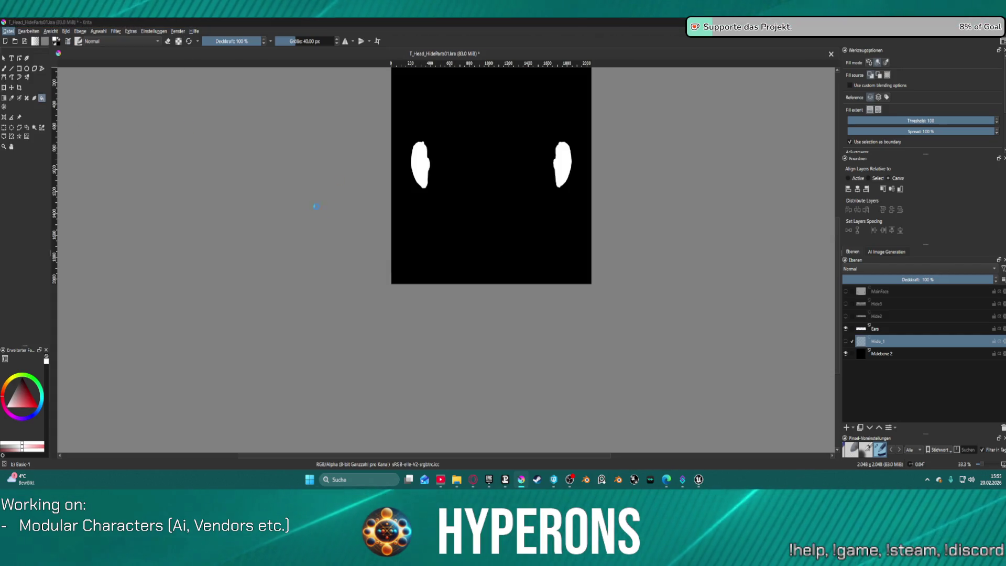
{"action": "left_click", "coordinate": [96, 94]}
{"action": "left_click", "coordinate": [378, 248]}
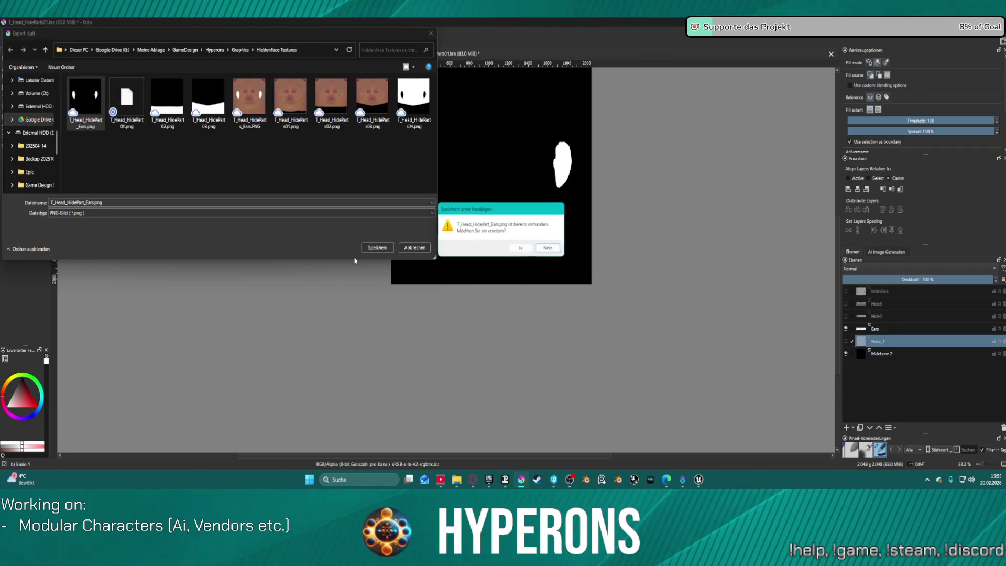
{"action": "left_click", "coordinate": [531, 248]}
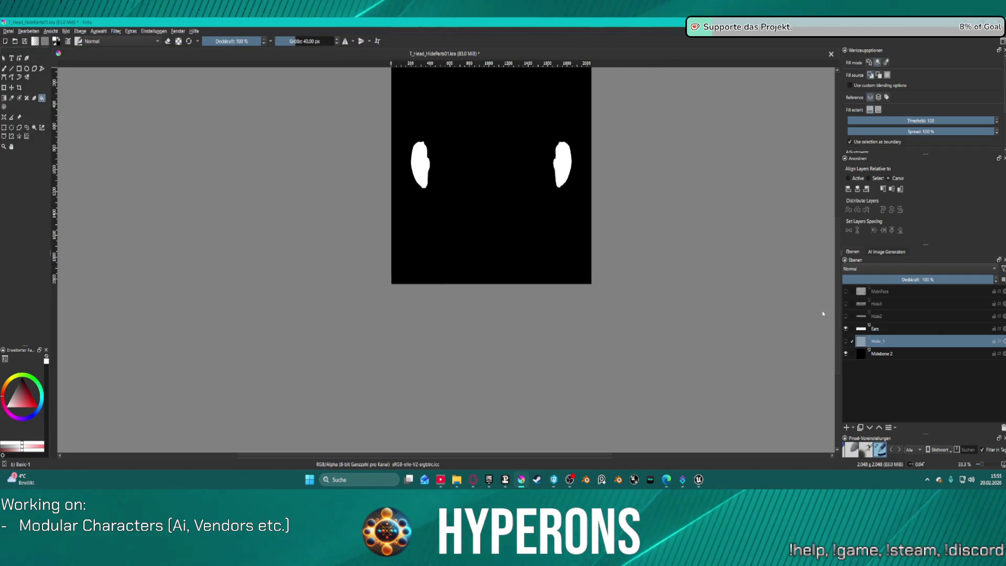
{"action": "left_click", "coordinate": [555, 342]}
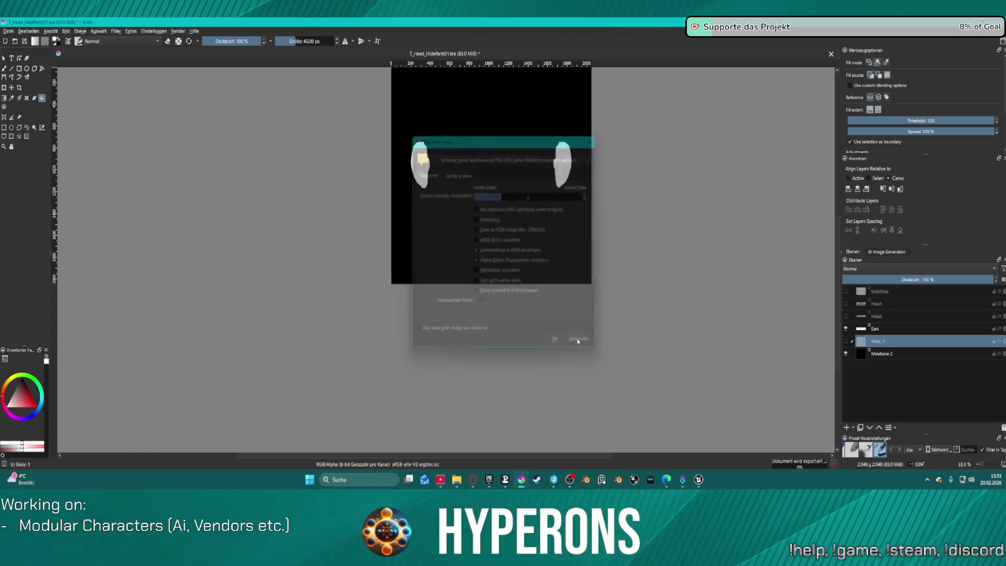
Show only the Hide2 band layer and export it over T_Head_HidePart02.png.
{"action": "left_click", "coordinate": [845, 329]}
{"action": "left_click", "coordinate": [845, 316]}
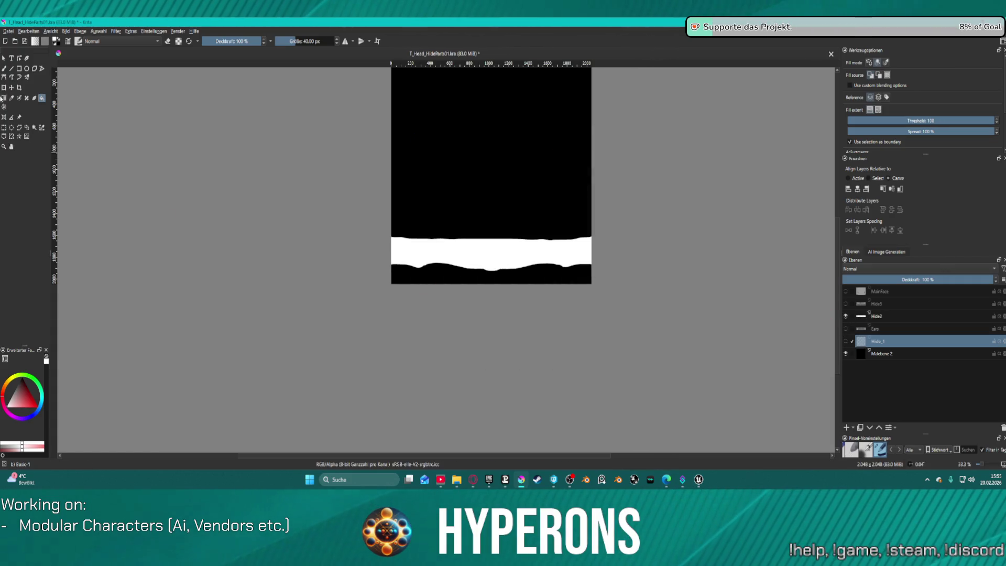
{"action": "left_click", "coordinate": [8, 31]}
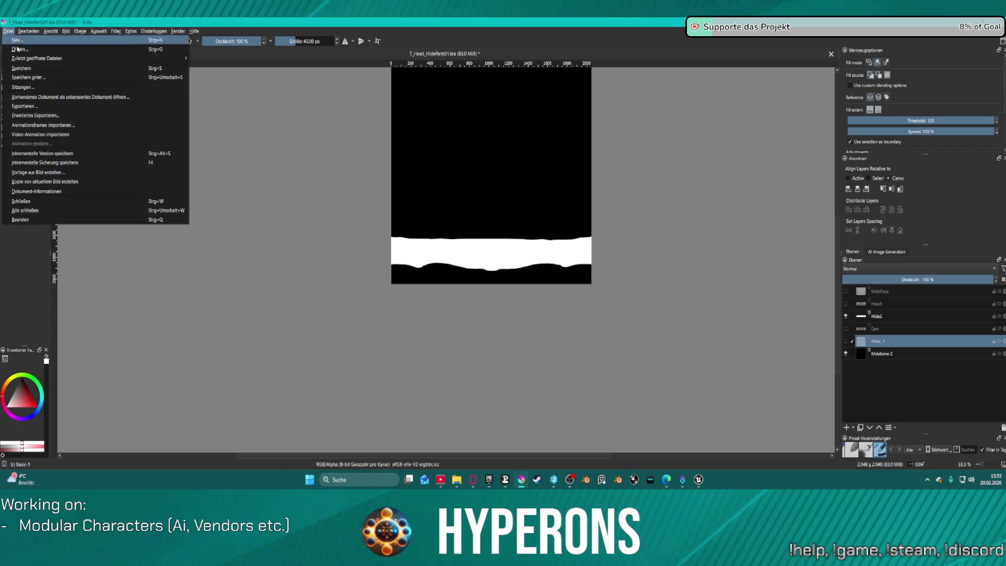
{"action": "left_click", "coordinate": [67, 114]}
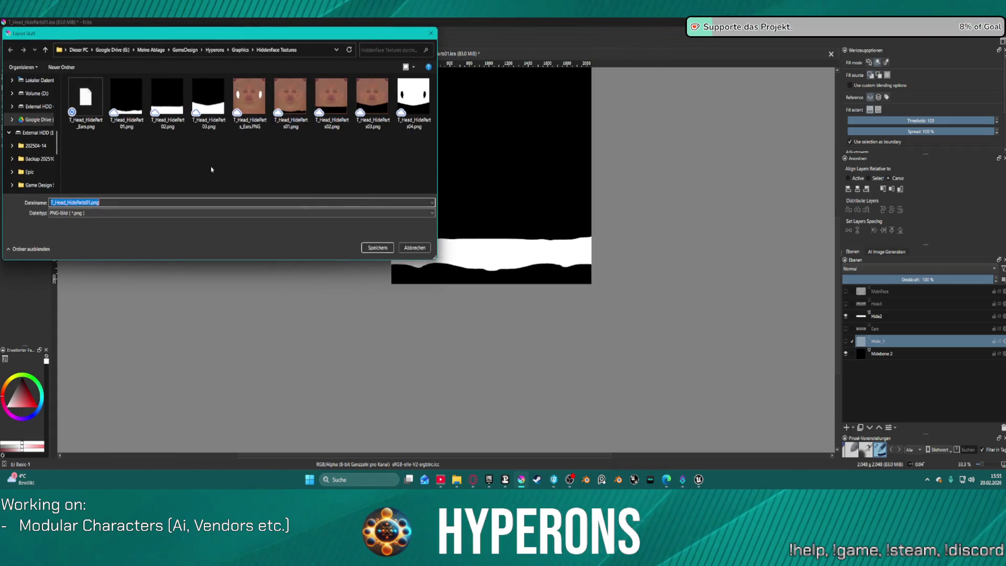
{"action": "left_click", "coordinate": [161, 103]}
{"action": "double_click", "coordinate": [161, 103]}
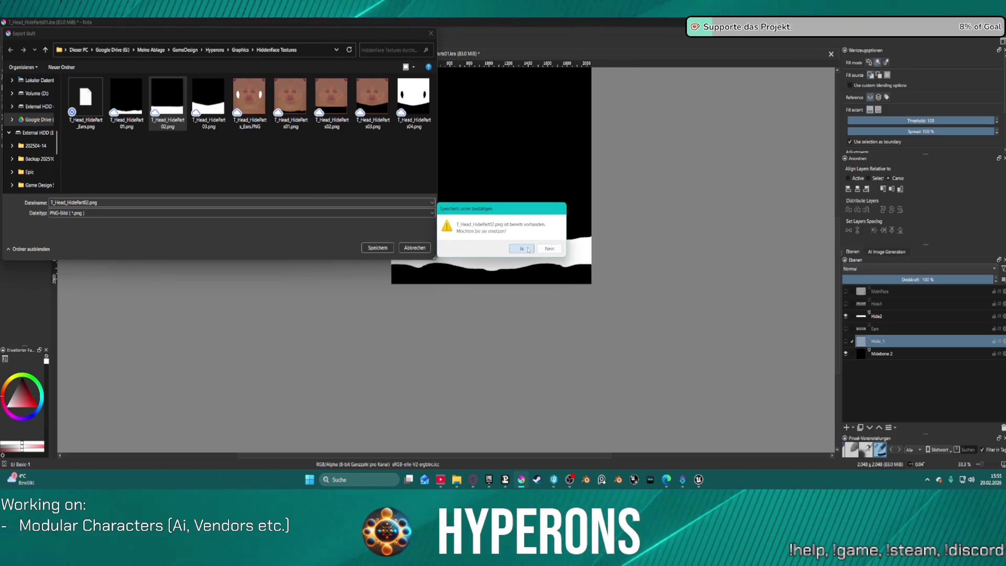
{"action": "left_click", "coordinate": [528, 249]}
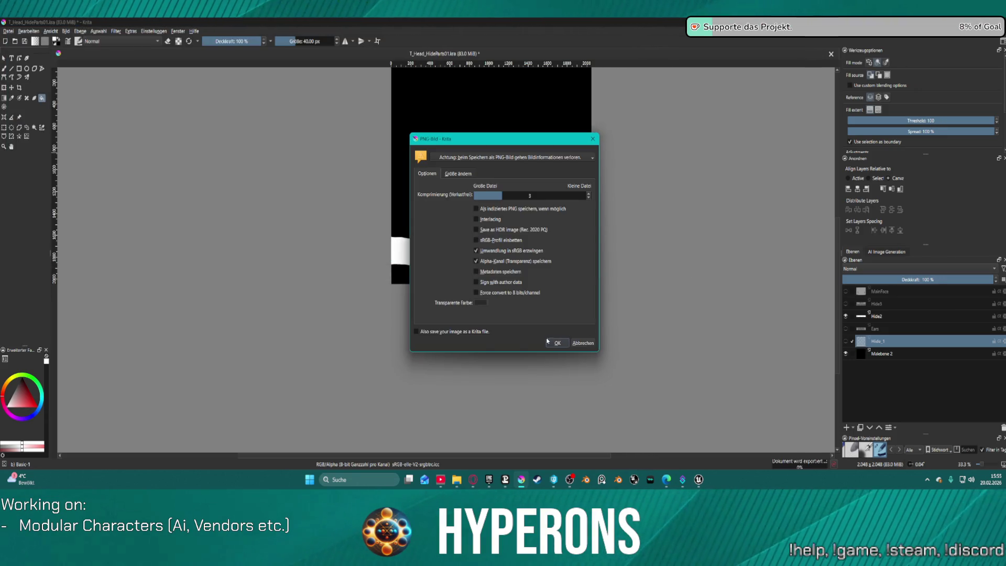
{"action": "left_click", "coordinate": [559, 343]}
Hide Hide2, show the Hide3 layer and make it the active layer.
{"action": "left_click", "coordinate": [845, 316]}
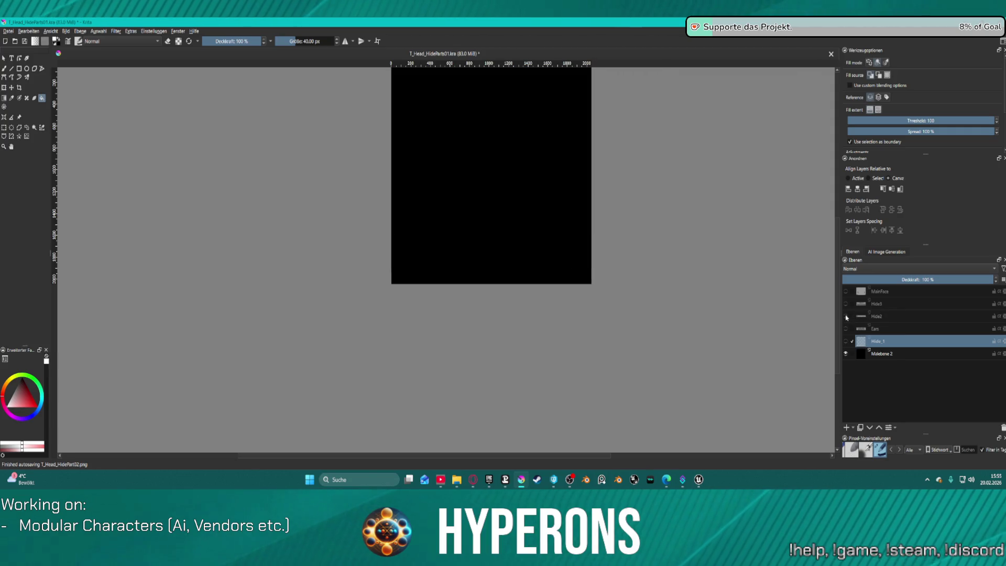
{"action": "left_click", "coordinate": [845, 304]}
{"action": "left_click", "coordinate": [899, 306]}
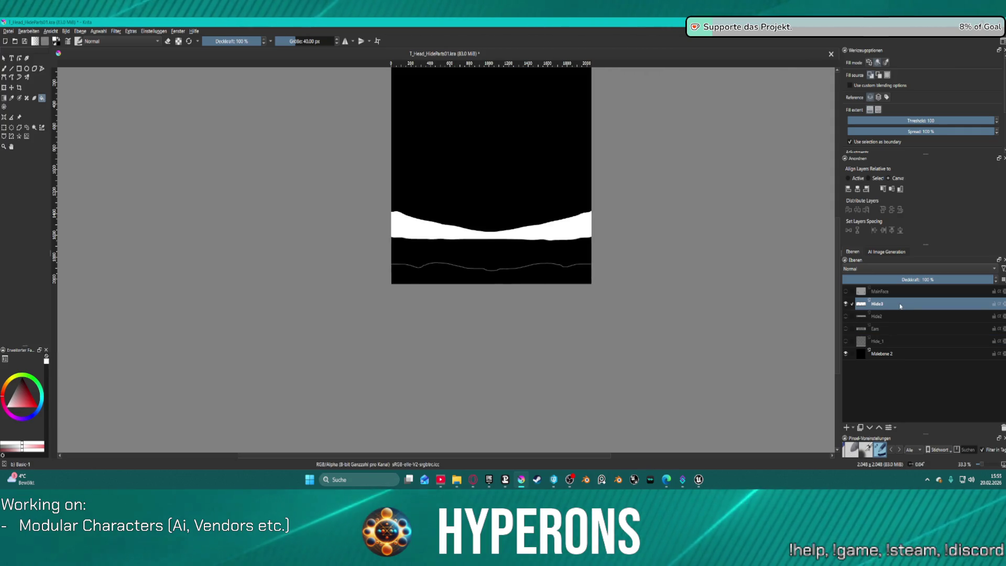
Zoom in and paint black over the thin grey line beneath the Hide3 band with the freehand brush.
{"action": "scroll", "coordinate": [471, 257], "scroll_direction": "up", "scroll_amount": 2}
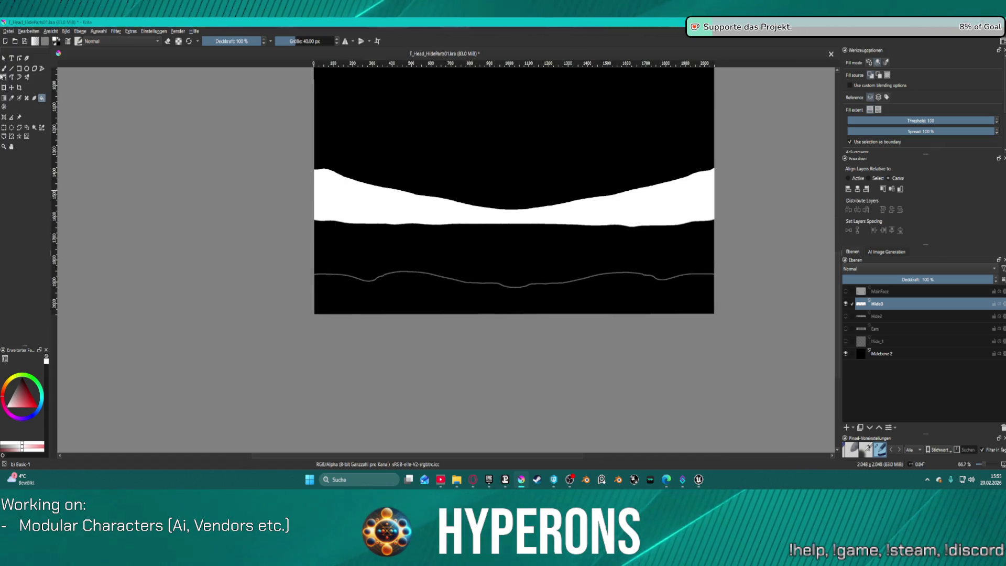
{"action": "left_click", "coordinate": [3, 68]}
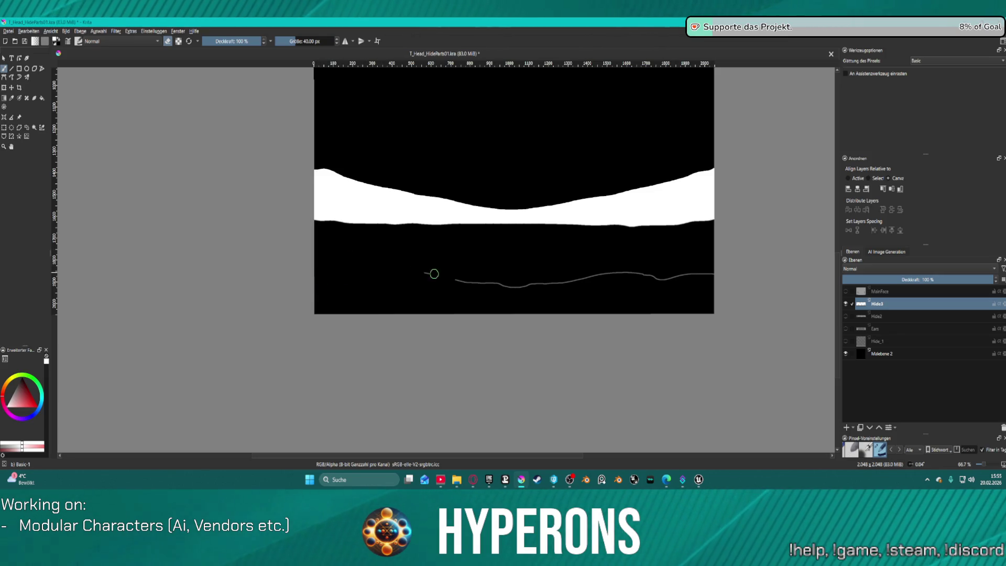
{"action": "mouse_move", "coordinate": [567, 285]}
{"action": "left_mouse_down"}
{"action": "mouse_move", "coordinate": [599, 271]}
{"action": "mouse_move", "coordinate": [601, 281]}
{"action": "mouse_move", "coordinate": [700, 267]}
{"action": "left_mouse_up"}
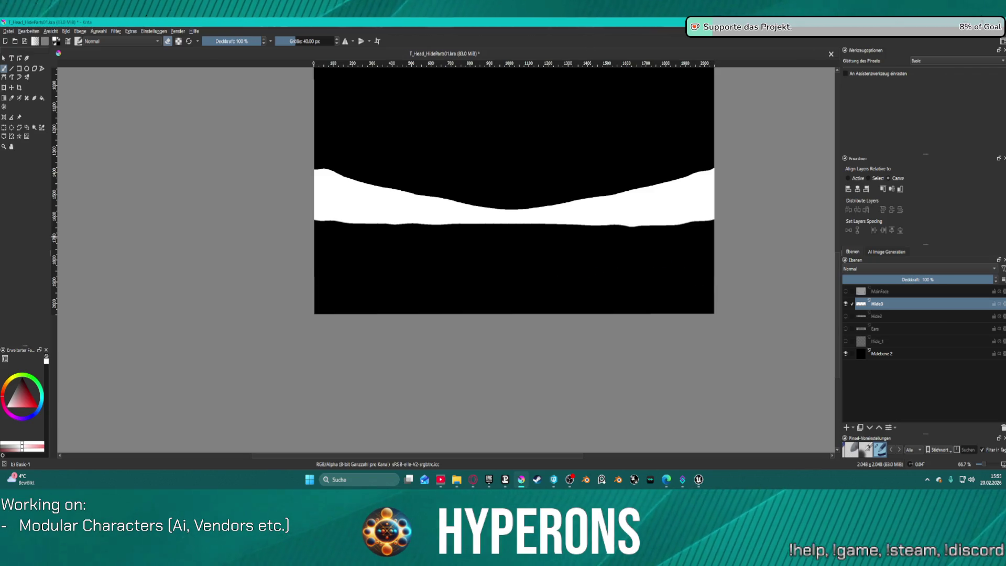
{"action": "left_click", "coordinate": [9, 31]}
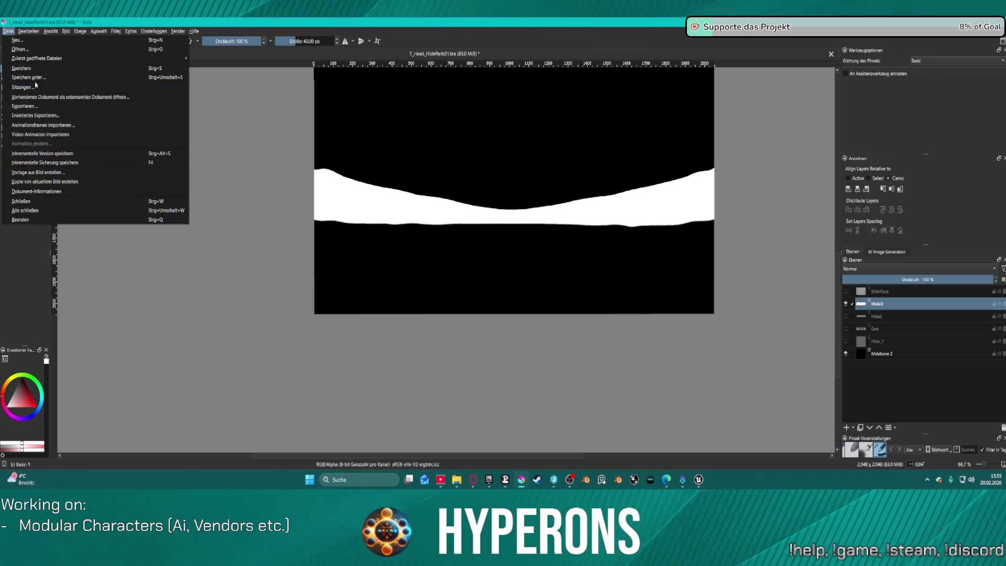
Export the cleaned Hide3 mask over T_Head_HidePart03.png with default PNG options.
{"action": "mouse_move", "coordinate": [55, 59]}
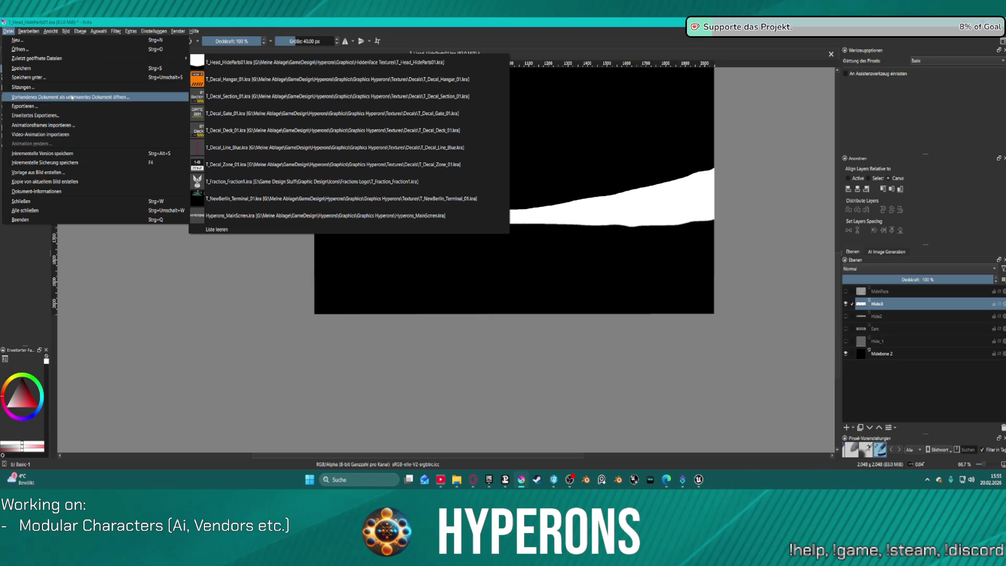
{"action": "key", "text": "Escape"}
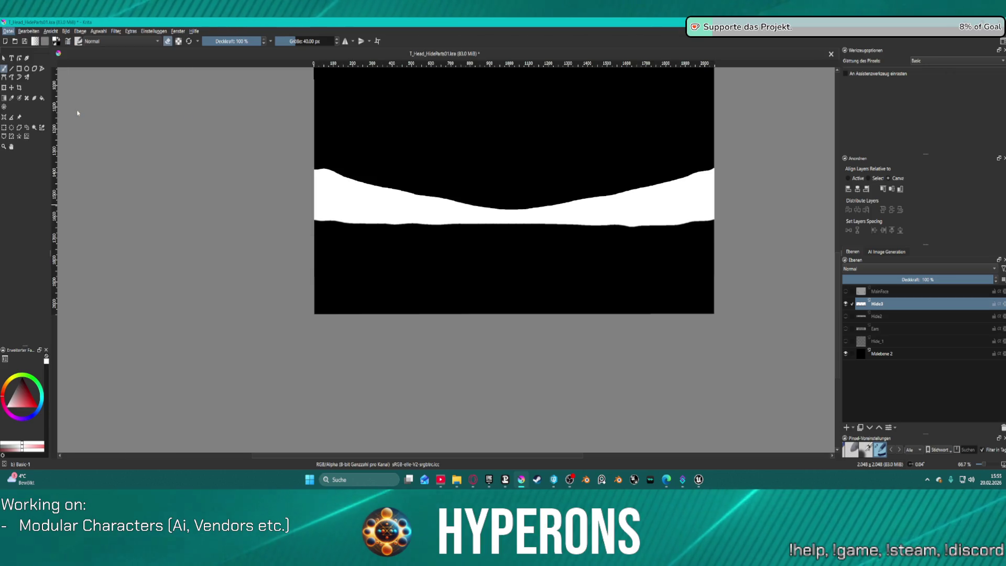
{"action": "key", "text": "ctrl+shift+e"}
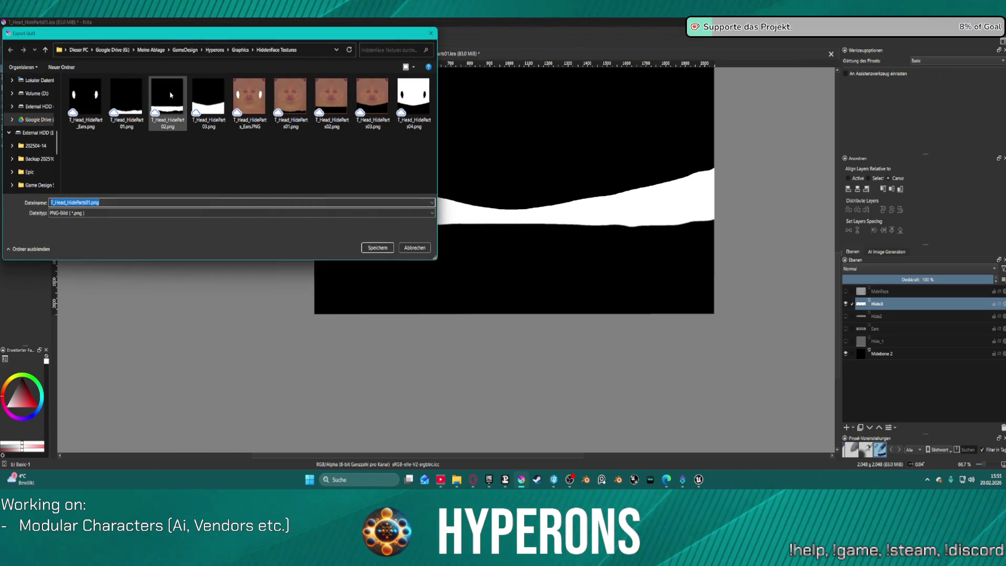
{"action": "left_click", "coordinate": [208, 97]}
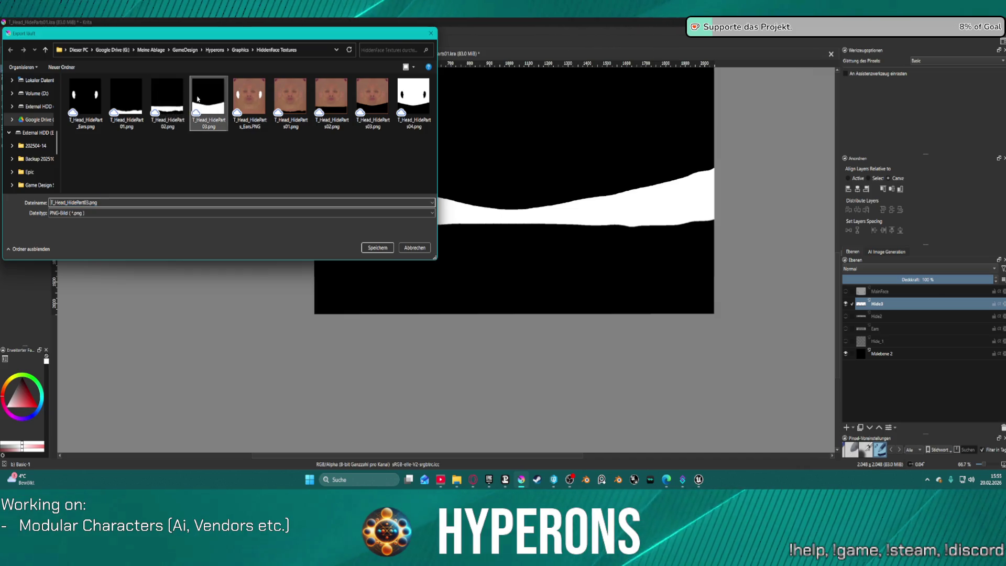
{"action": "left_click", "coordinate": [373, 249]}
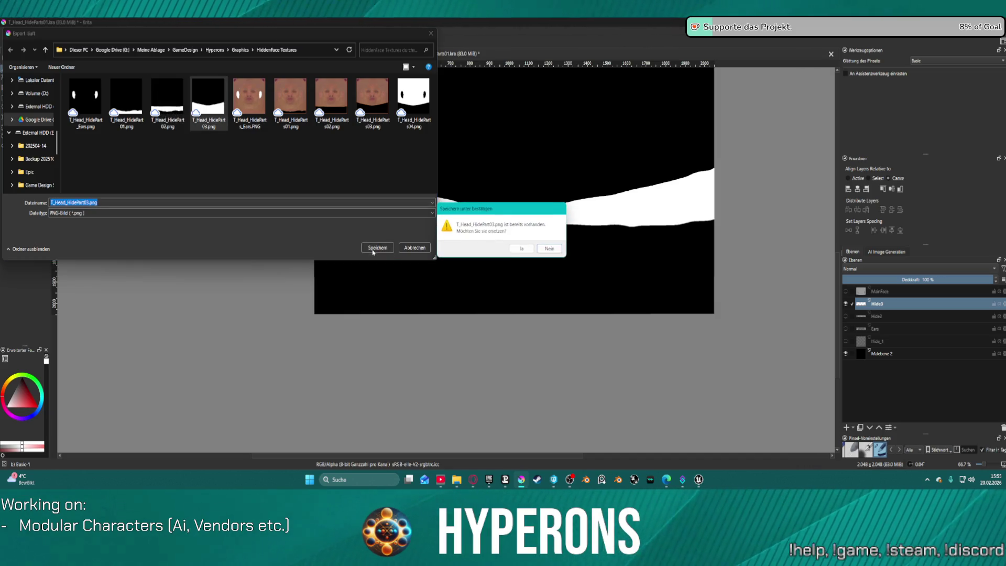
{"action": "left_click", "coordinate": [522, 250]}
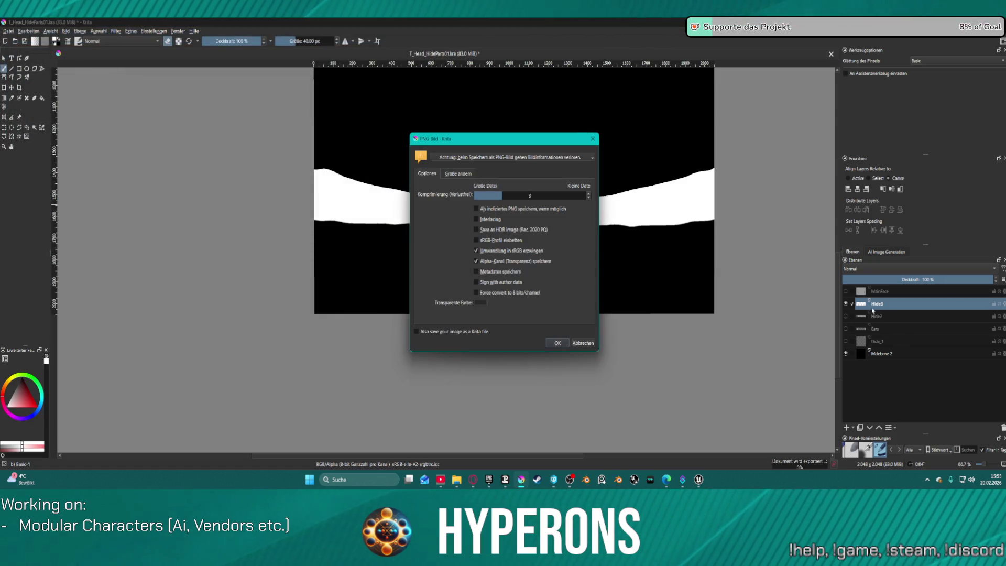
{"action": "left_click", "coordinate": [551, 342]}
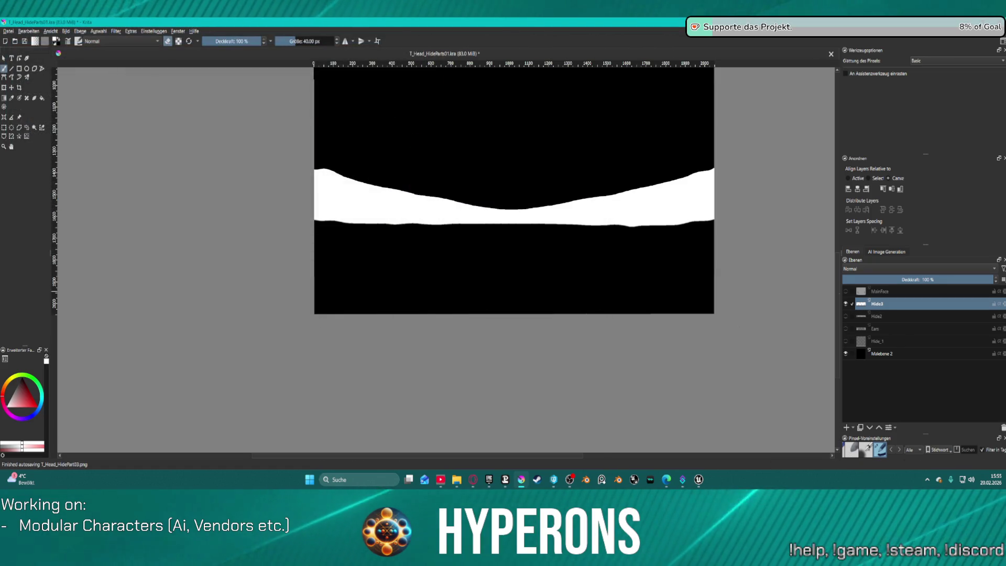
Show only the MainFace layer and export it over T_Head_HideParts04.png.
{"action": "left_click", "coordinate": [849, 304]}
{"action": "left_click", "coordinate": [850, 292], "text": "ctrl"}
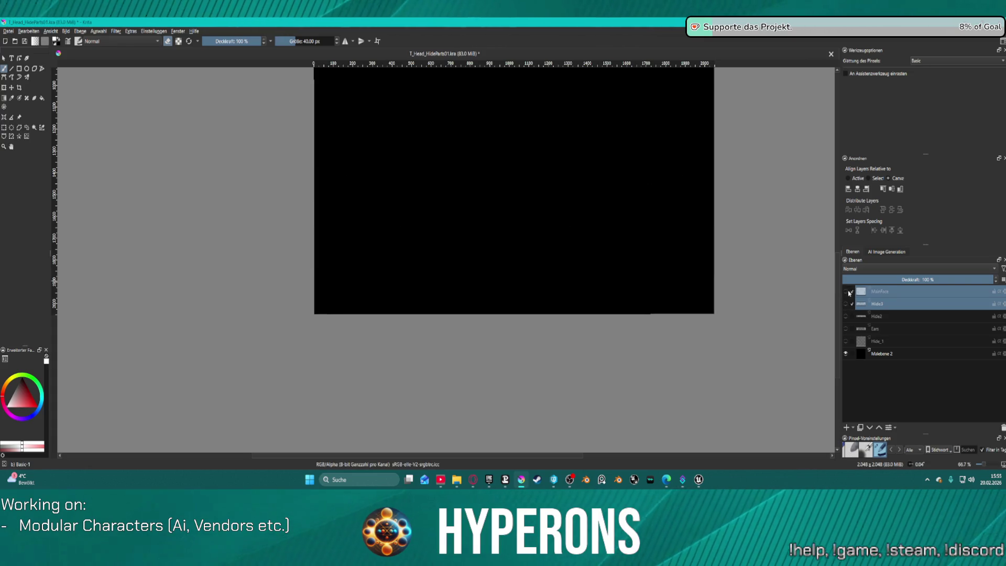
{"action": "left_click", "coordinate": [846, 292]}
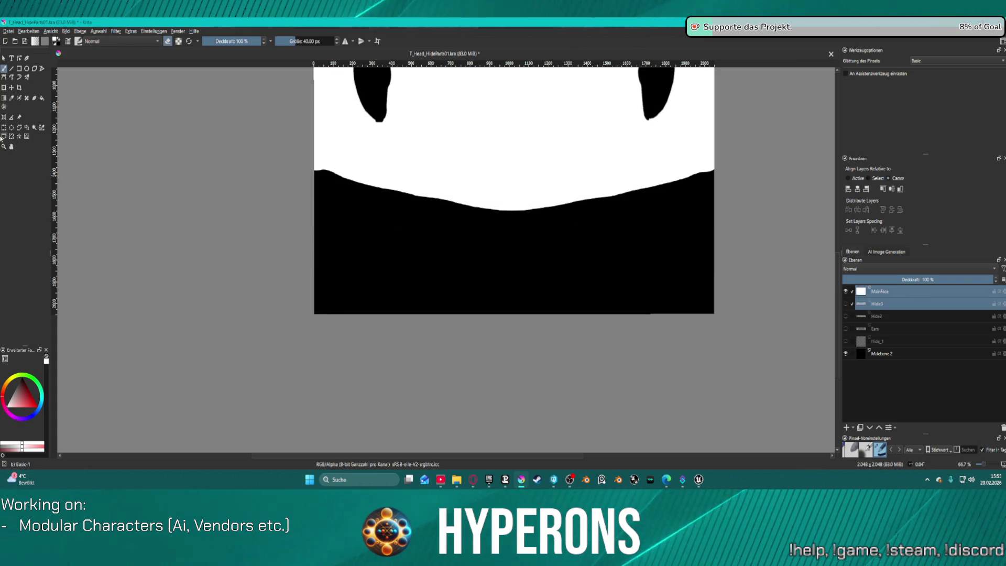
{"action": "left_click", "coordinate": [9, 31]}
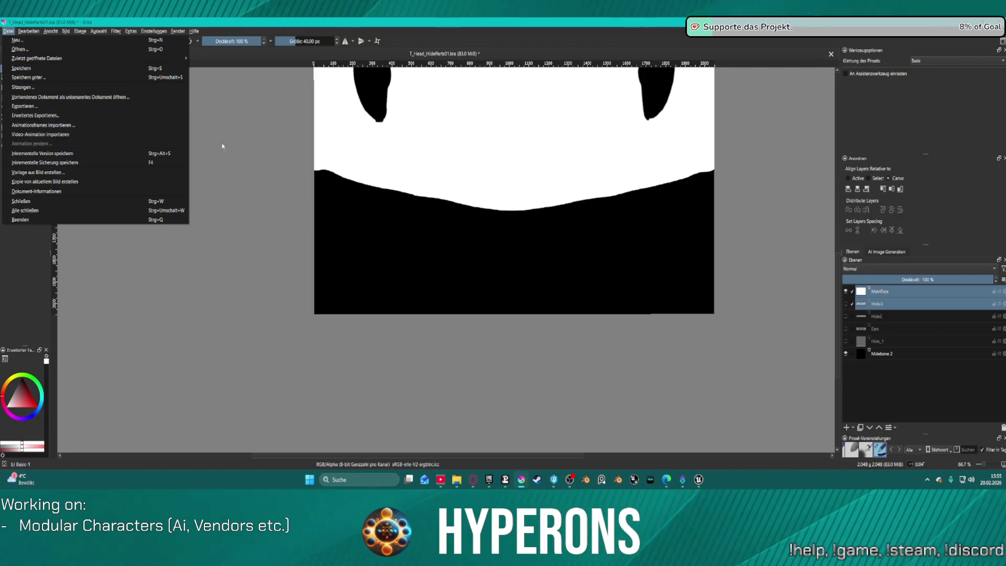
{"action": "left_click", "coordinate": [55, 107]}
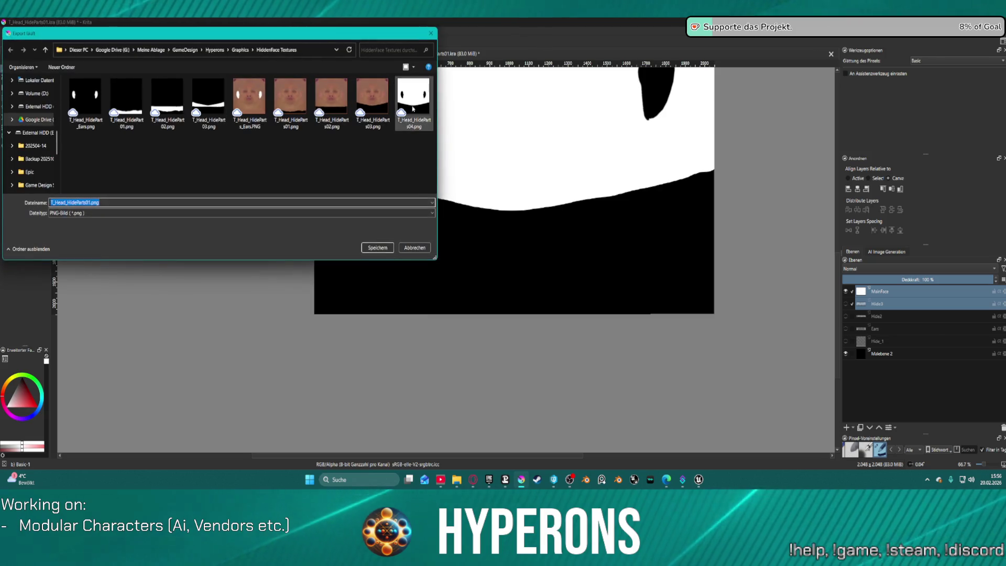
{"action": "left_click", "coordinate": [411, 102]}
{"action": "left_click", "coordinate": [383, 248]}
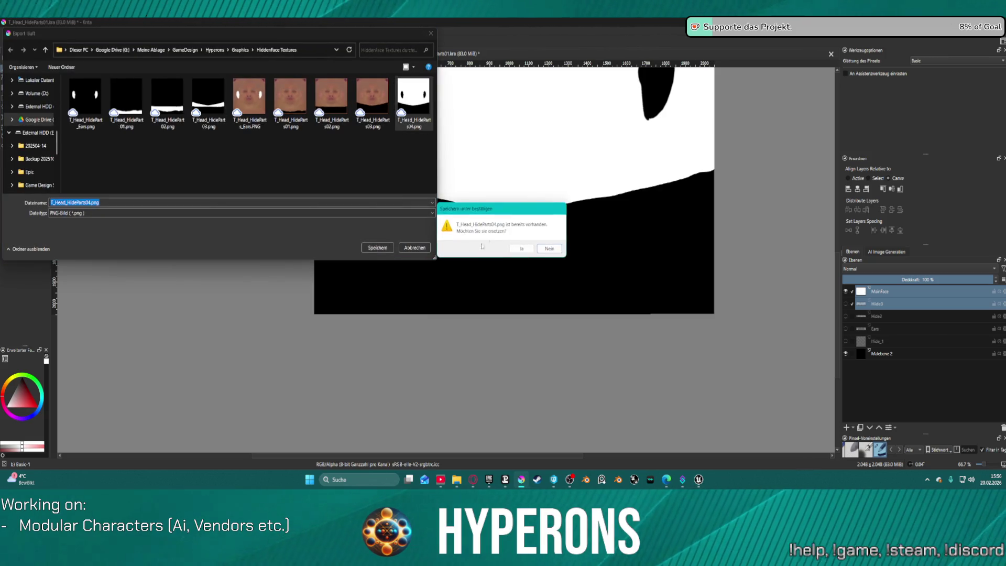
{"action": "left_click", "coordinate": [522, 249]}
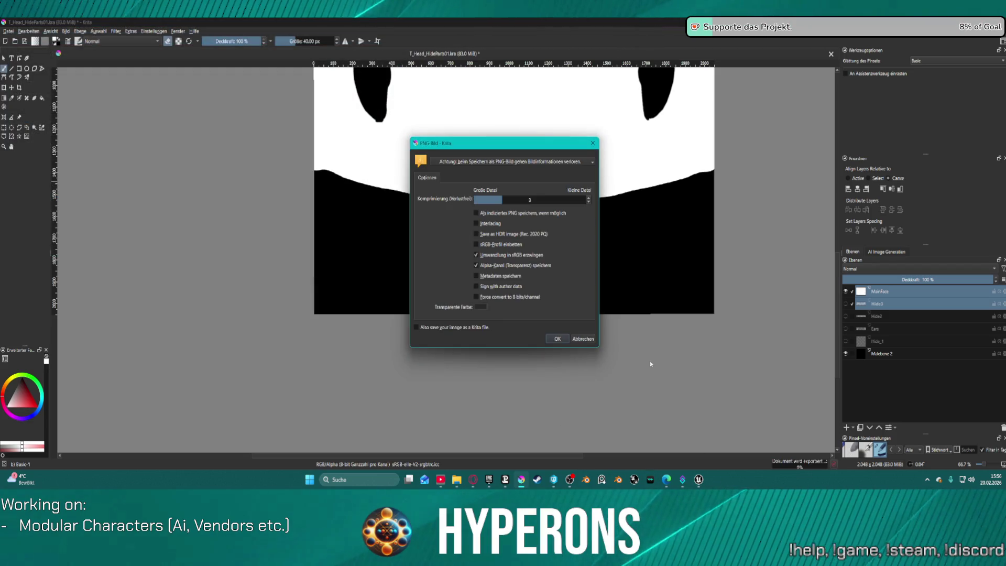
{"action": "left_click", "coordinate": [557, 339]}
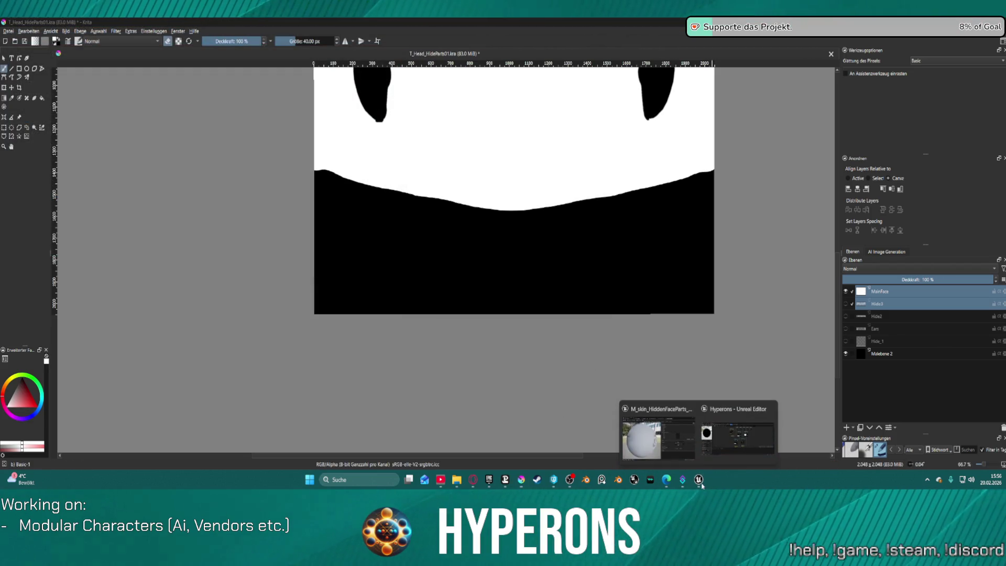
{"action": "left_click", "coordinate": [698, 479]}
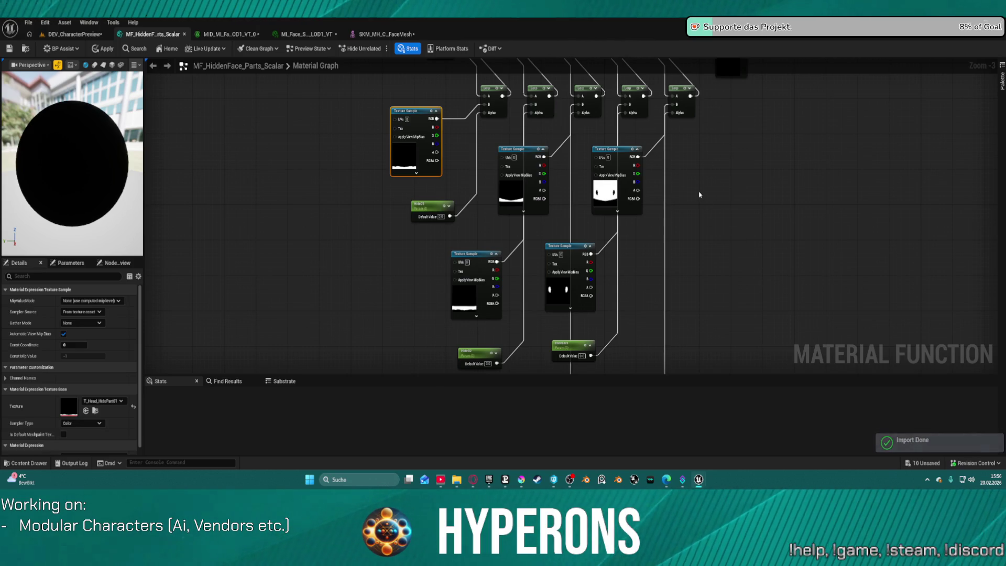
Save all Unreal changes, then switch to DEV_CharacterPreview and orbit to face the character.
{"action": "mouse_move", "coordinate": [796, 187]}
{"action": "left_mouse_down"}
{"action": "mouse_move", "coordinate": [664, 241]}
{"action": "mouse_move", "coordinate": [724, 151]}
{"action": "mouse_move", "coordinate": [759, 206]}
{"action": "left_mouse_up"}
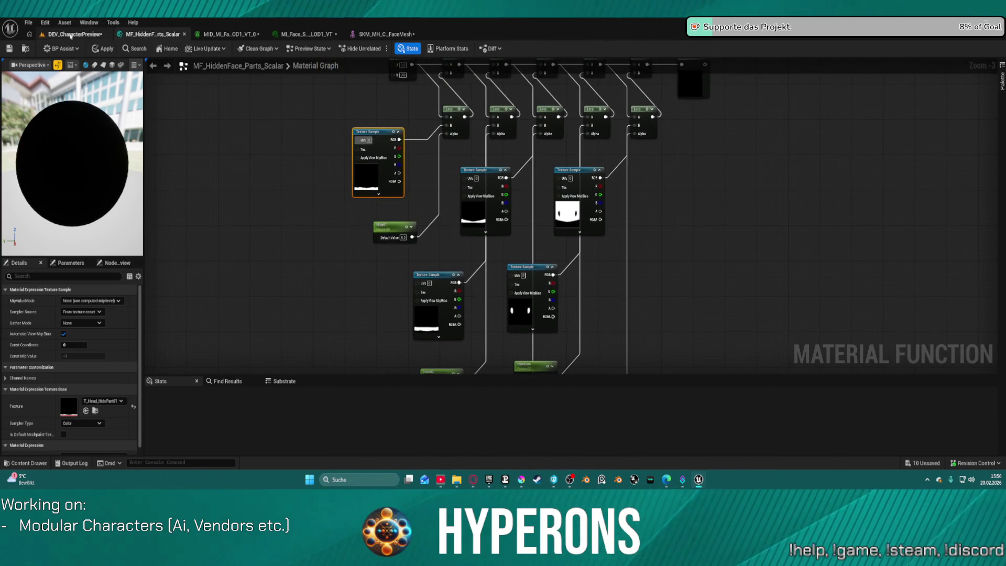
{"action": "key", "text": "ctrl+shift+s"}
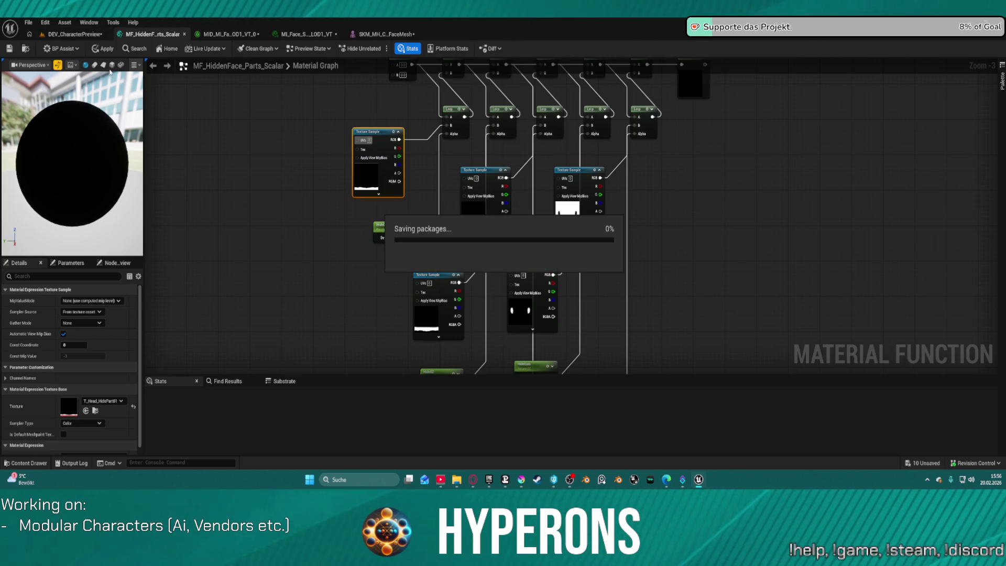
{"action": "left_click", "coordinate": [79, 35]}
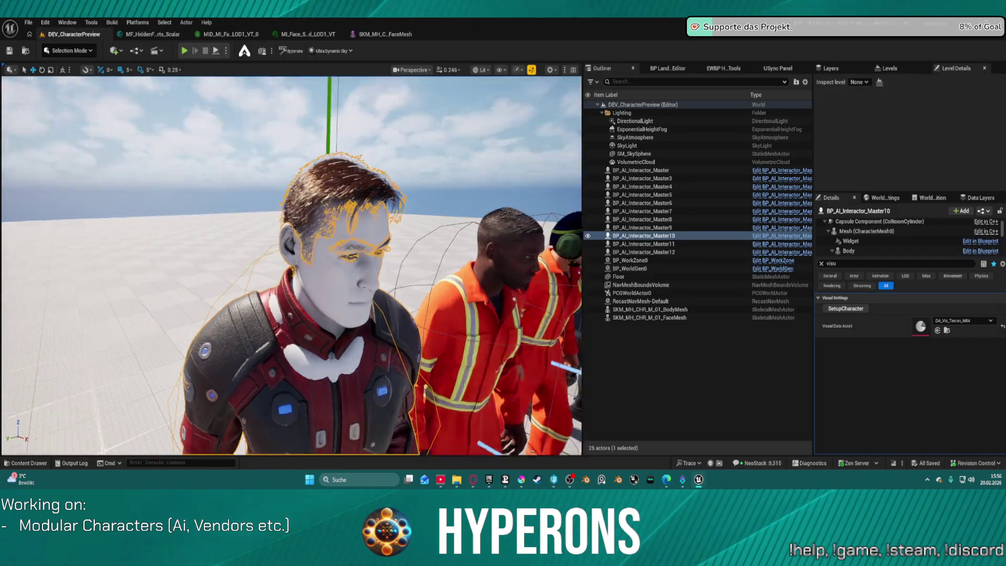
{"action": "mouse_move", "coordinate": [293, 261]}
{"action": "left_mouse_down"}
{"action": "mouse_move", "coordinate": [366, 184]}
{"action": "mouse_move", "coordinate": [465, 115]}
{"action": "left_mouse_up"}
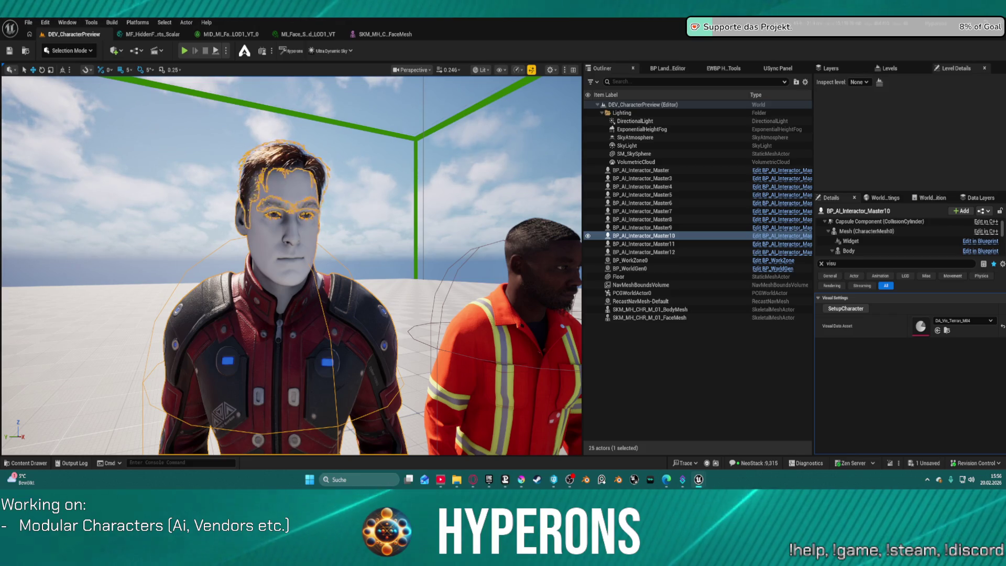
Orbit around the red-suited character's face, head and shoulder, focus him, then return to MF_HiddenFace_Parts_Scalar.
{"action": "mouse_move", "coordinate": [314, 261]}
{"action": "left_mouse_down"}
{"action": "mouse_move", "coordinate": [315, 241]}
{"action": "mouse_move", "coordinate": [314, 273]}
{"action": "mouse_move", "coordinate": [335, 251]}
{"action": "left_mouse_up"}
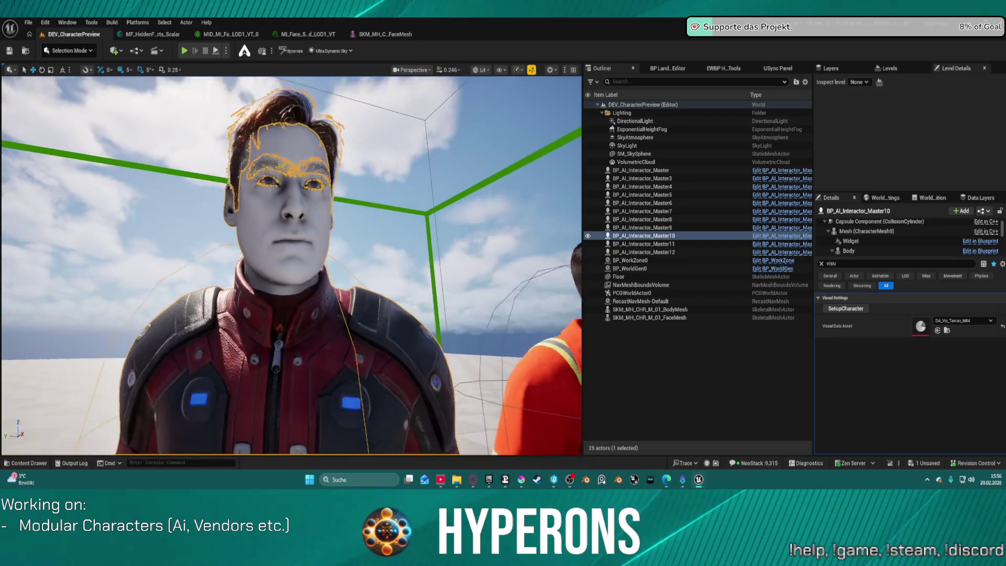
{"action": "scroll", "coordinate": [290, 265], "scroll_direction": "up", "scroll_amount": 3}
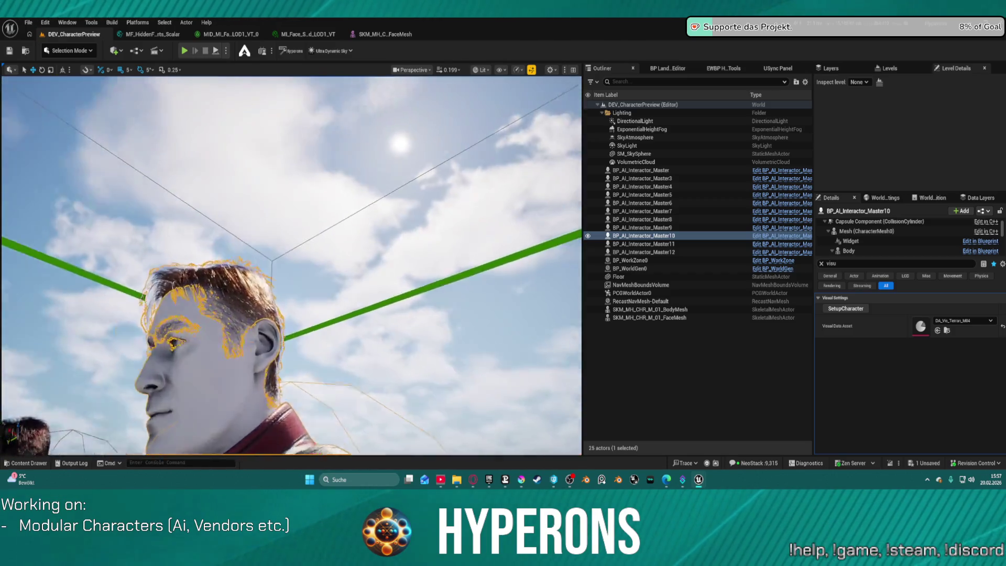
{"action": "left_click_drag", "start_coordinate": [314, 262], "coordinate": [461, 262]}
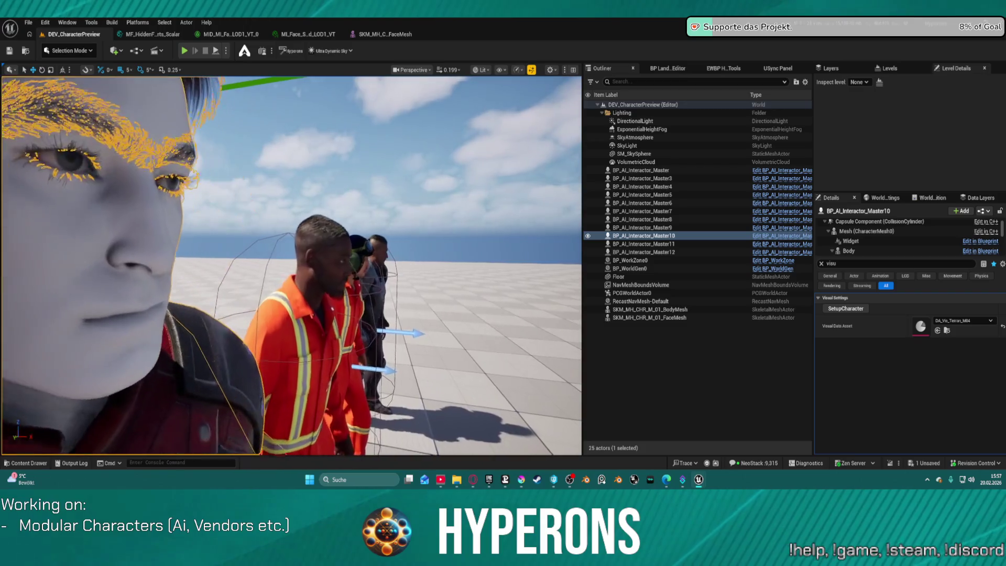
{"action": "left_click_drag", "start_coordinate": [461, 262], "coordinate": [578, 262]}
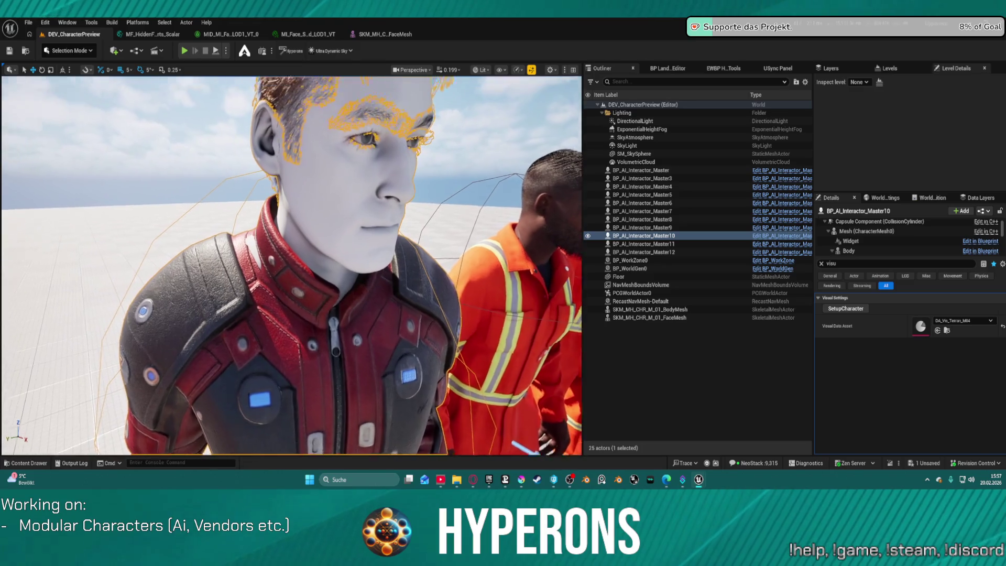
{"action": "mouse_move", "coordinate": [291, 262]}
{"action": "left_mouse_down"}
{"action": "mouse_move", "coordinate": [351, 273]}
{"action": "mouse_move", "coordinate": [314, 236]}
{"action": "left_mouse_up"}
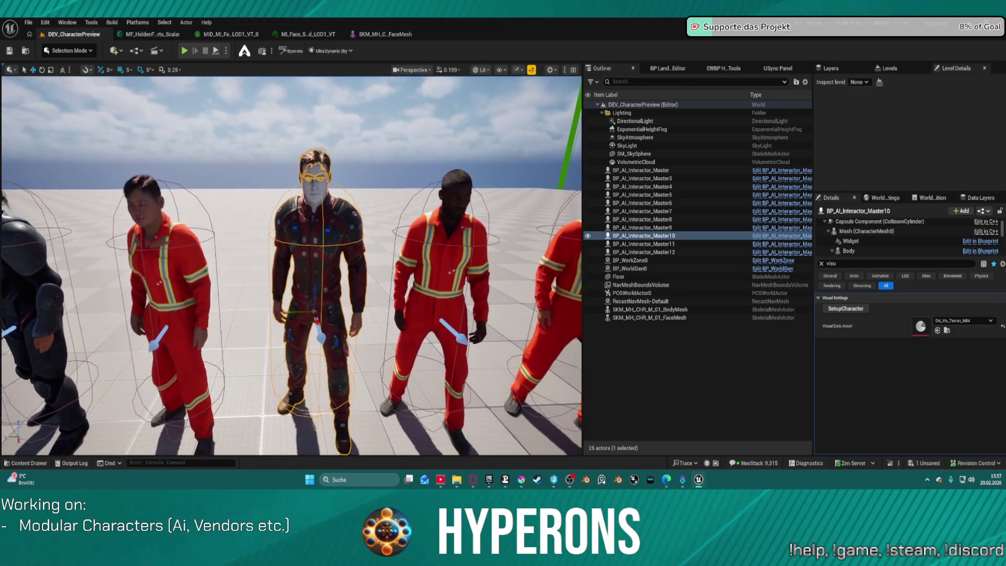
{"action": "scroll", "coordinate": [292, 266], "scroll_direction": "up", "scroll_amount": 5}
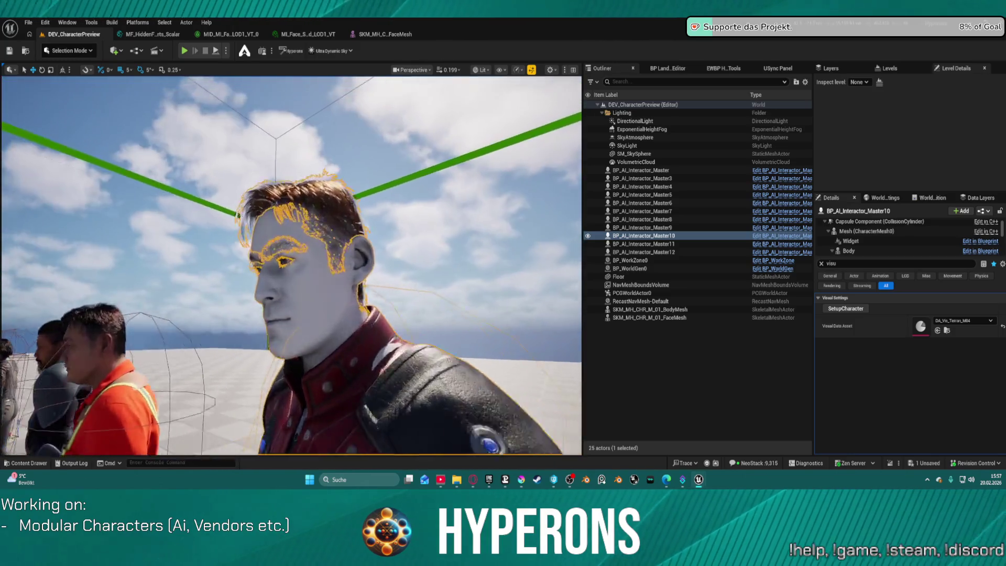
{"action": "key", "text": "f"}
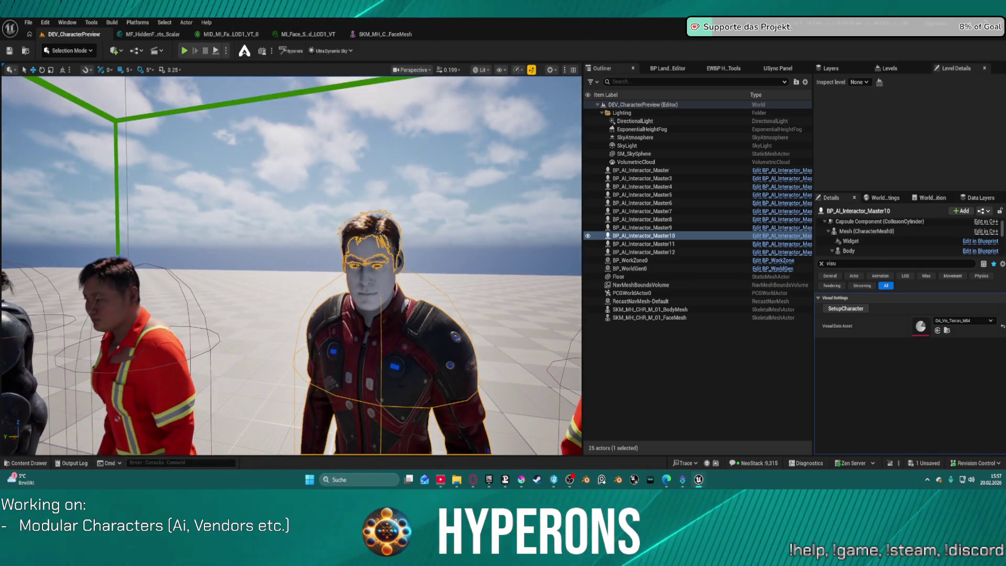
{"action": "left_click", "coordinate": [162, 35]}
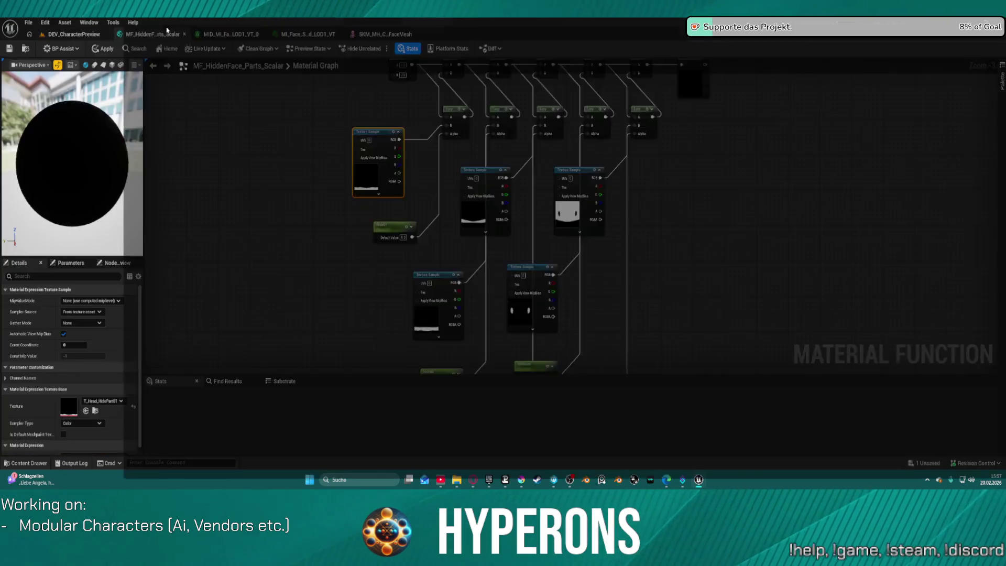
Maximize the MF_HiddenFace_Parts_Scalar editor window and pan the graph to frame the mask texture samples.
{"action": "left_click_drag", "start_coordinate": [835, 229], "coordinate": [734, 216]}
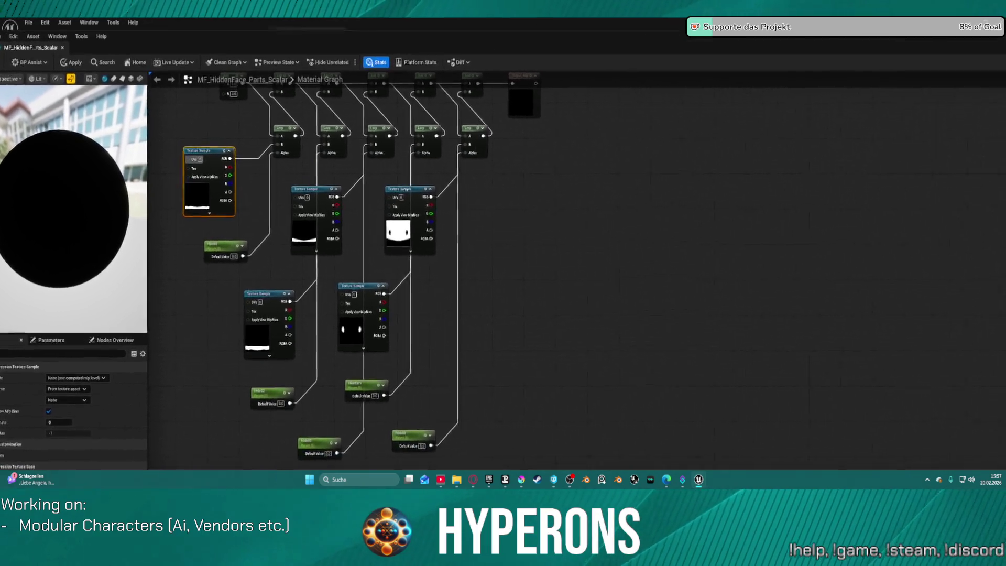
{"action": "mouse_move", "coordinate": [1005, 84]}
{"action": "left_mouse_down"}
{"action": "mouse_move", "coordinate": [888, 110]}
{"action": "mouse_move", "coordinate": [747, 97]}
{"action": "left_mouse_up"}
{"action": "left_click", "coordinate": [760, 87]}
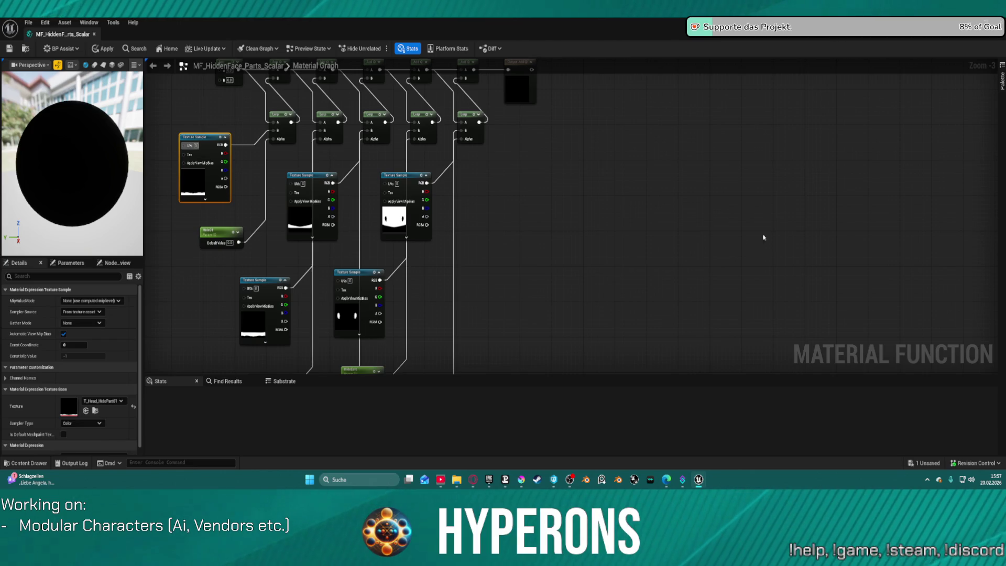
{"action": "scroll", "coordinate": [529, 253], "scroll_direction": "down", "scroll_amount": 4}
{"action": "scroll", "coordinate": [611, 253], "scroll_direction": "up", "scroll_amount": 5}
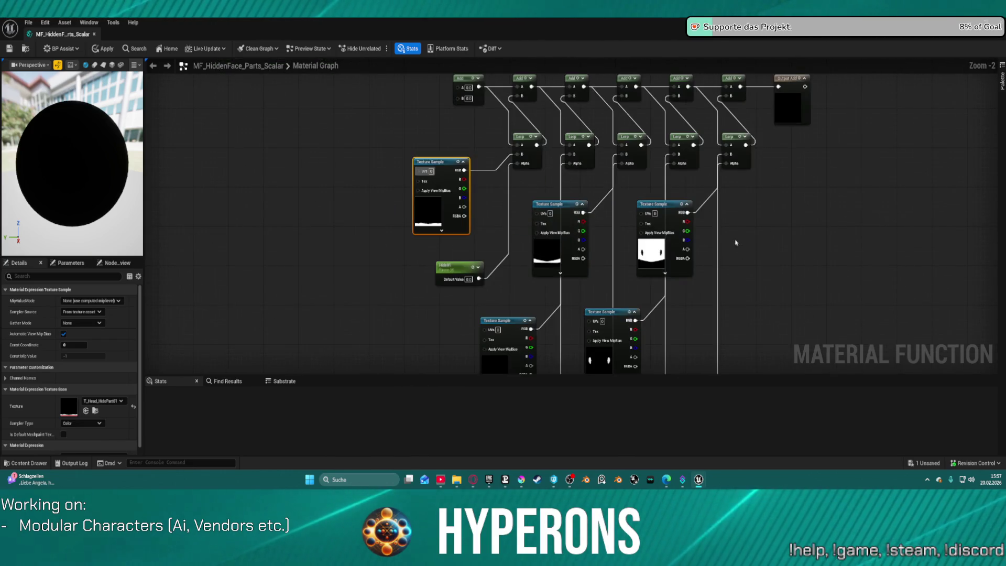
{"action": "mouse_move", "coordinate": [779, 214]}
{"action": "left_mouse_down"}
{"action": "mouse_move", "coordinate": [689, 187]}
{"action": "mouse_move", "coordinate": [681, 164]}
{"action": "mouse_move", "coordinate": [652, 197]}
{"action": "left_mouse_up"}
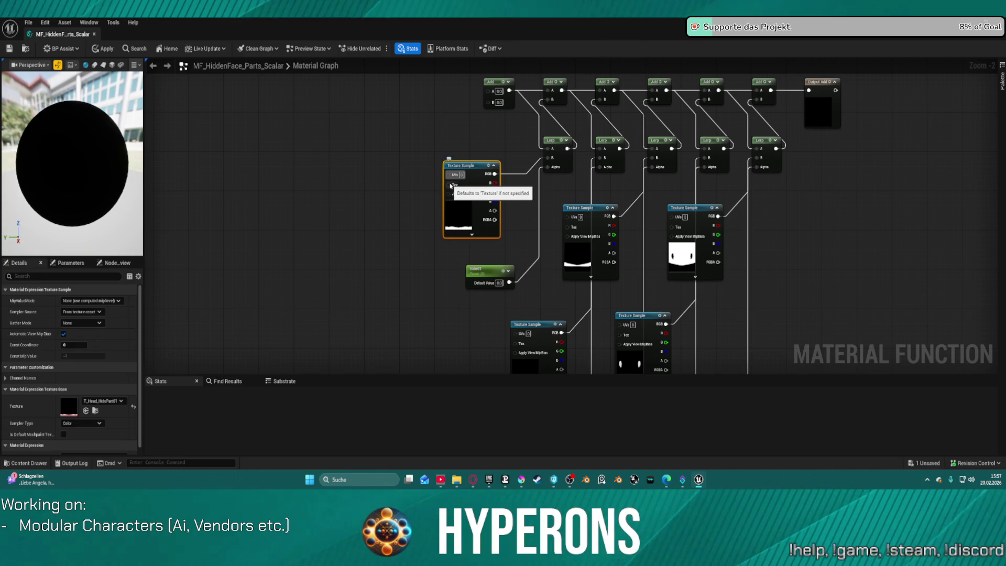
{"action": "right_click", "coordinate": [354, 120]}
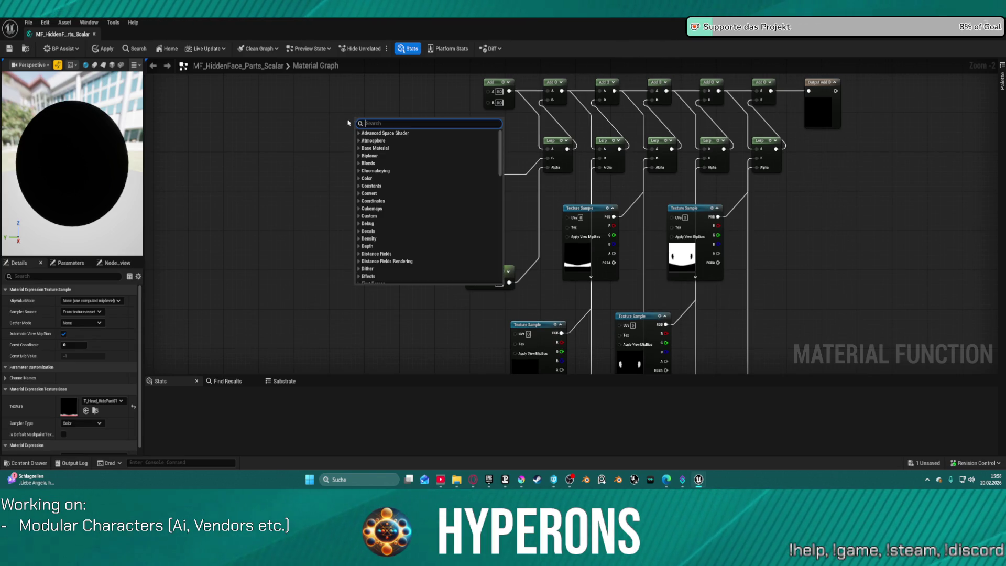
Place a Texture Sample node from the search, then delete it again.
{"action": "type", "text": "tex sapm"}
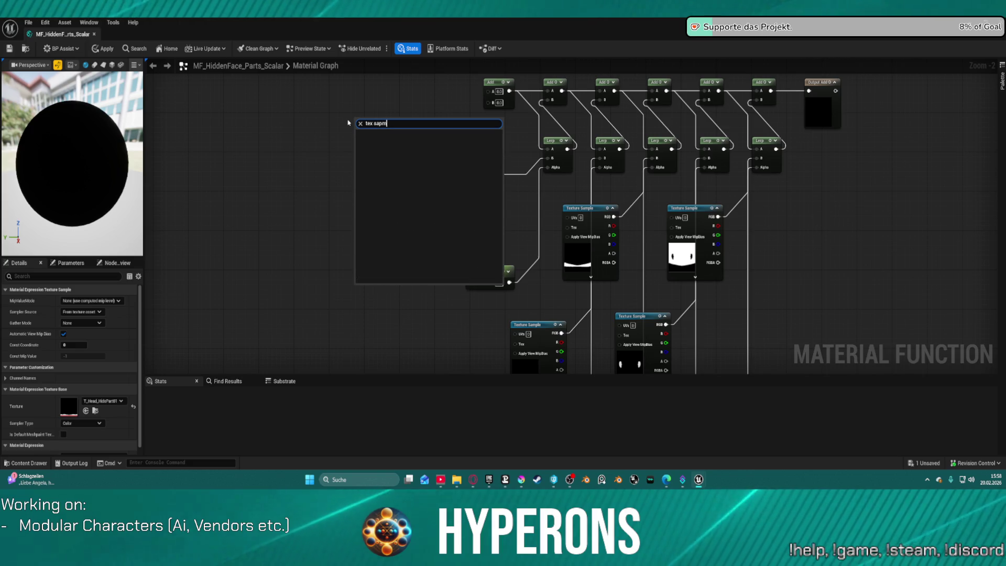
{"action": "key", "text": "BackSpace"}
{"action": "key", "text": "BackSpace"}
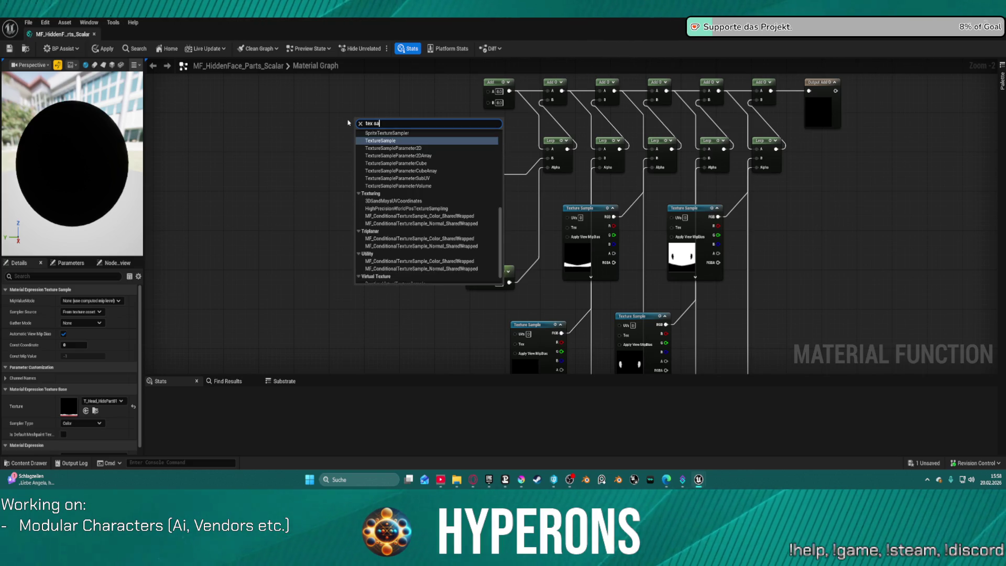
{"action": "key", "text": "Return"}
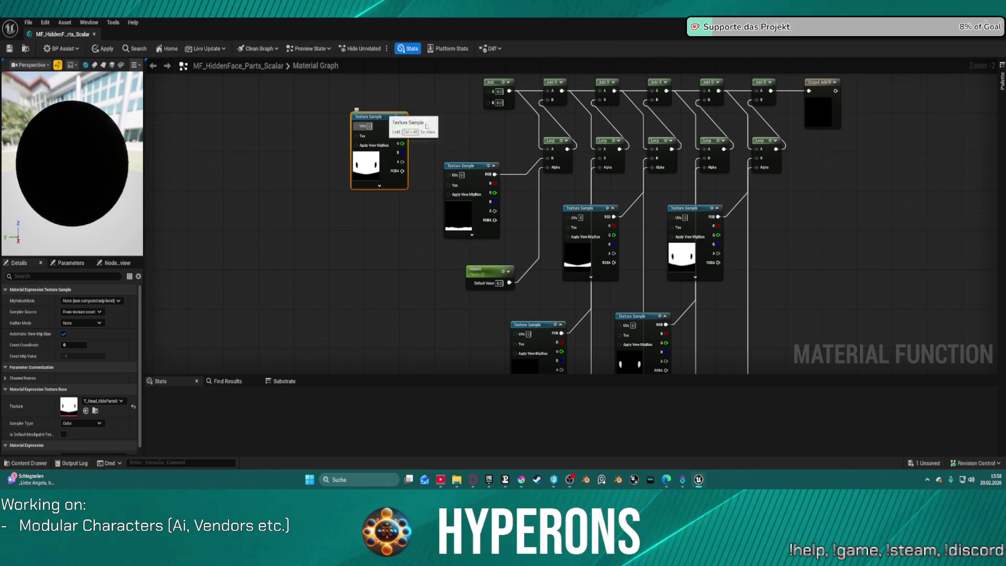
{"action": "key", "text": "Delete"}
Convert the first mask texture sample into a parameter named Hide1_Texture.
{"action": "right_click", "coordinate": [460, 158]}
{"action": "right_click", "coordinate": [454, 166]}
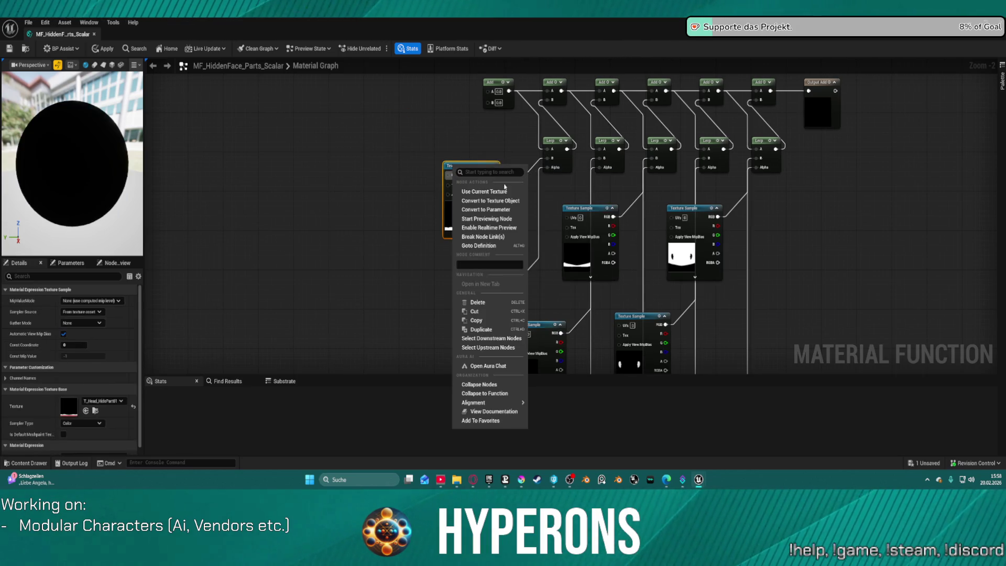
{"action": "left_click", "coordinate": [512, 210]}
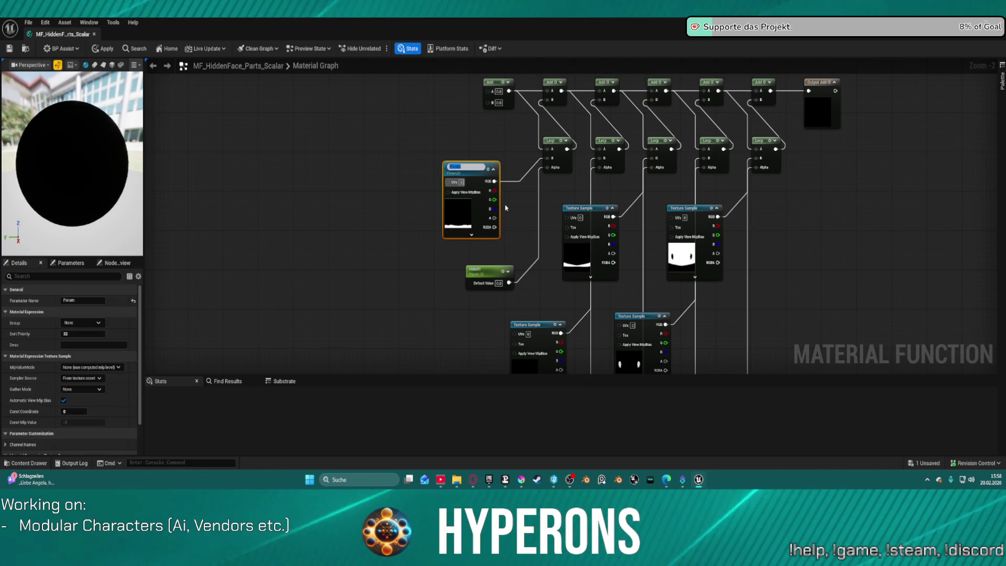
{"action": "type", "text": "H"}
{"action": "key", "text": "shift+Left"}
{"action": "key", "text": "shift+Left"}
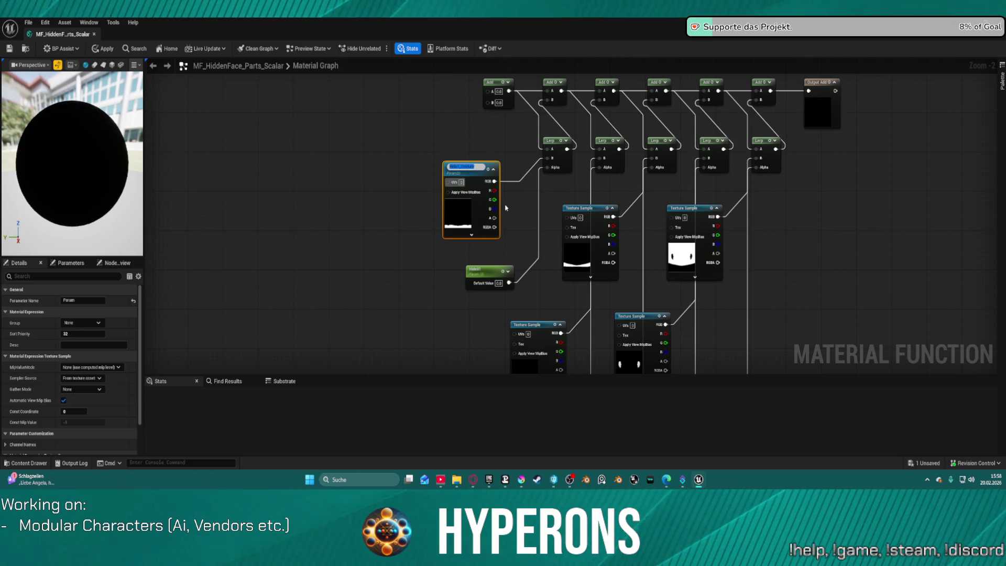
{"action": "key", "text": "Return"}
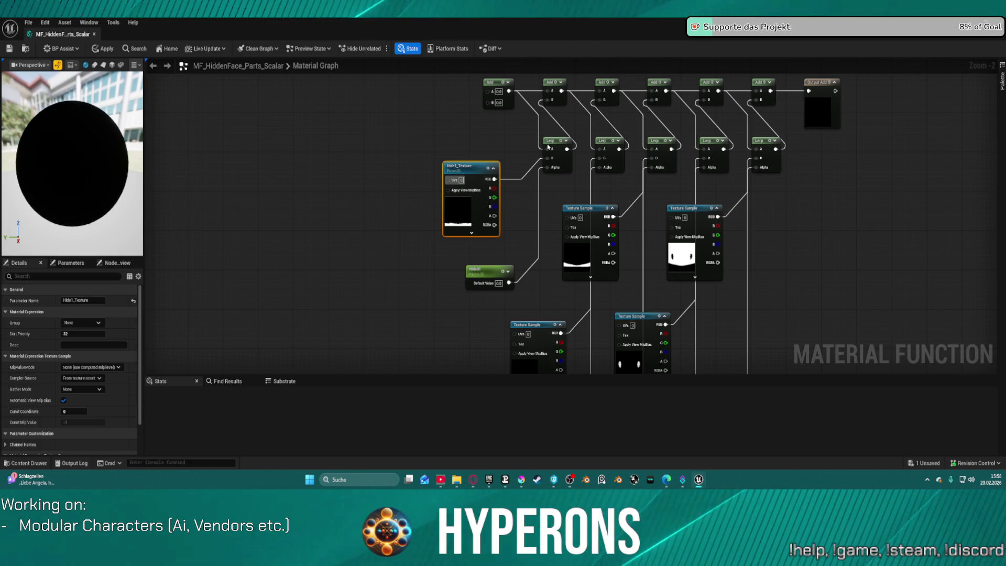
Convert the second mask texture sample into a parameter named Hide3_Texture.
{"action": "right_click", "coordinate": [584, 207]}
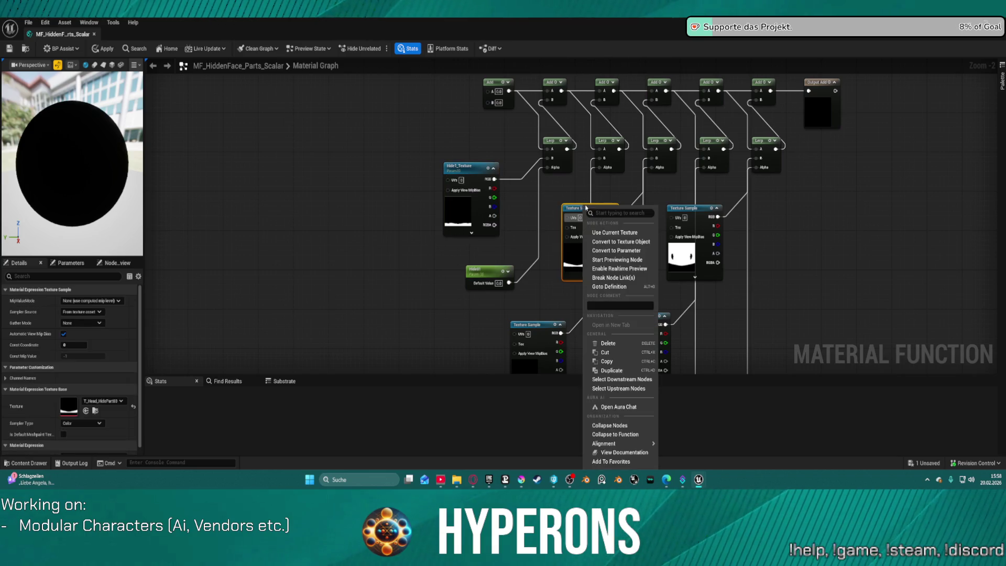
{"action": "left_click", "coordinate": [622, 252]}
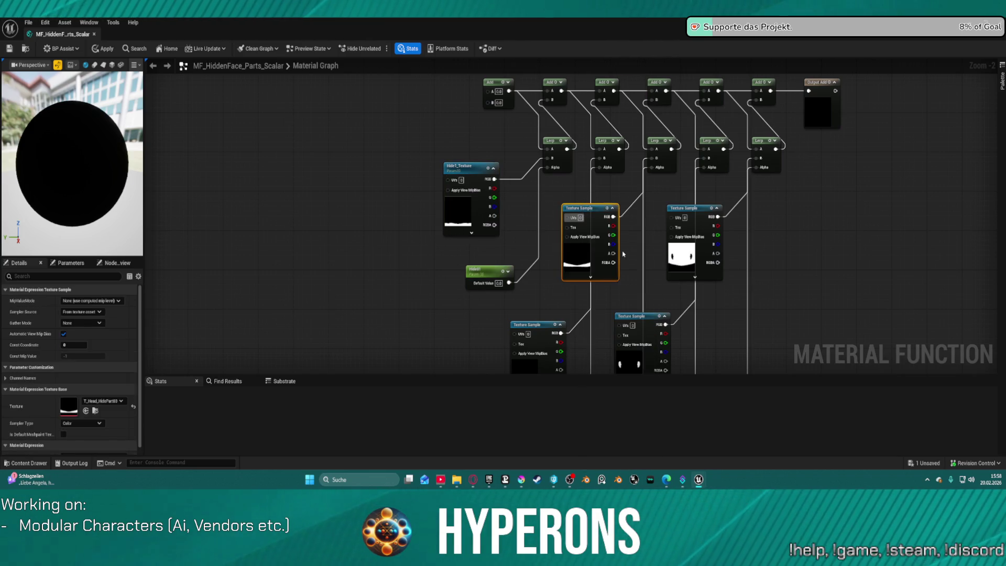
{"action": "type", "text": "Hide1_Texture"}
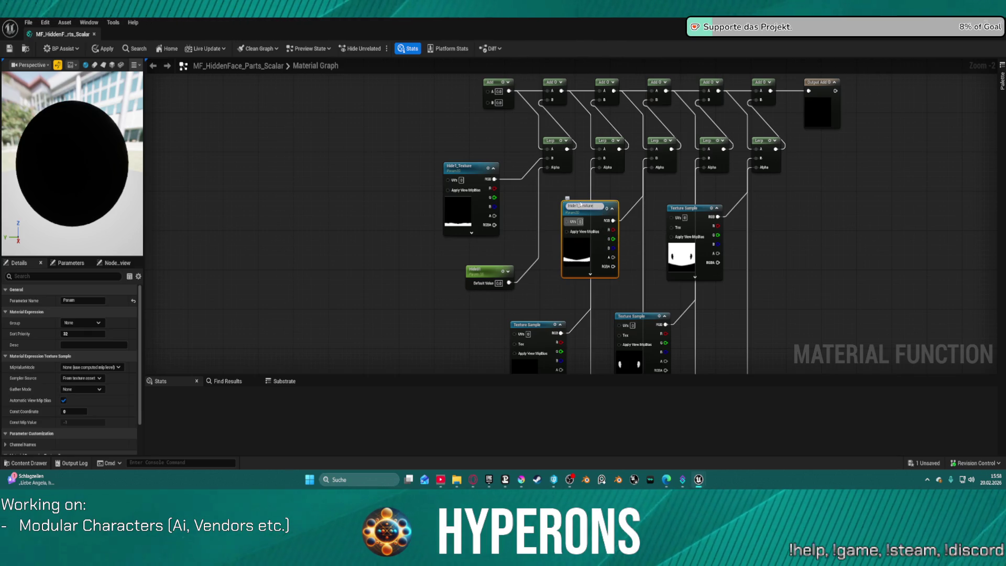
{"action": "type", "text": "3"}
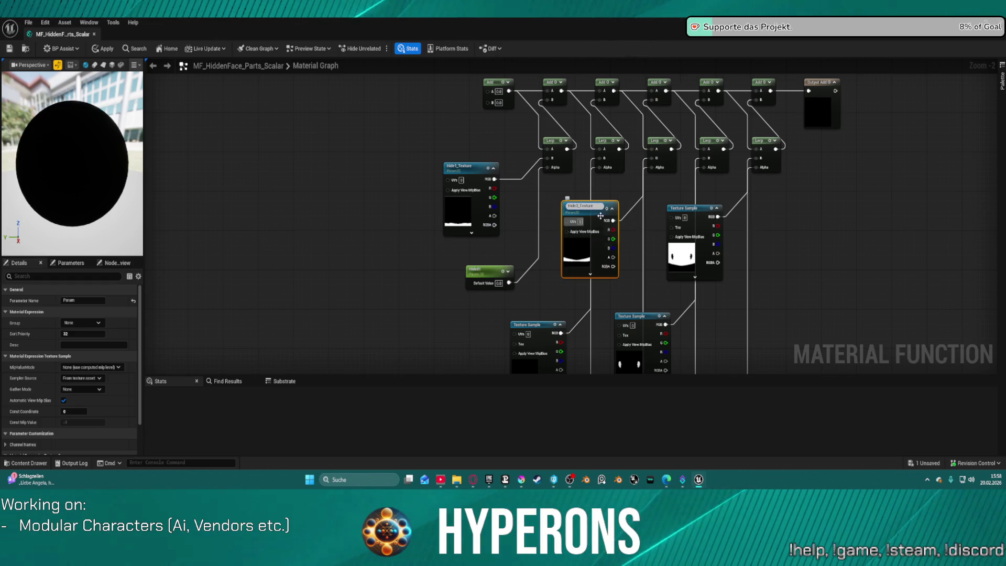
{"action": "key", "text": "Return"}
Convert the lower mask texture sample into a parameter, entering the name Hide1_Texture.
{"action": "left_click", "coordinate": [546, 339]}
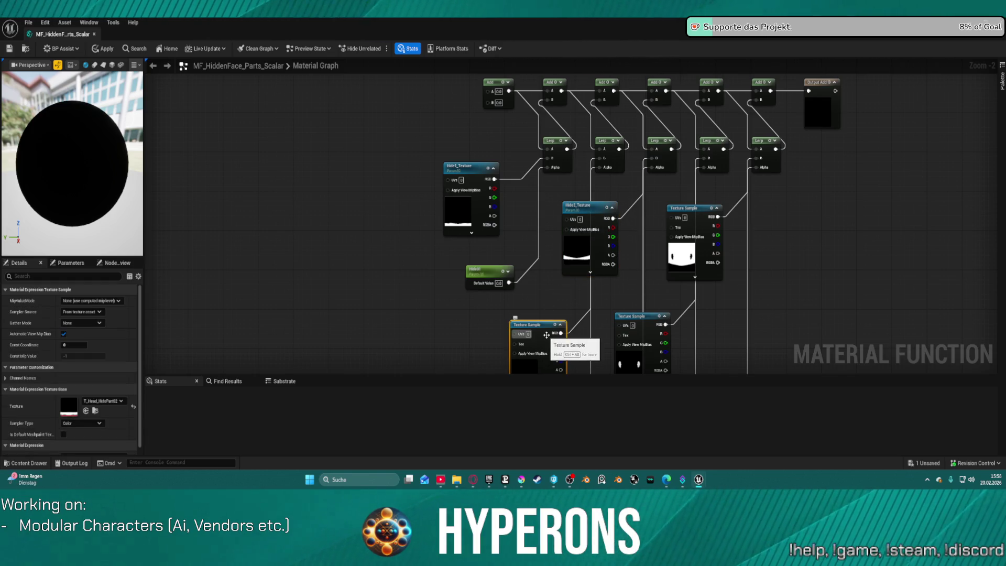
{"action": "right_click", "coordinate": [546, 339]}
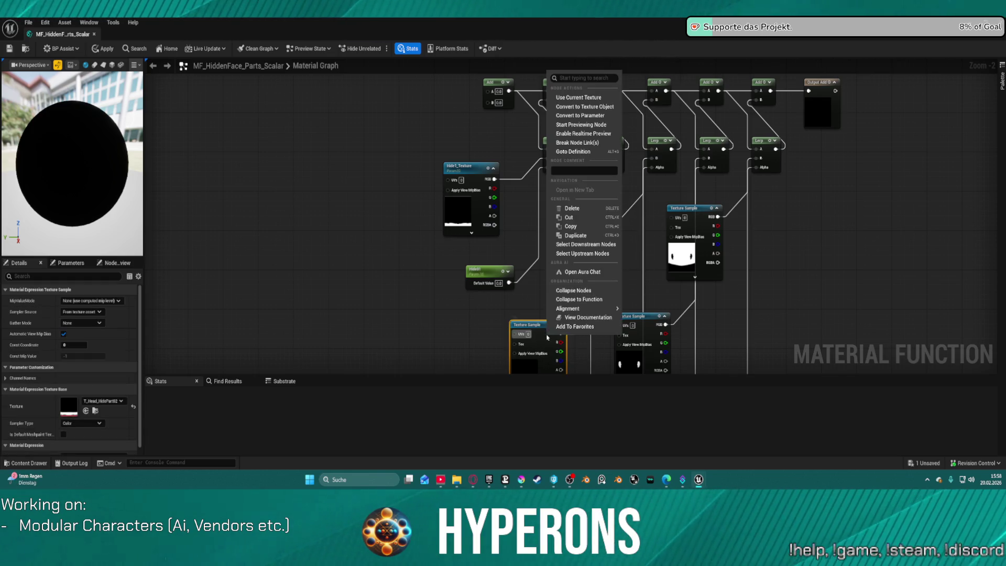
{"action": "left_click", "coordinate": [580, 116]}
{"action": "type", "text": "Hide1_Texture"}
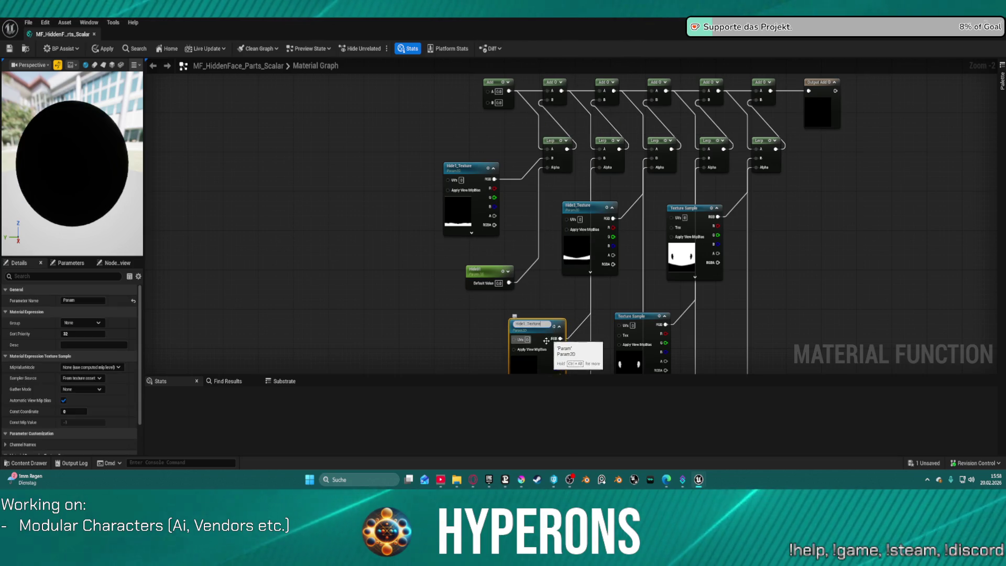